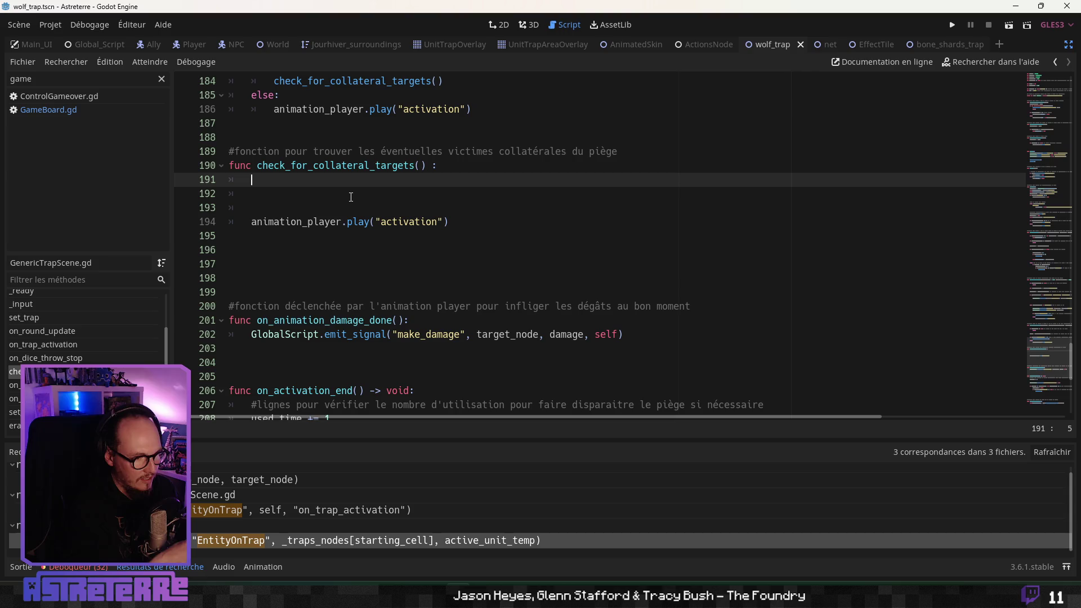
Step: Trim the line 175 comment to end at 'fin de lancer de dés', removing 'pour l'activation par l'entité'
scroll(351, 197, "up", 3)
scroll(375, 195, "up", 1)
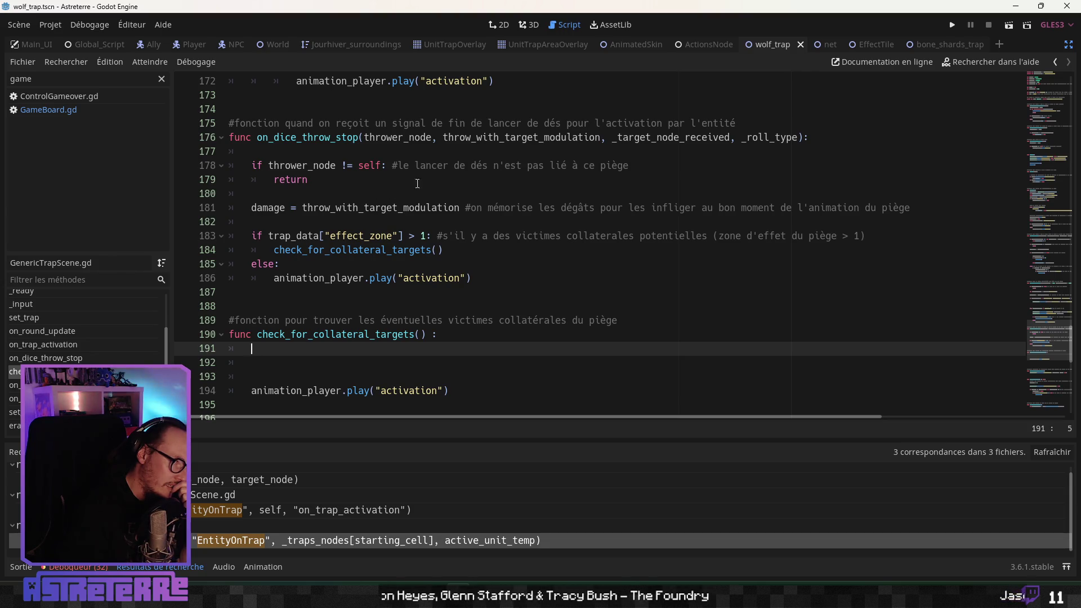
left_click(614, 140)
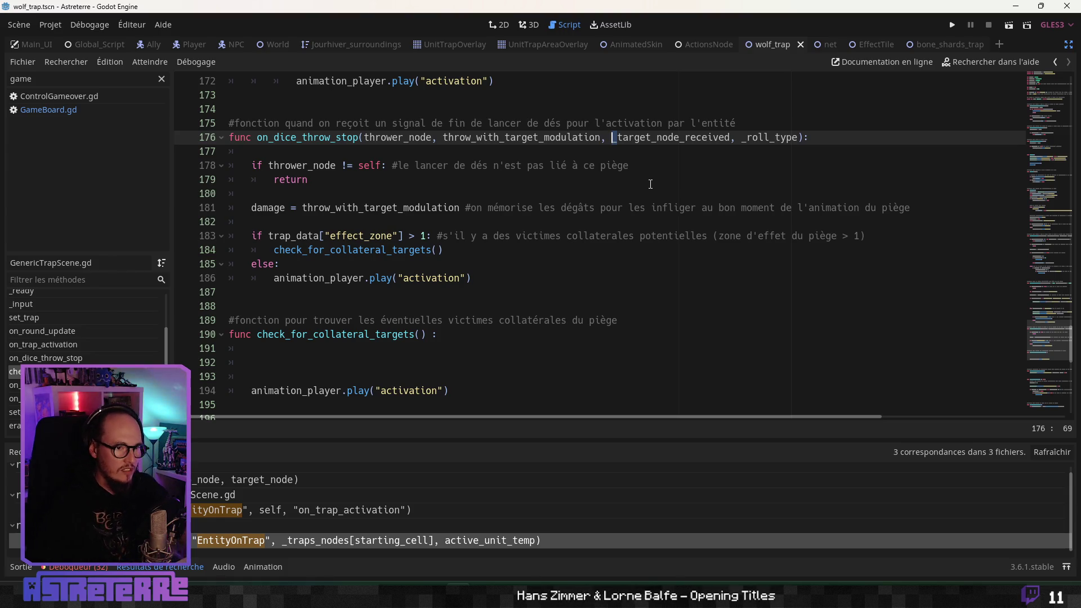
left_click_drag(735, 123, 566, 123)
key("BackSpace")
left_click(623, 198)
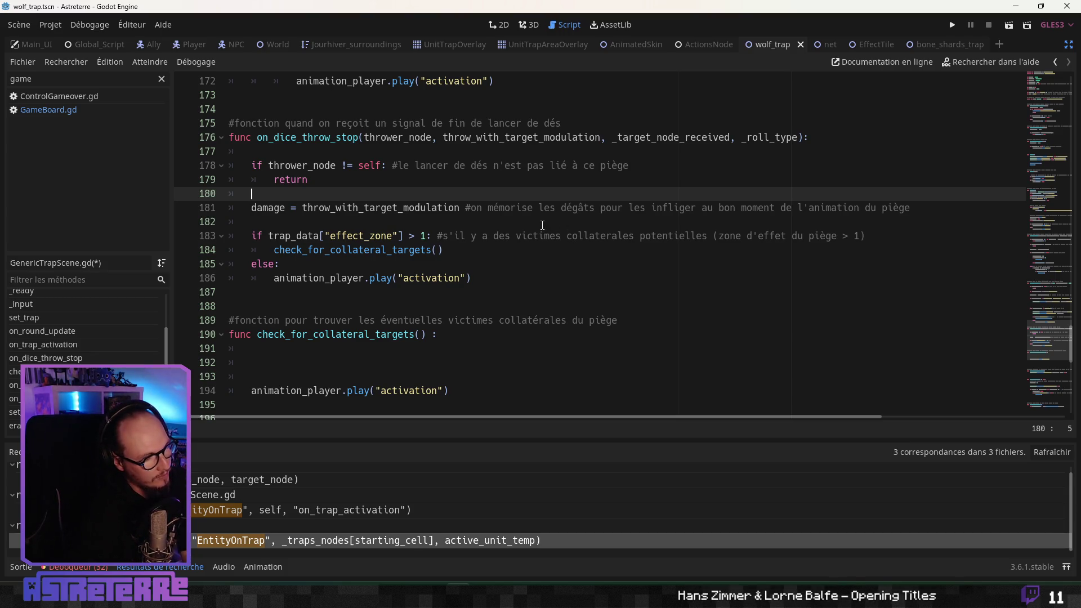
left_click_drag(1046, 332, 1032, 89)
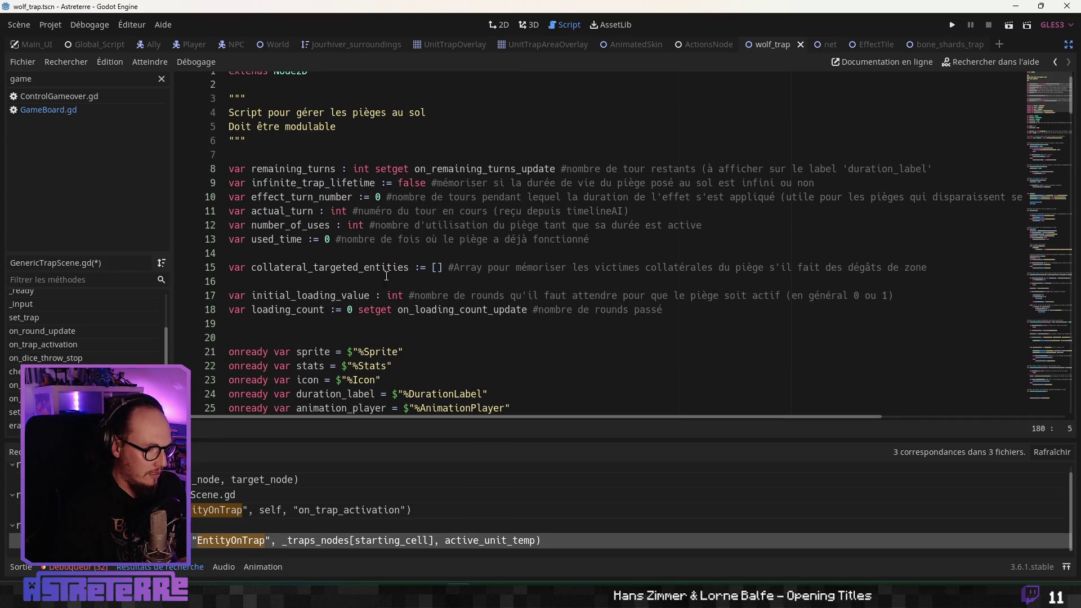
Step: Make collateral_targeted_entities on line 15 an empty {} and change its comment word Array to Dictionnaire
left_click(435, 267)
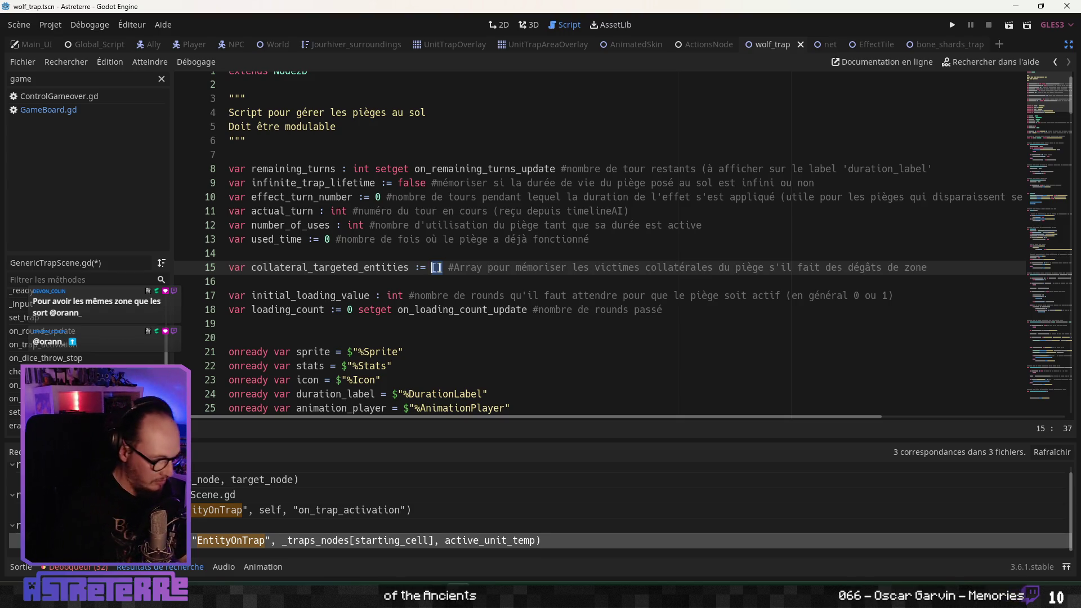
type("{")
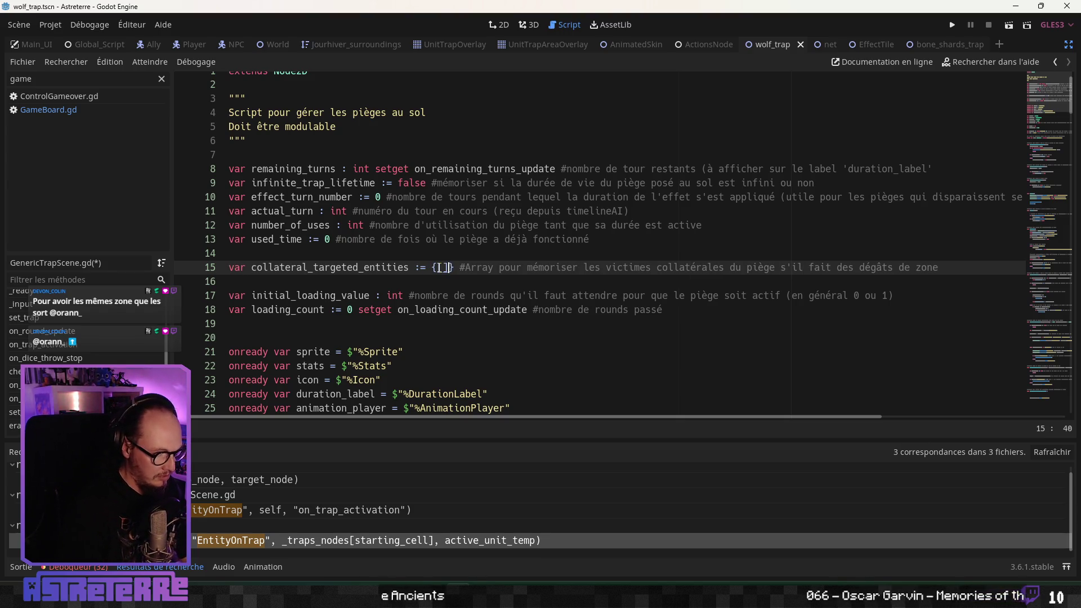
key("BackSpace")
key("BackSpace")
key("Up")
double_click(471, 268)
type("Dictionary")
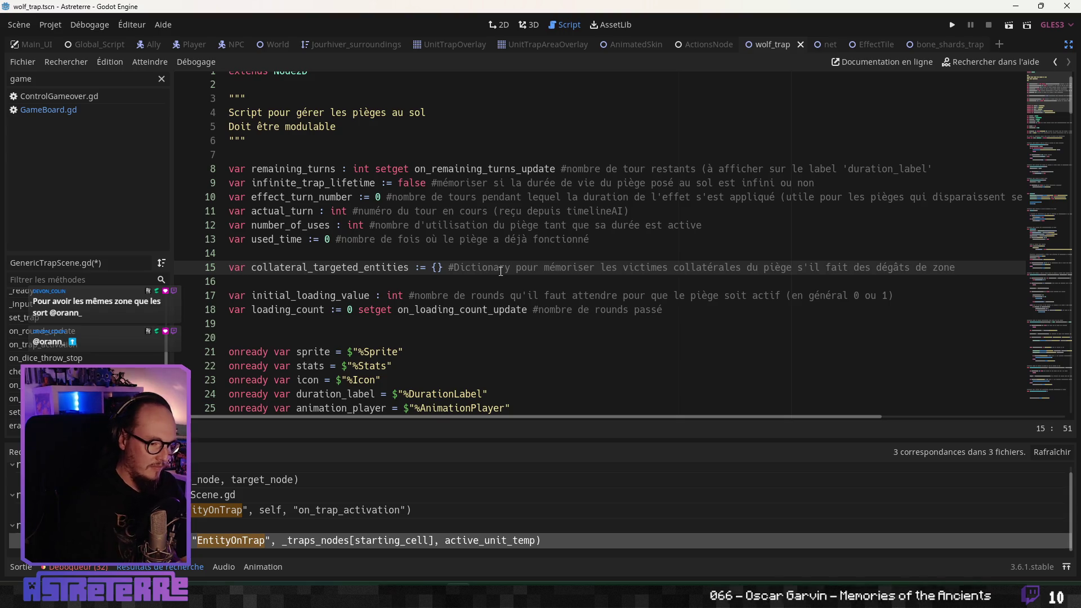
key("BackSpace")
key("BackSpace")
key("BackSpace")
type("naire")
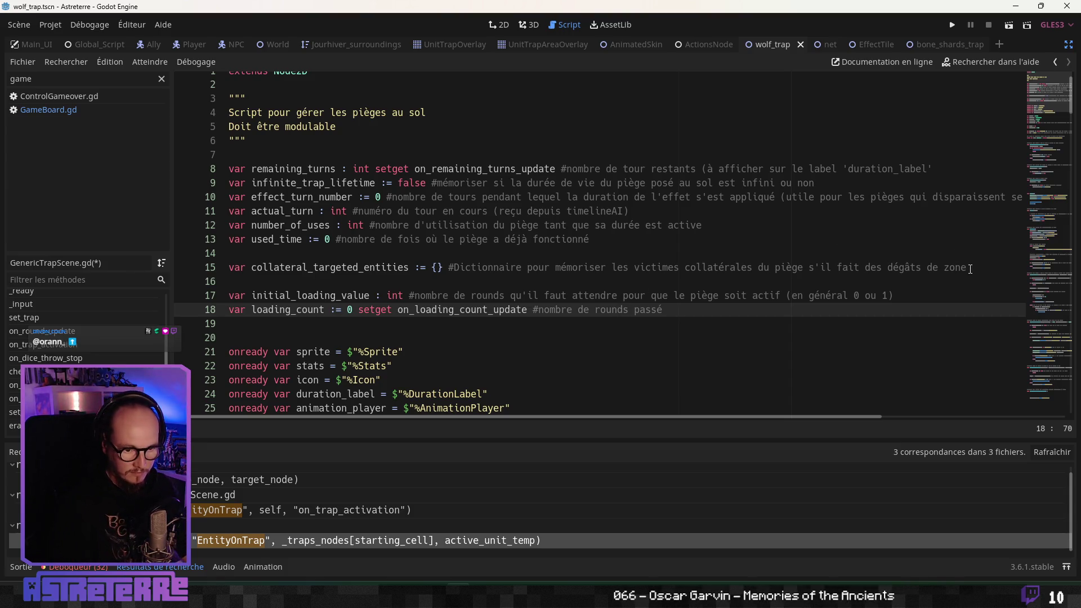
Step: Extend the line 15 comment with '(s'il fait des dégâts de zone) avec les dommages associés'
left_click(804, 267)
type("(")
key("End")
type(") avec les dommages ass")
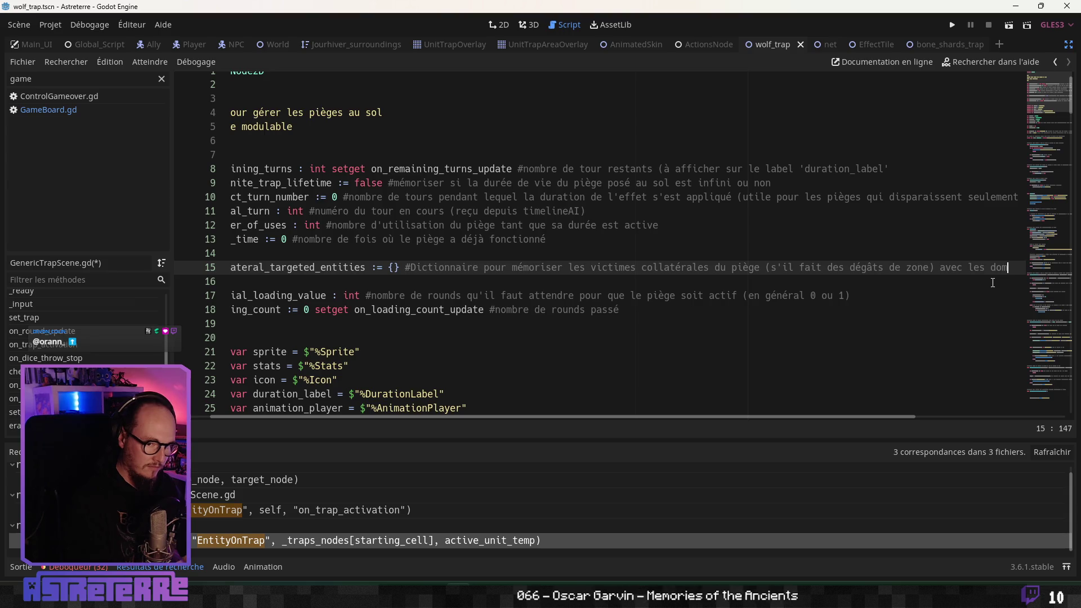
type("ociés")
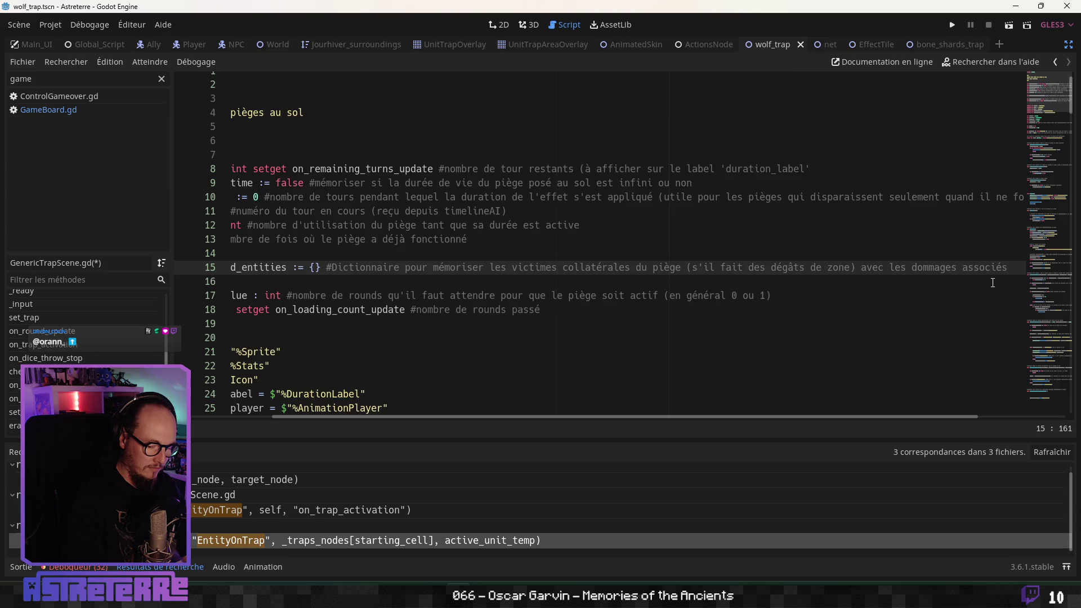
key("Home")
Step: Jump to the check_for_collateral_targets function from the method list
left_click(563, 352)
scroll(449, 361, "down", 10)
scroll(449, 361, "down", 9)
scroll(449, 360, "down", 4)
scroll(449, 361, "down", 10)
scroll(447, 362, "up", 11)
scroll(448, 362, "up", 17)
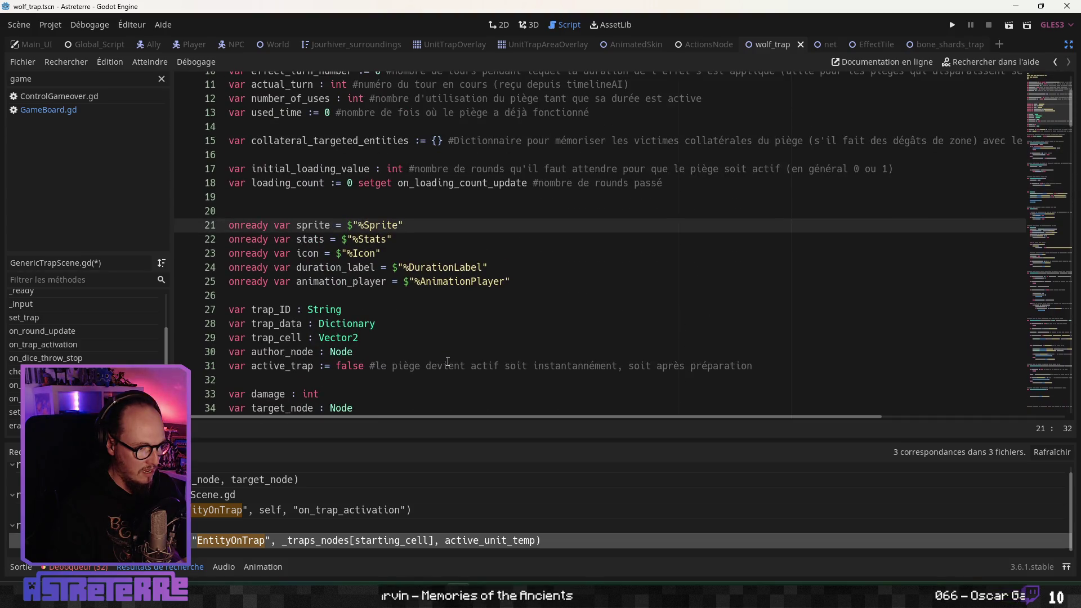
scroll(447, 361, "down", 5)
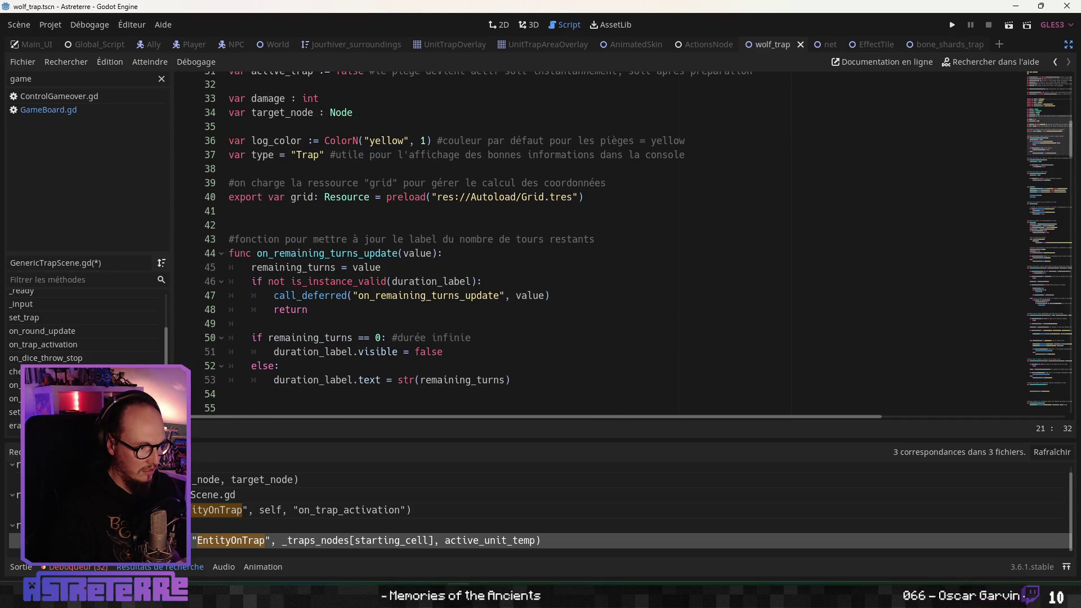
left_click(34, 371)
Step: Declare 'var targets' on line 192 and start a match statement two lines below
left_click(290, 107)
scroll(321, 261, "up", 4)
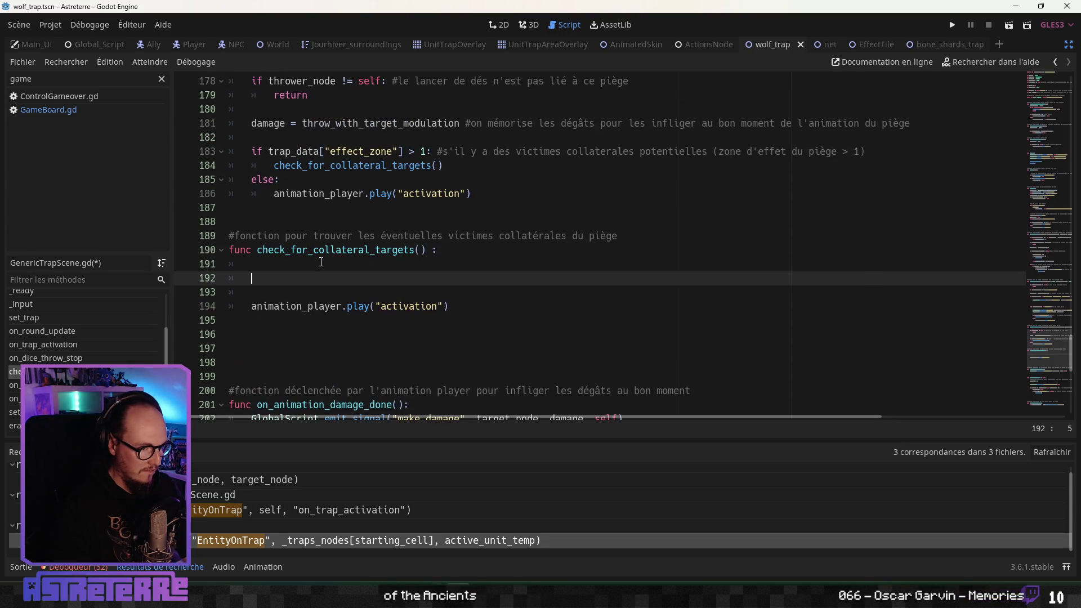
type("var ")
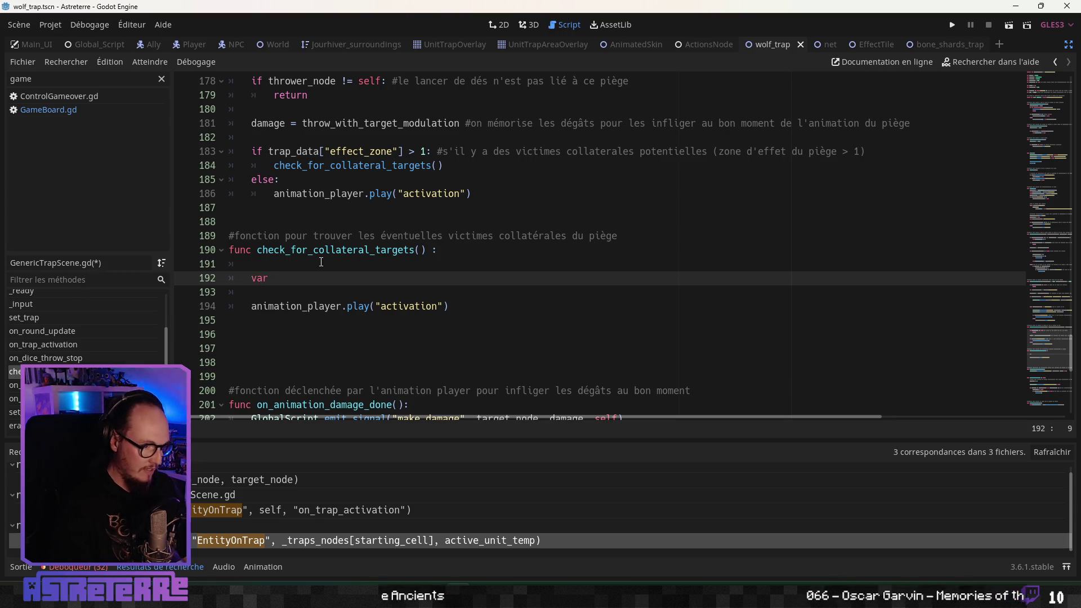
type("targets")
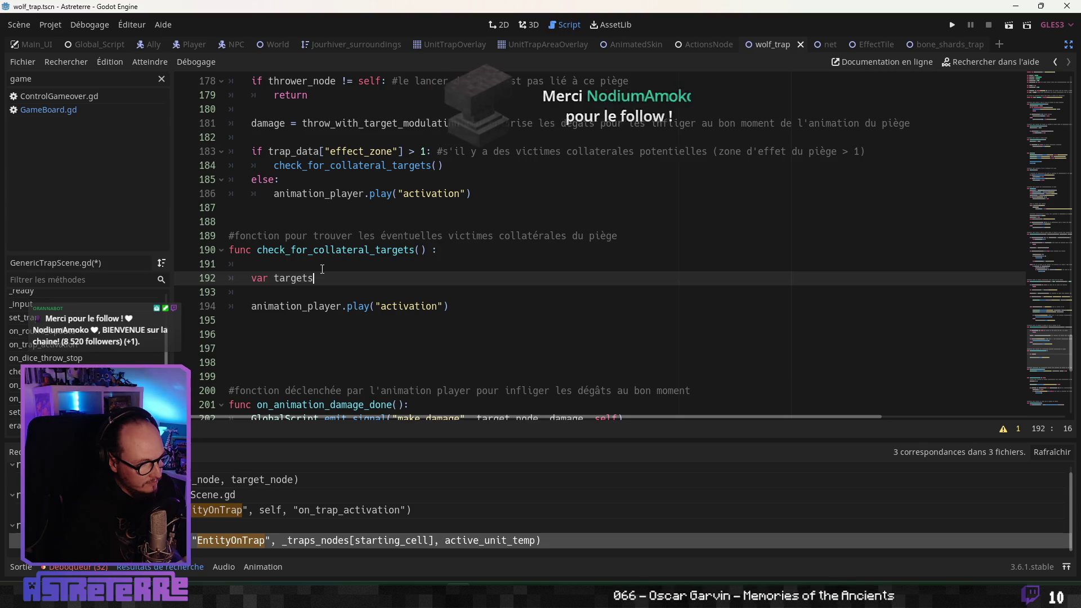
key("Down")
key("Return")
key("Return")
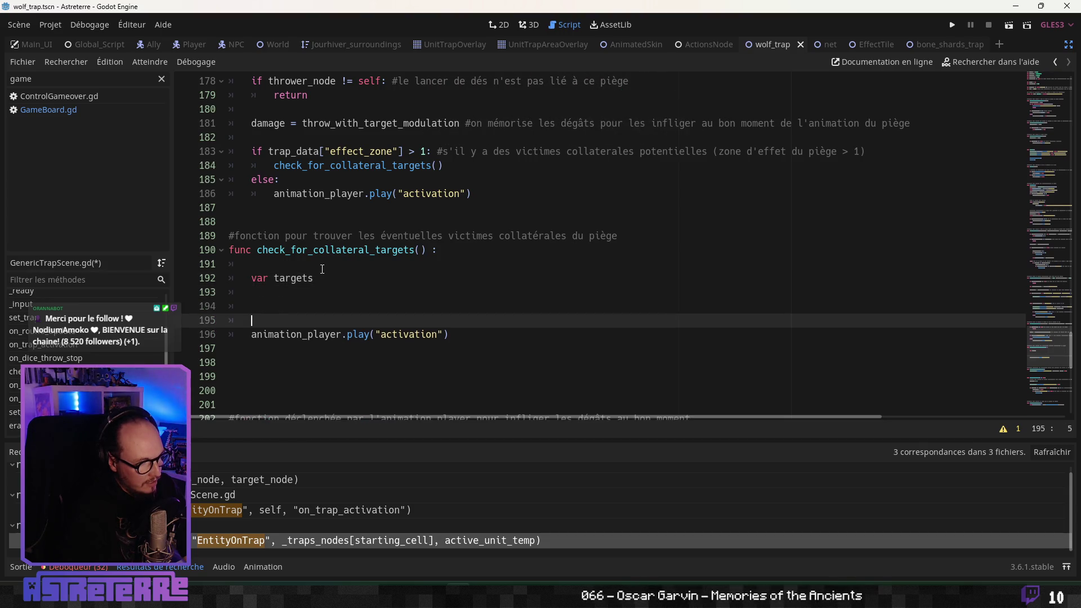
key("Up")
type("atch")
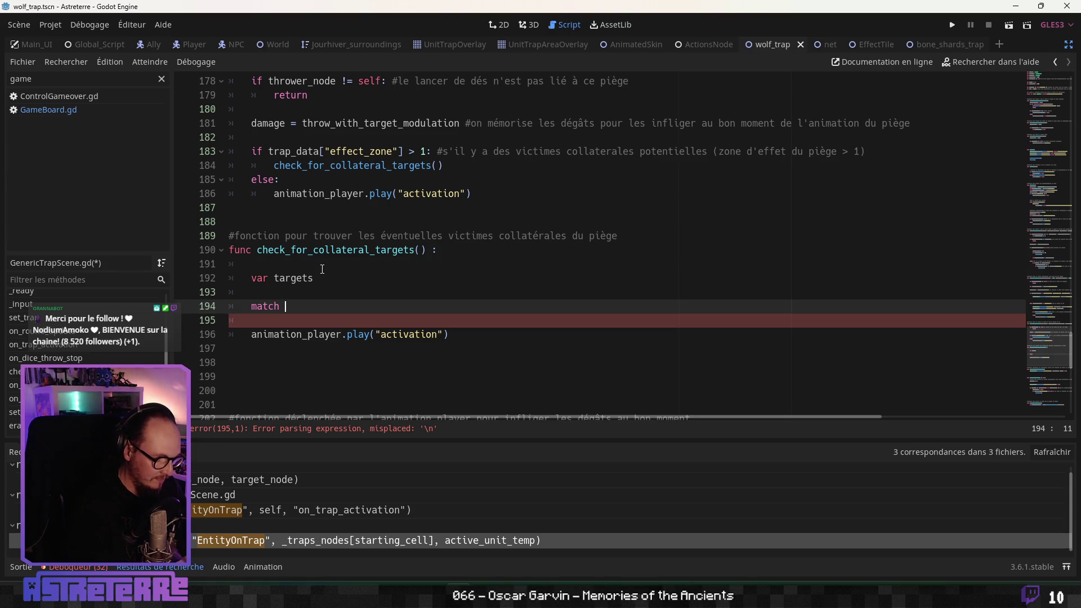
Step: Write match trap_data["shape"] with sphere and square branches
type("_data")
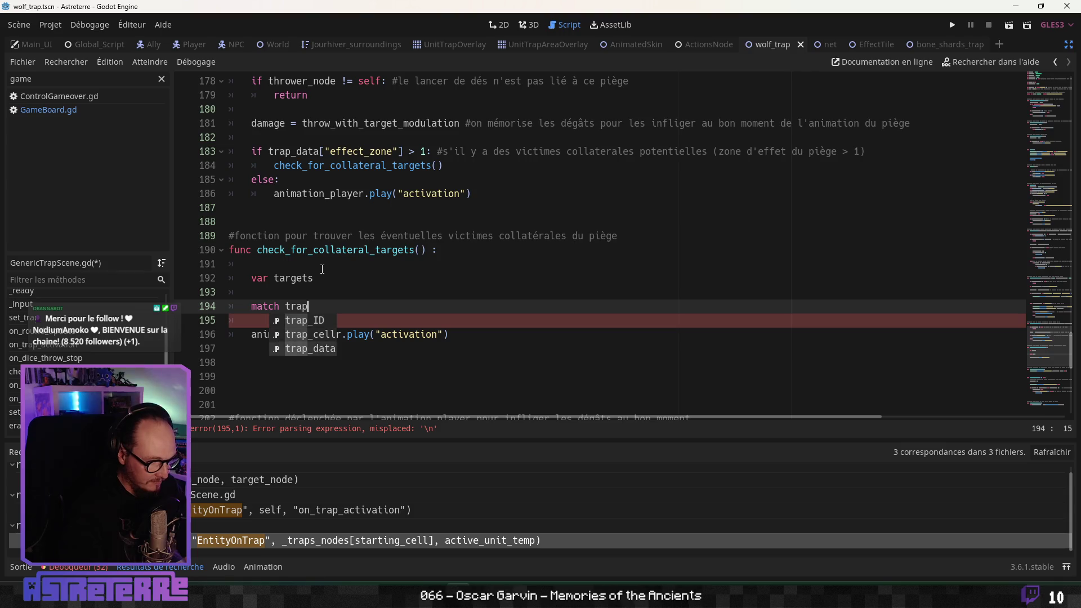
type("[\"é")
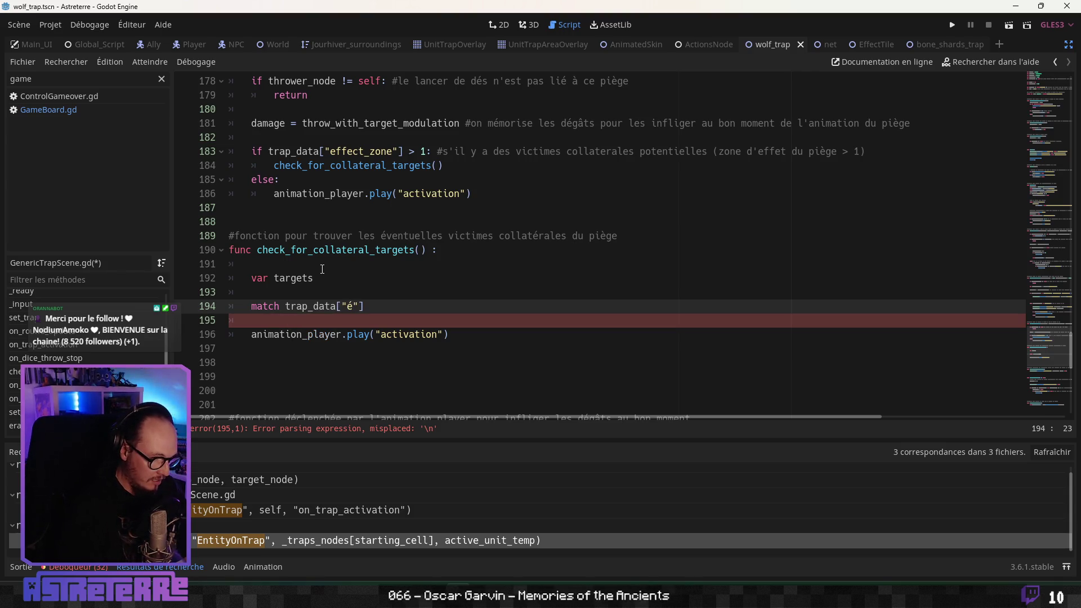
type("shapo")
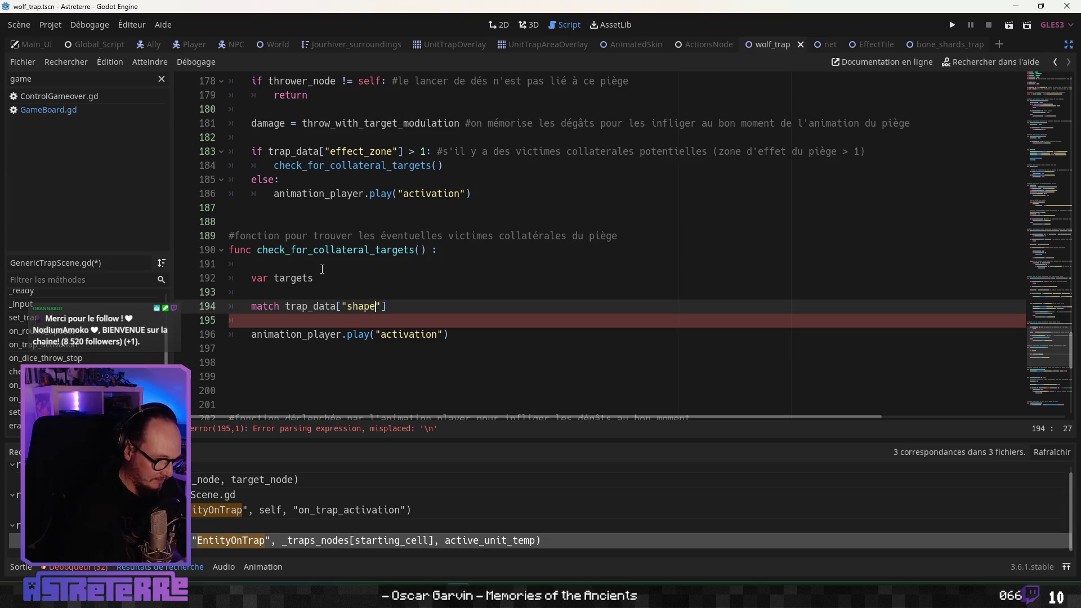
type(":")
key("Return")
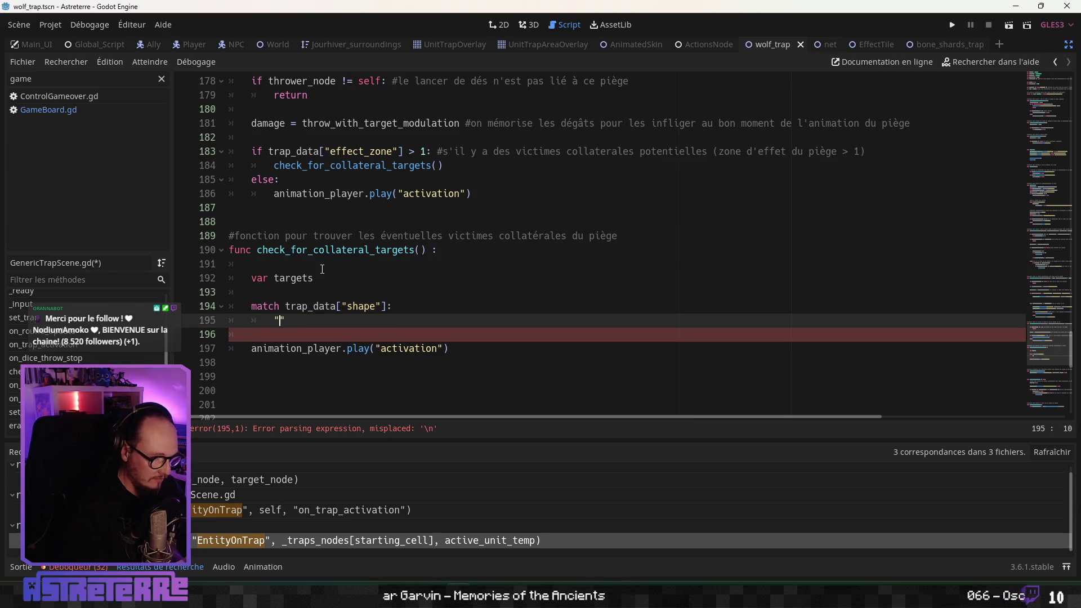
type("sphere\"")
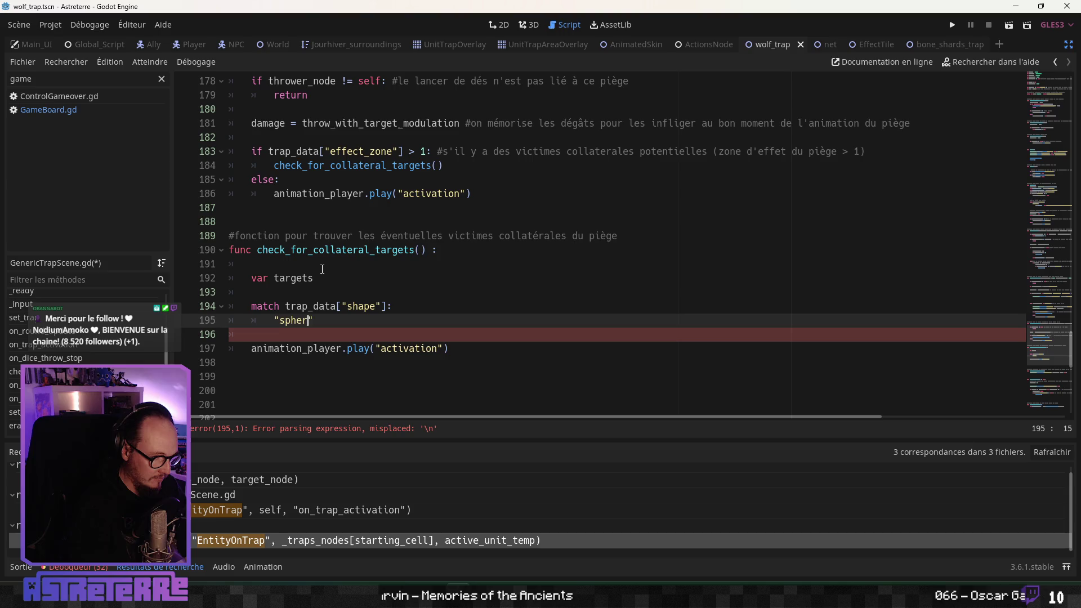
type(":")
key("Return")
type("pass")
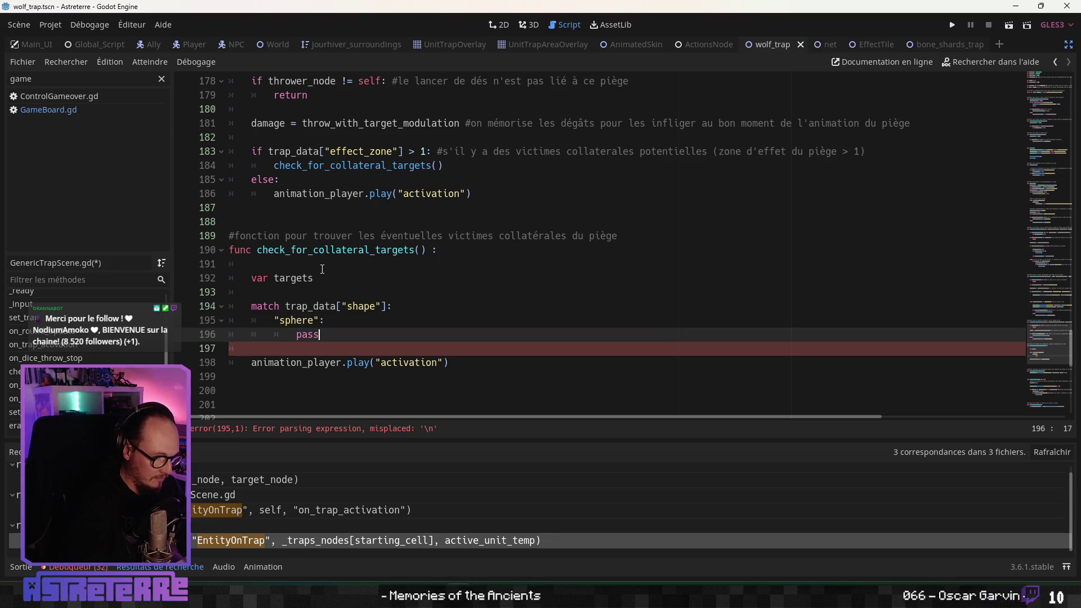
key("Return")
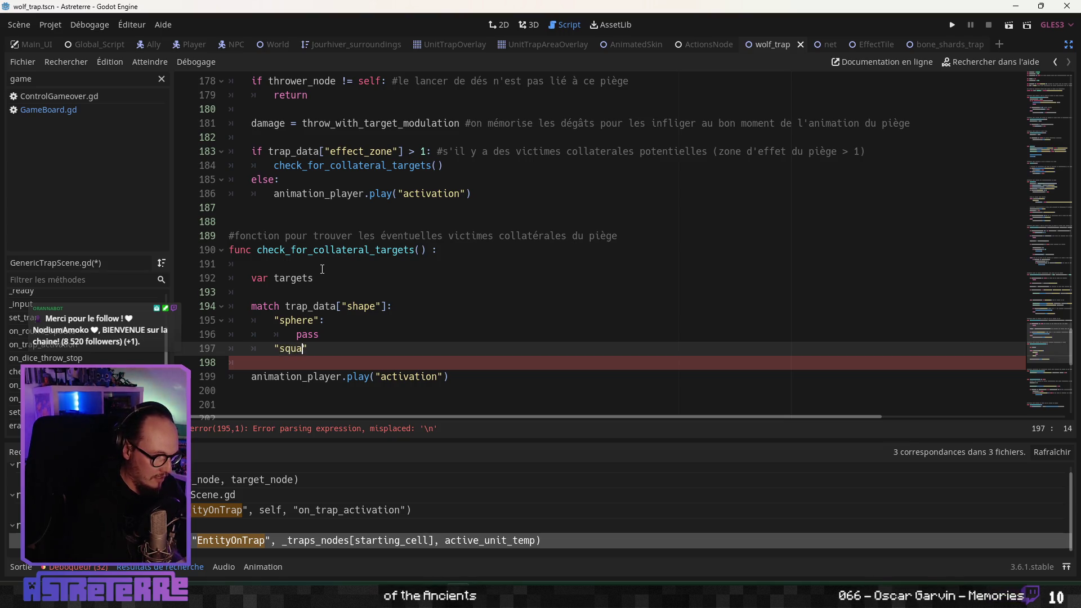
type(":")
key("Return")
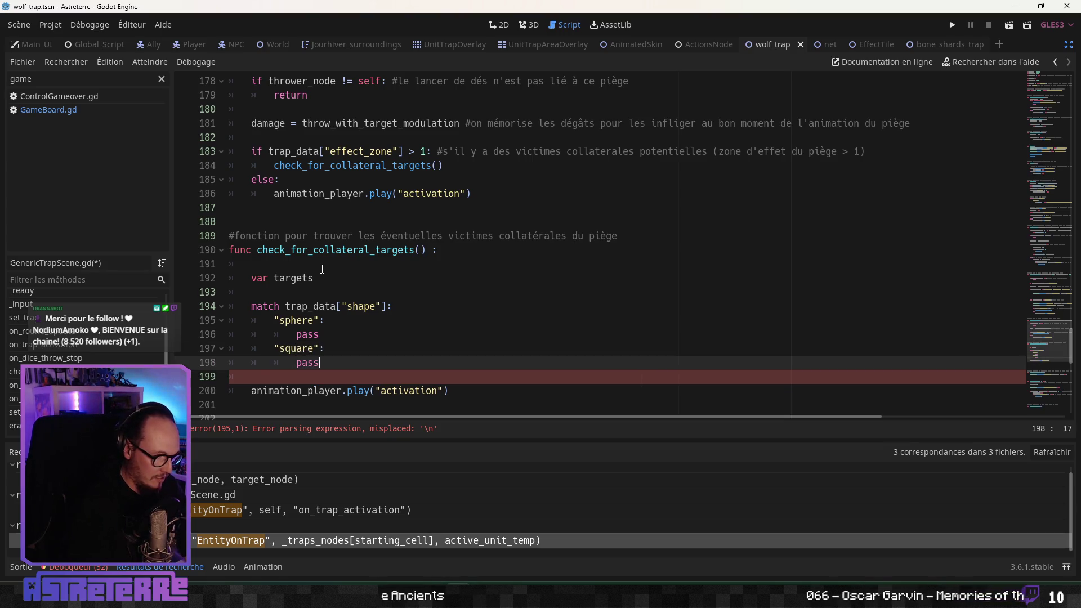
key("Return")
type("\"circle")
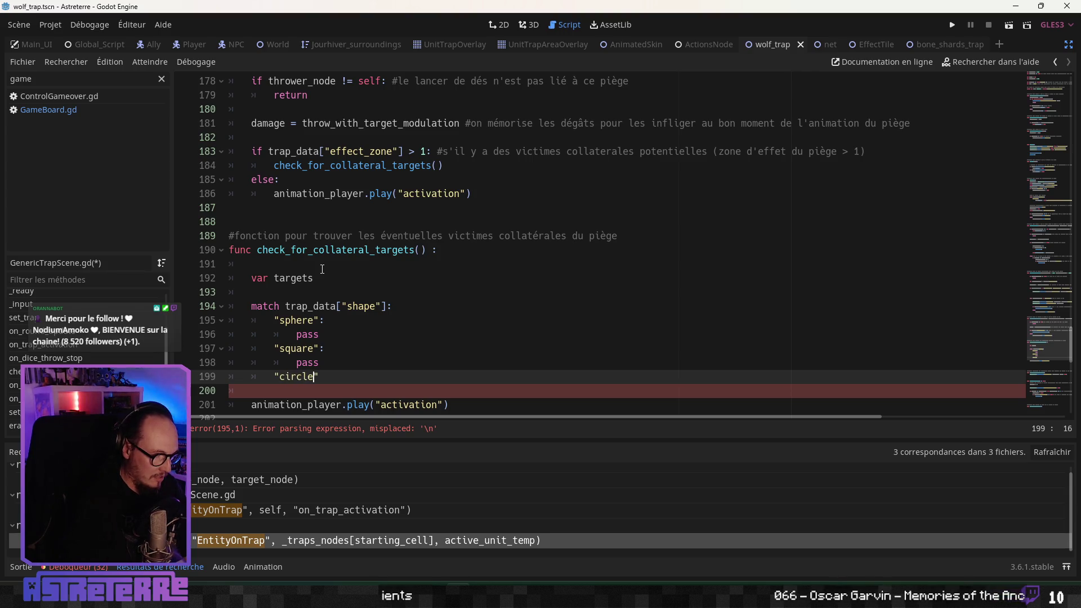
Step: Add a "circle": branch with pass and a blank line before the animation call
type(":")
key("Return")
type("pass")
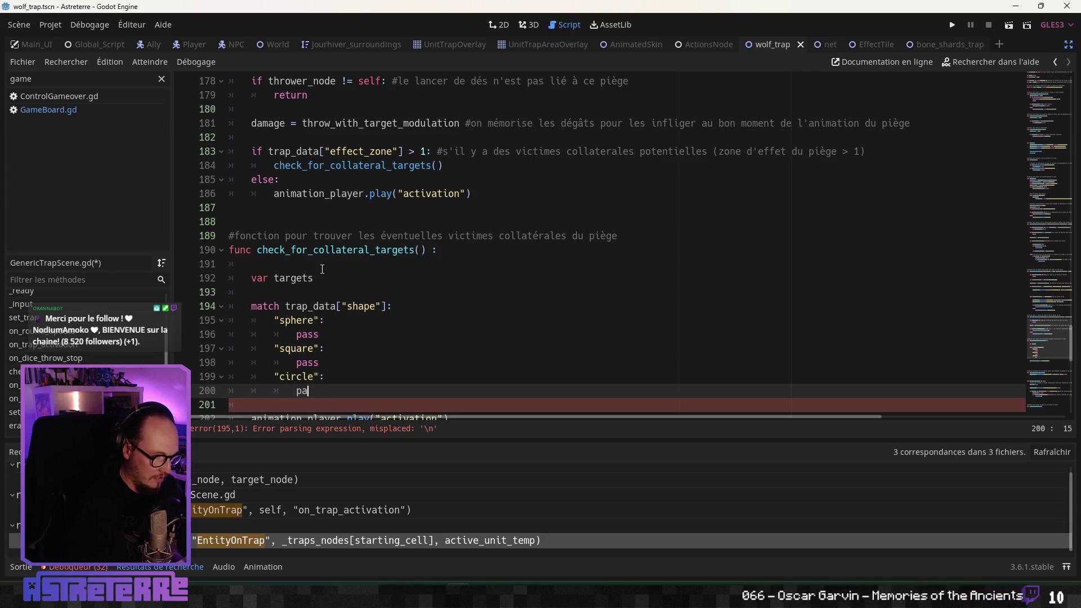
key("Return")
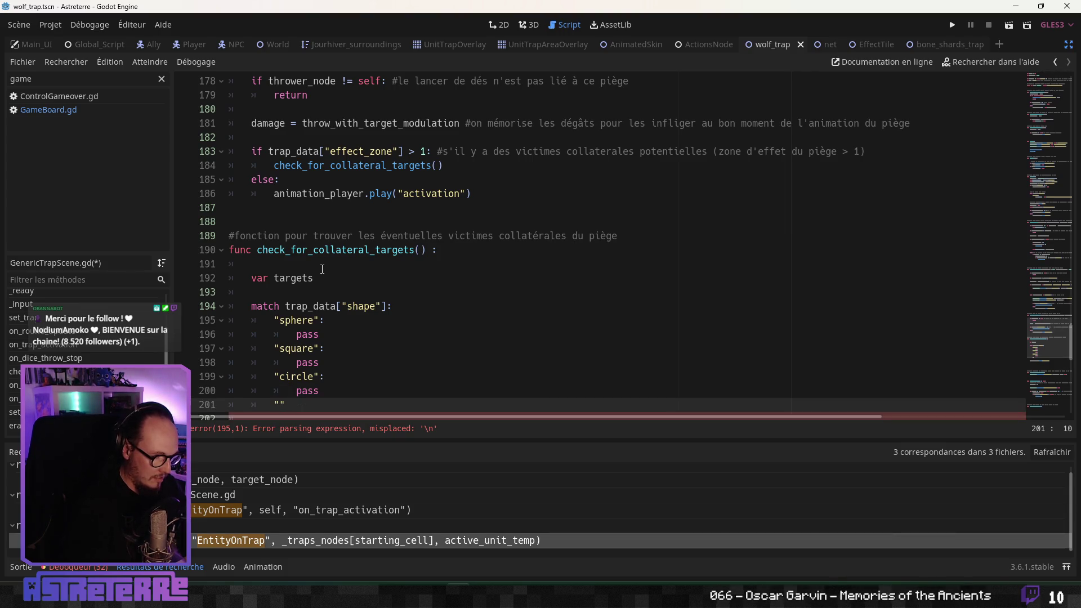
scroll(322, 269, "down", 3)
left_click(284, 291)
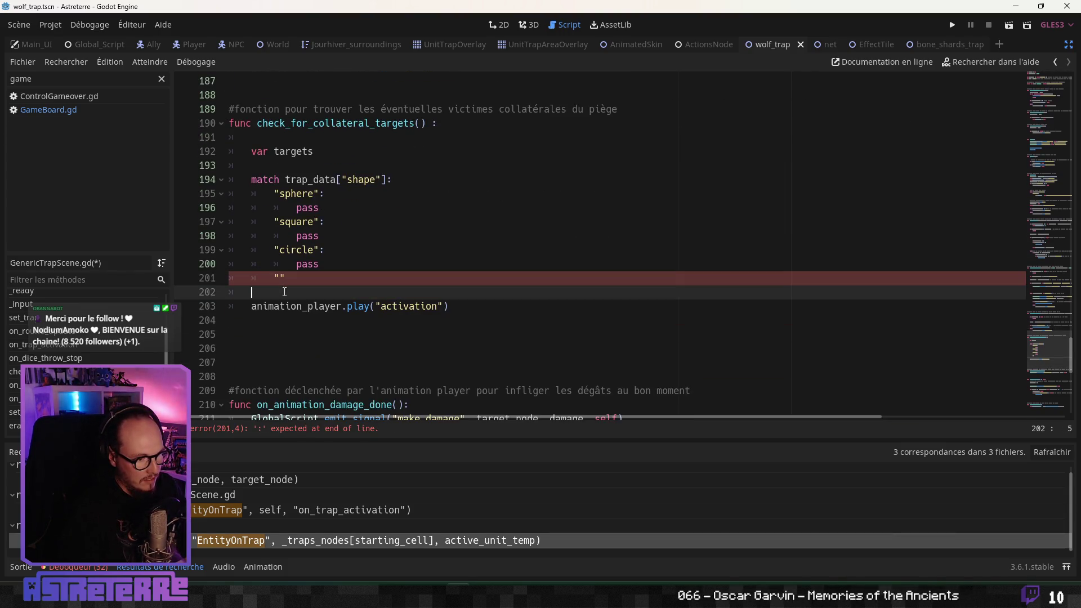
key("Return")
left_click(279, 278)
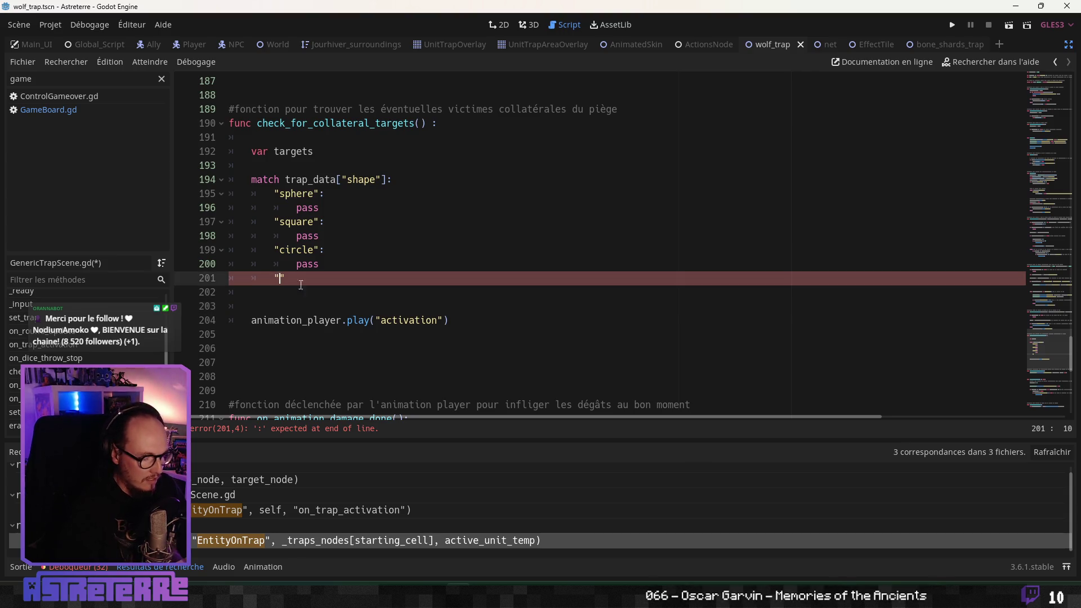
key("alt+Tab")
key("Escape")
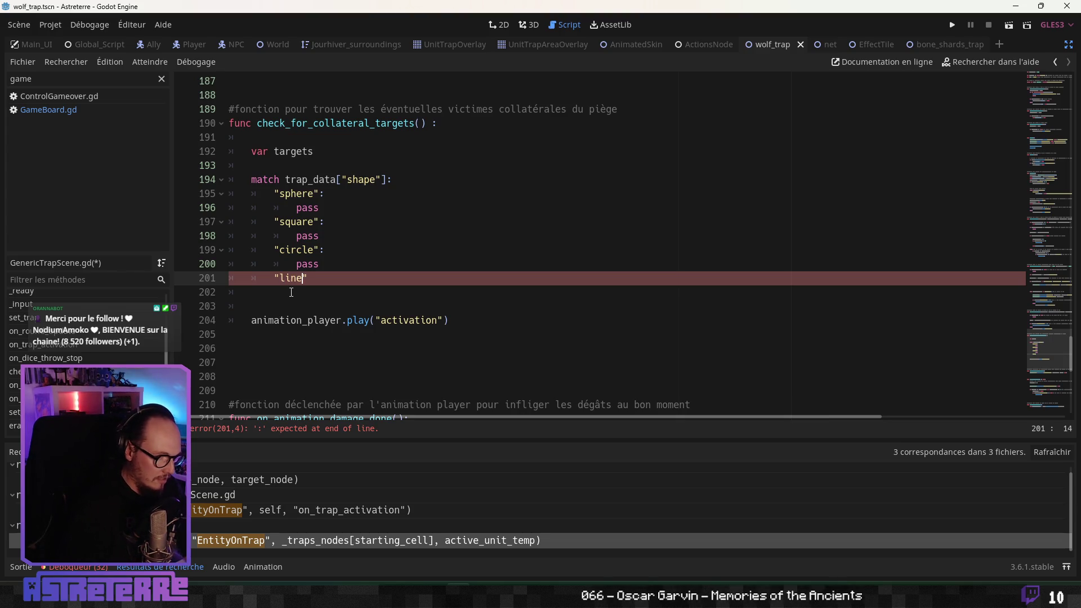
Step: Add "line": and "cross": branches, each with a placeholder pass
type(":")
key("Return")
type("pass")
key("Return")
type("\"cross")
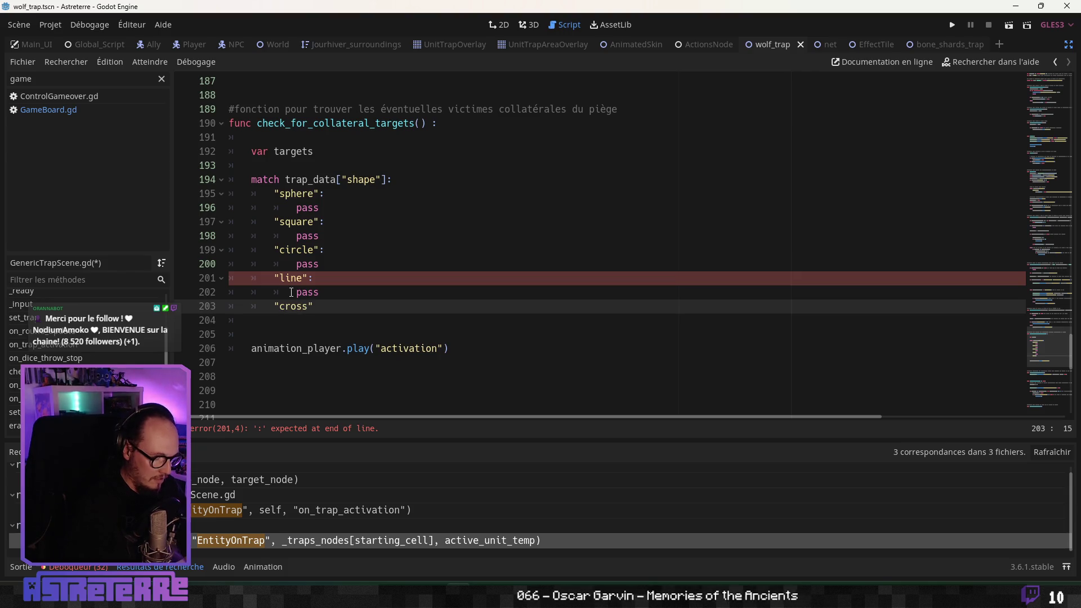
type(":")
key("Return")
type("pass")
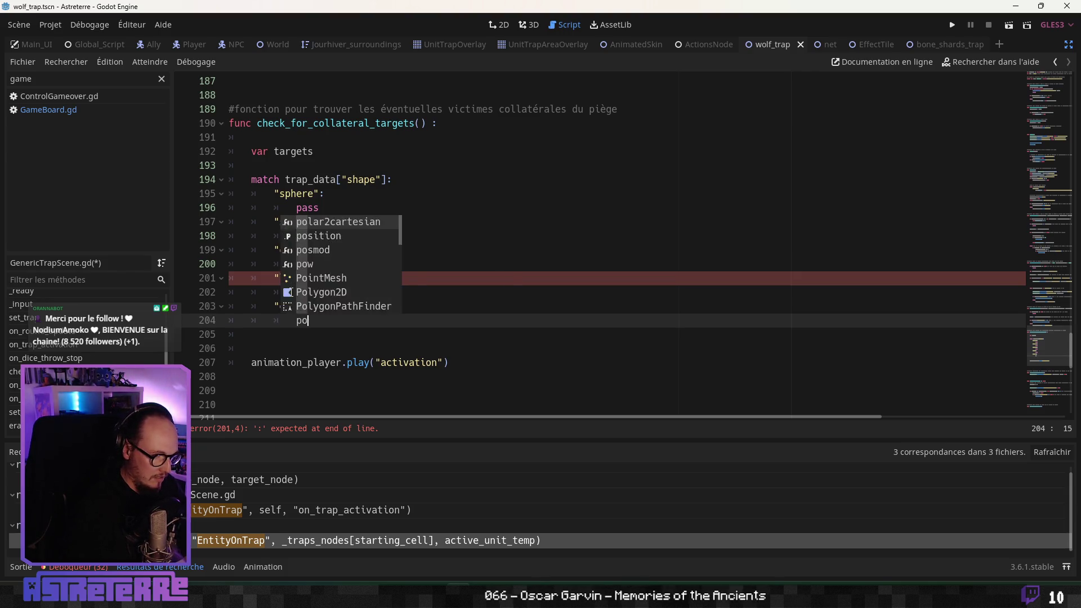
key("Up")
key("Up")
key("Up")
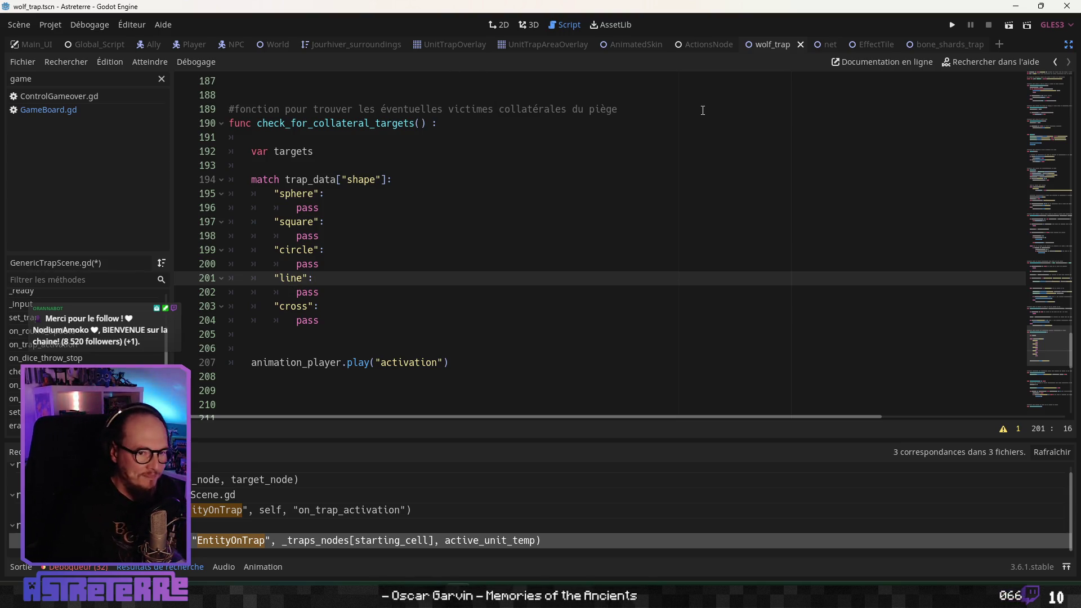
Step: Switch to GameBoard.gd and filter its methods by 'get_enti' to reach get_entities_in_cells
left_click(48, 109)
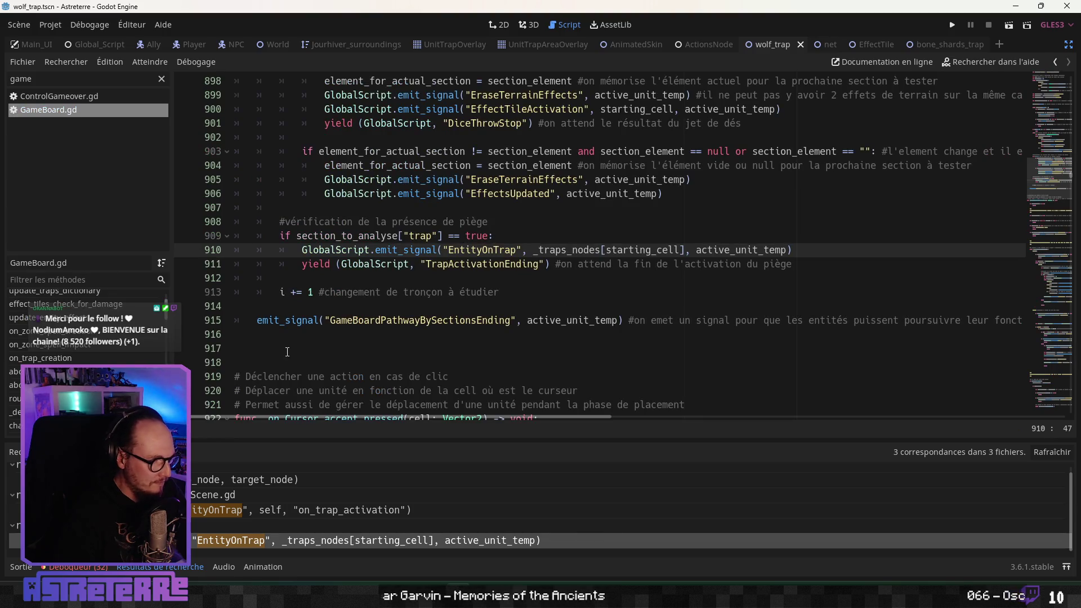
left_click(71, 276)
type("get_tr")
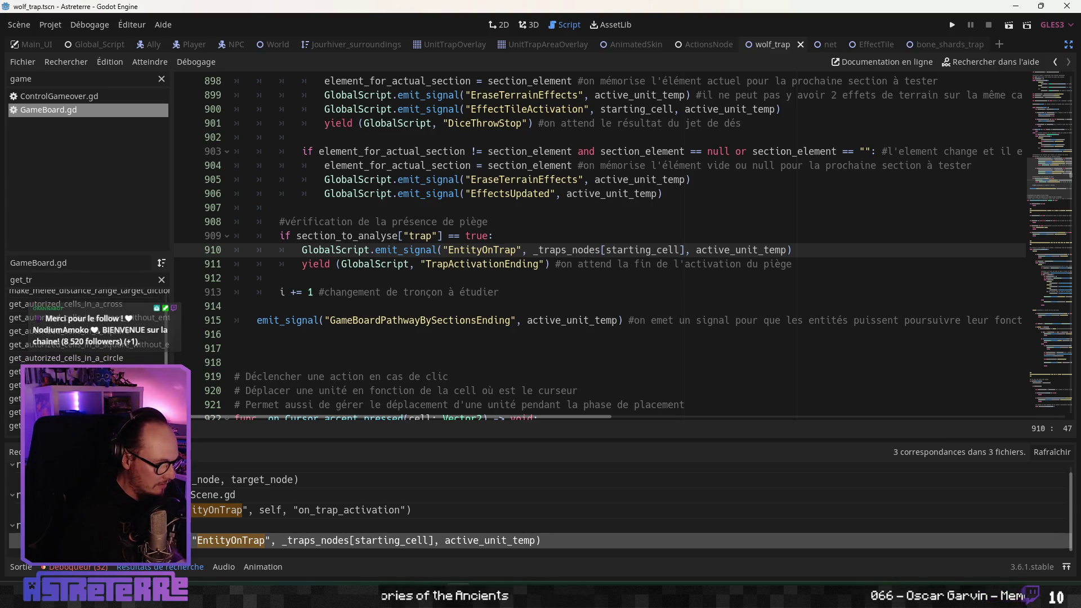
scroll(77, 303, "up", 1)
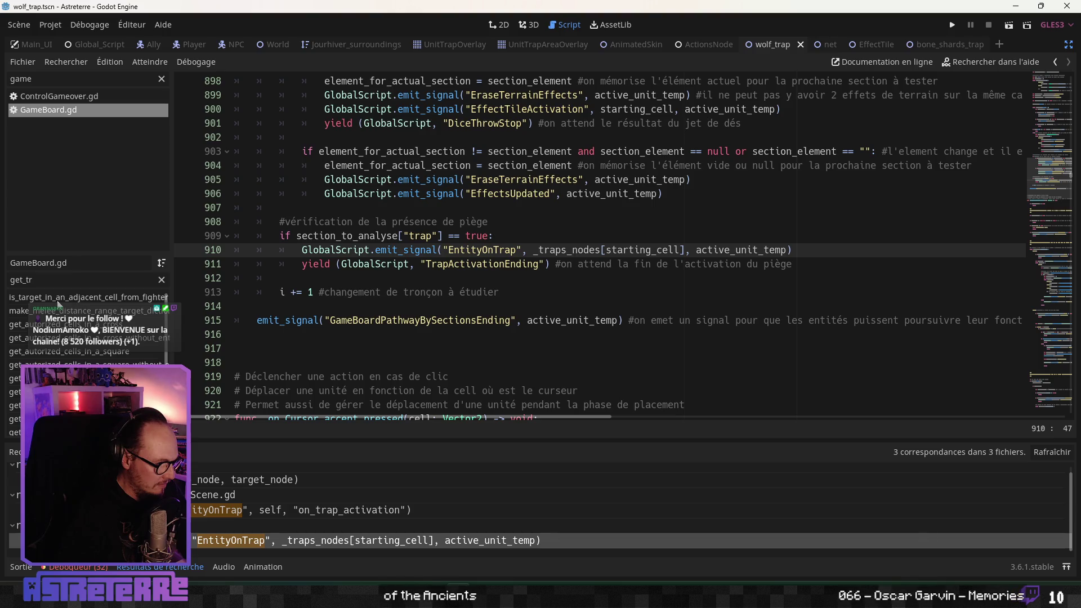
key("BackSpace")
type("ar")
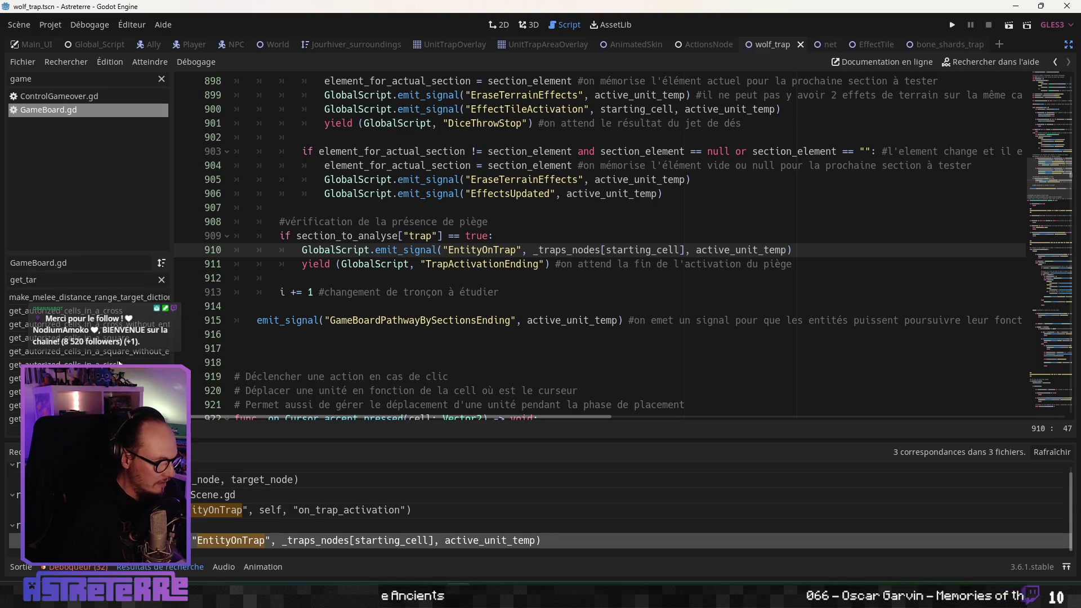
key("BackSpace")
key("BackSpace")
key("BackSpace")
type("enti")
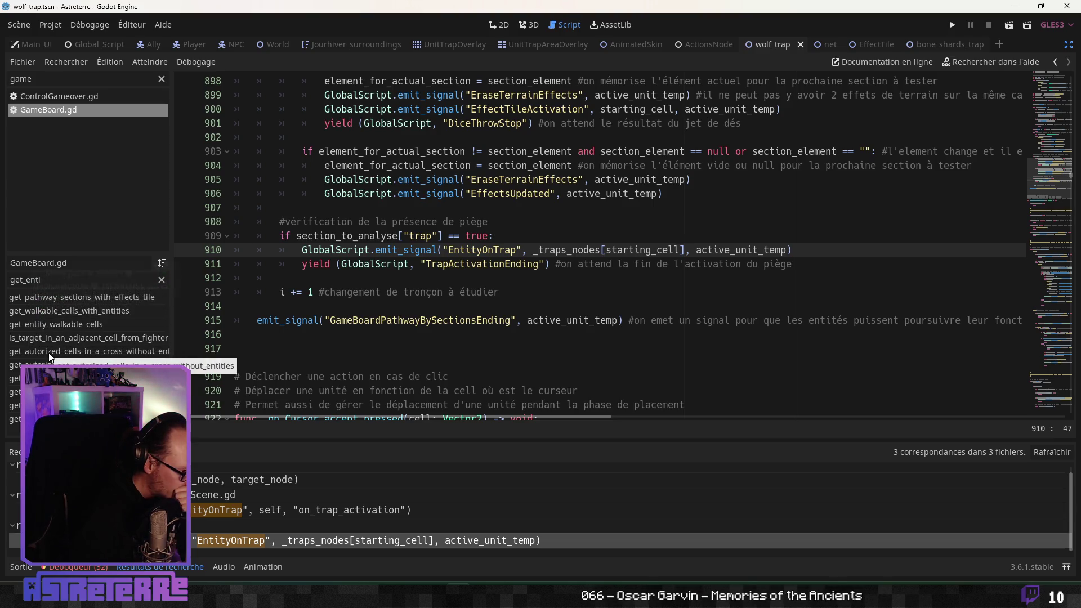
left_click(163, 418)
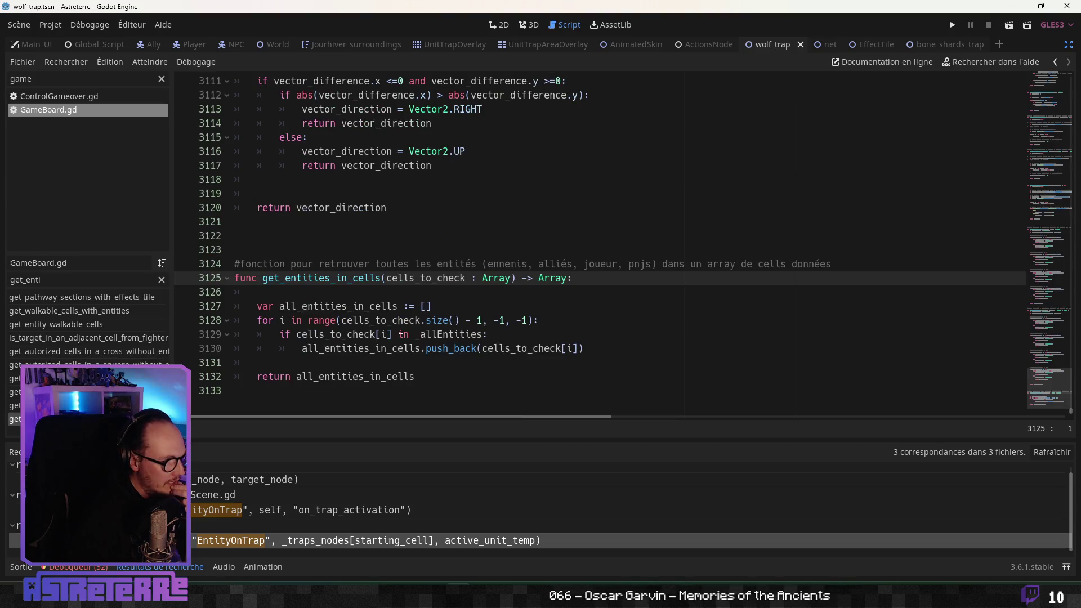
Step: Read get_entities_in_cells, checking the cells_to_check parameter, the push_back loop and the return
left_click(372, 349)
left_click(385, 367)
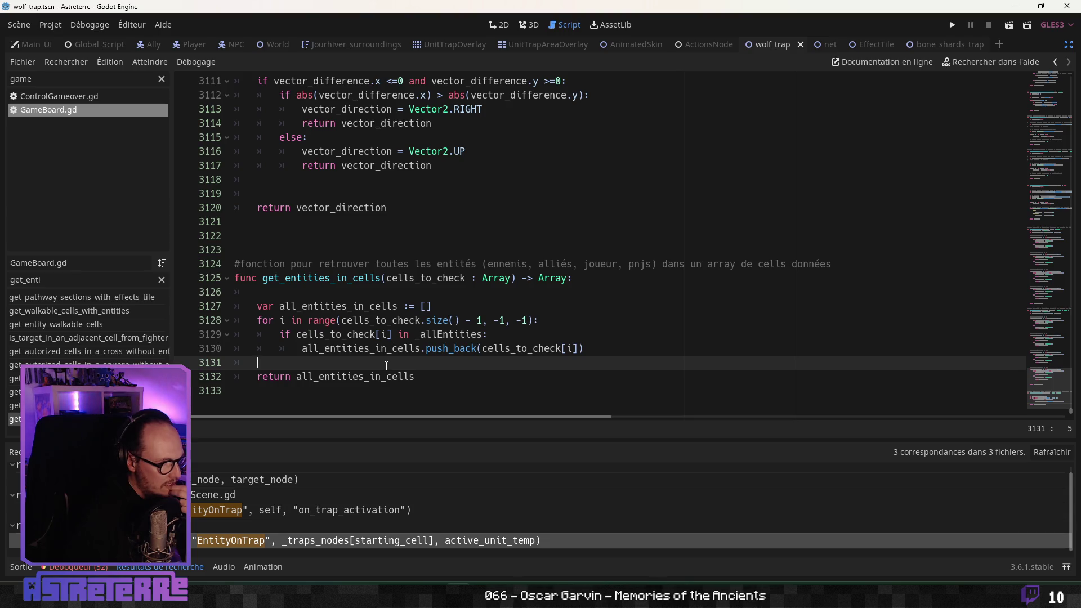
left_click(444, 376)
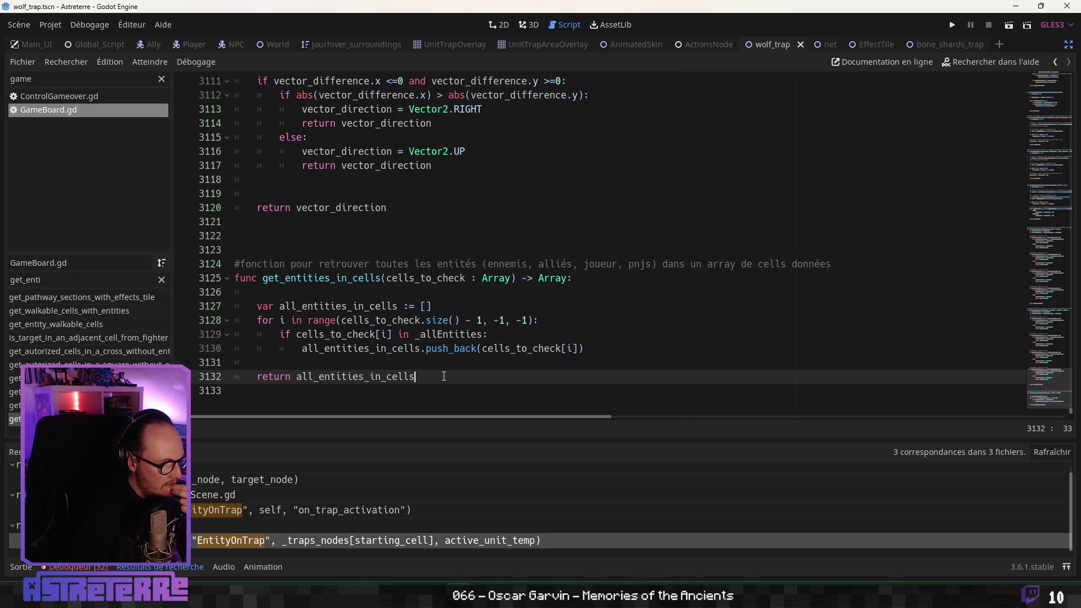
double_click(422, 278)
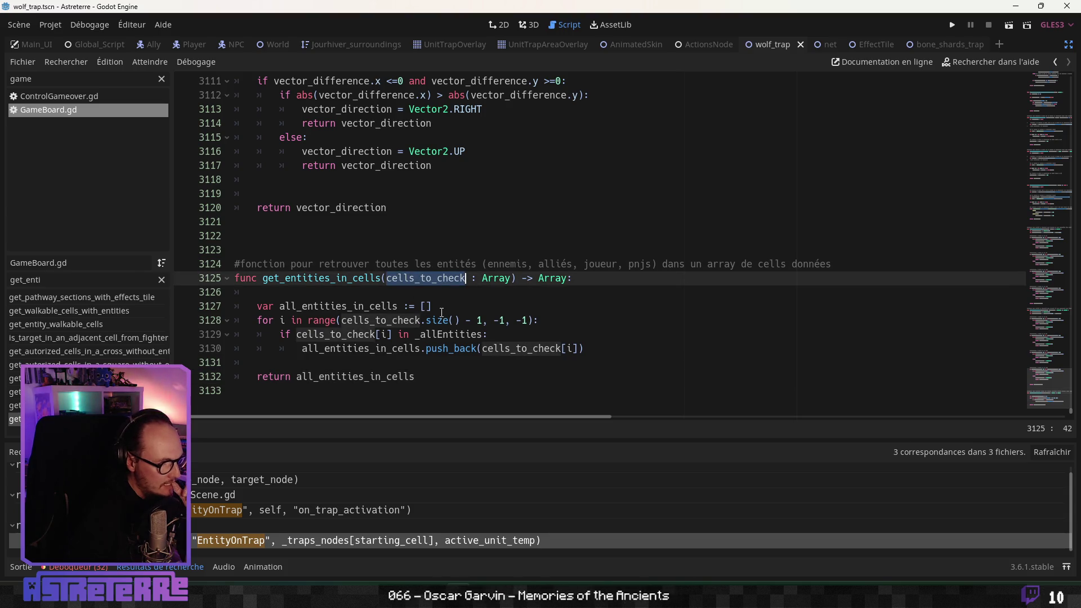
left_click(440, 375)
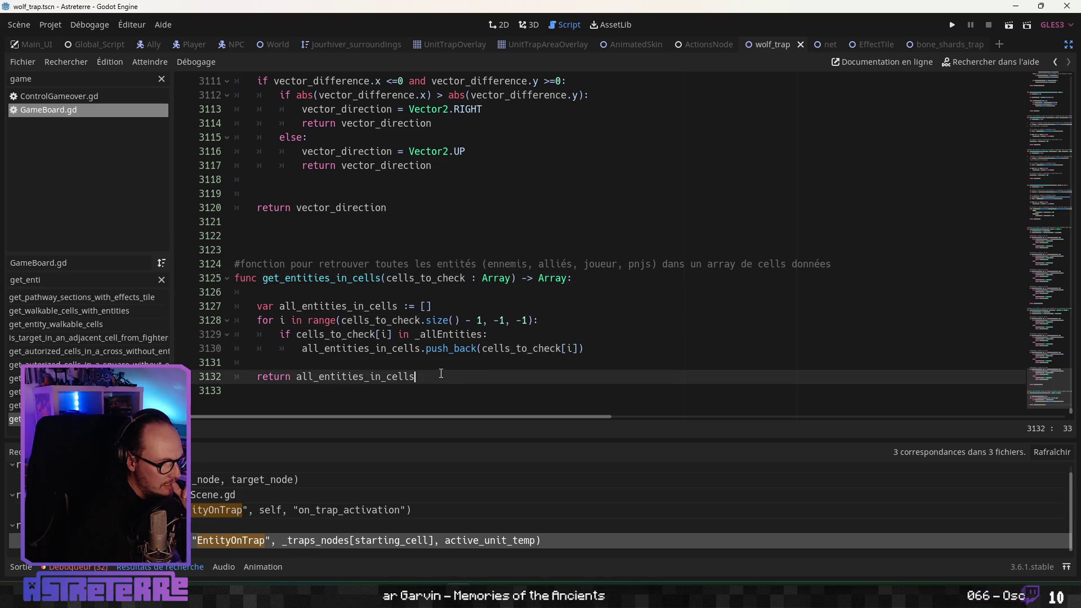
scroll(441, 374, "up", 3)
scroll(441, 374, "down", 3)
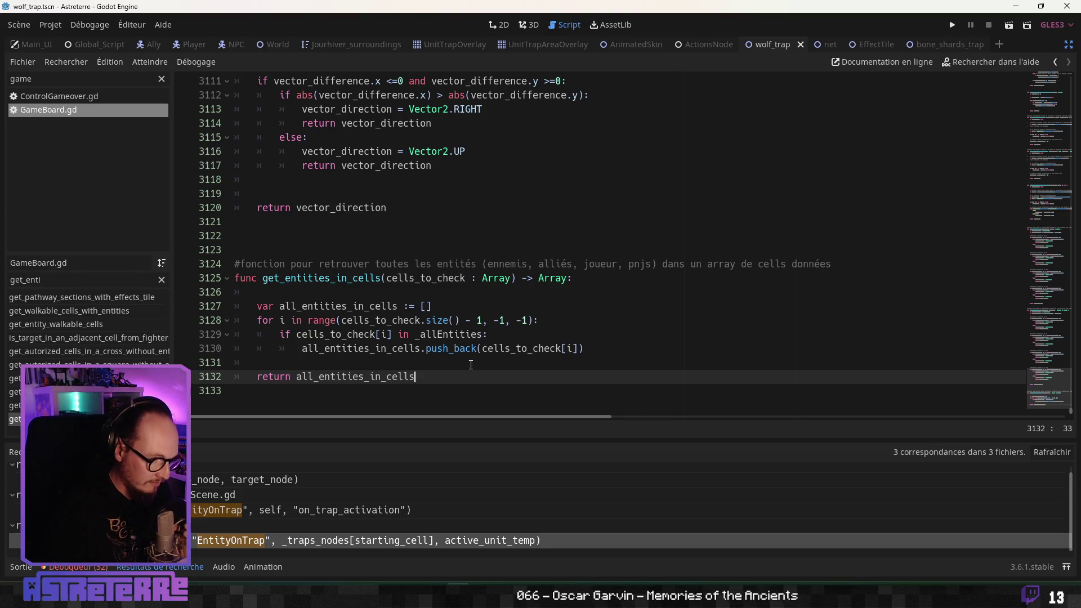
Step: Back in the trap script, turn line 192 into 'var cells_to_check := [] #cases à vérifier'
double_click(423, 279)
key("alt+Left")
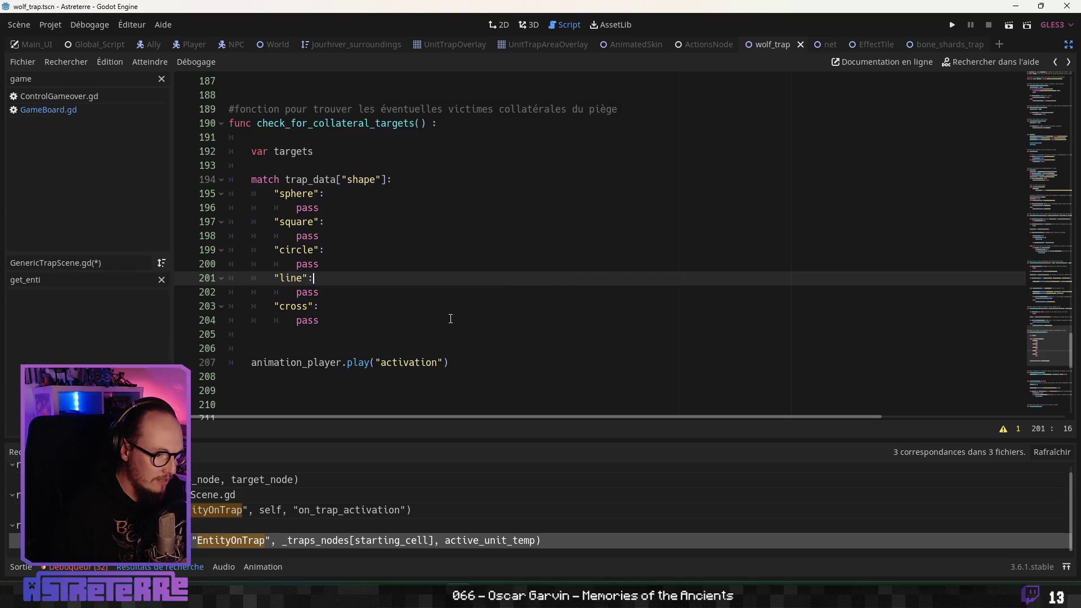
left_click(310, 153)
type("_")
key("BackSpace")
key("BackSpace")
key("BackSpace")
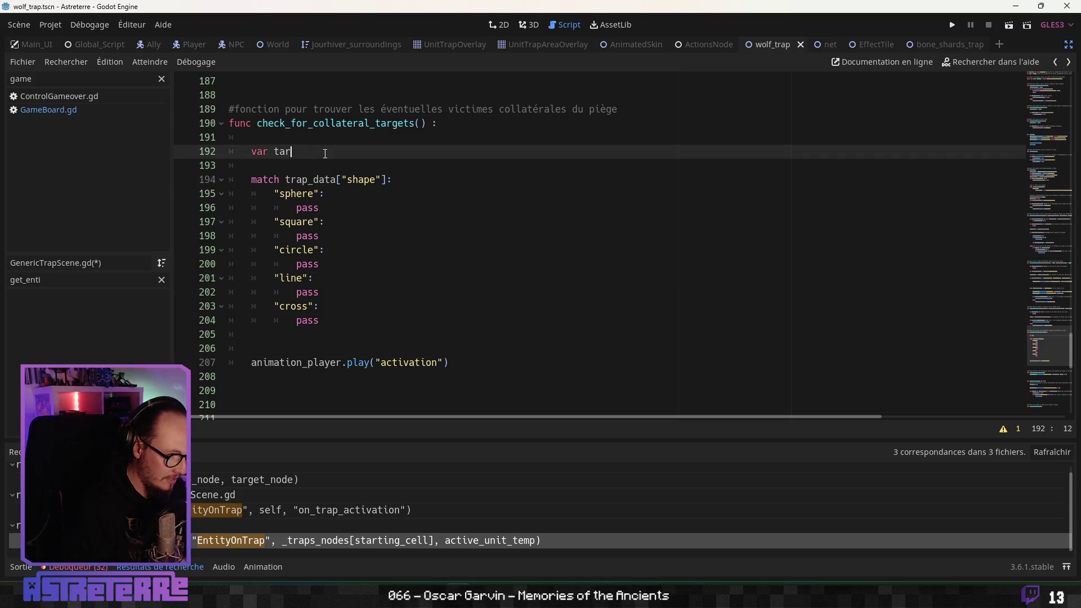
type("cells_to_chec")
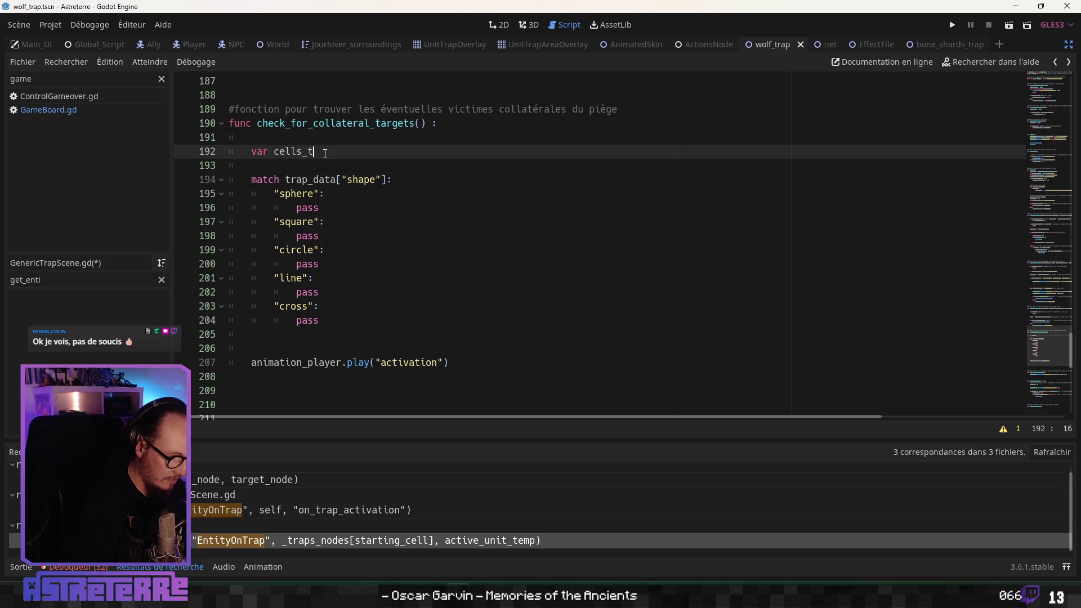
type("k ")
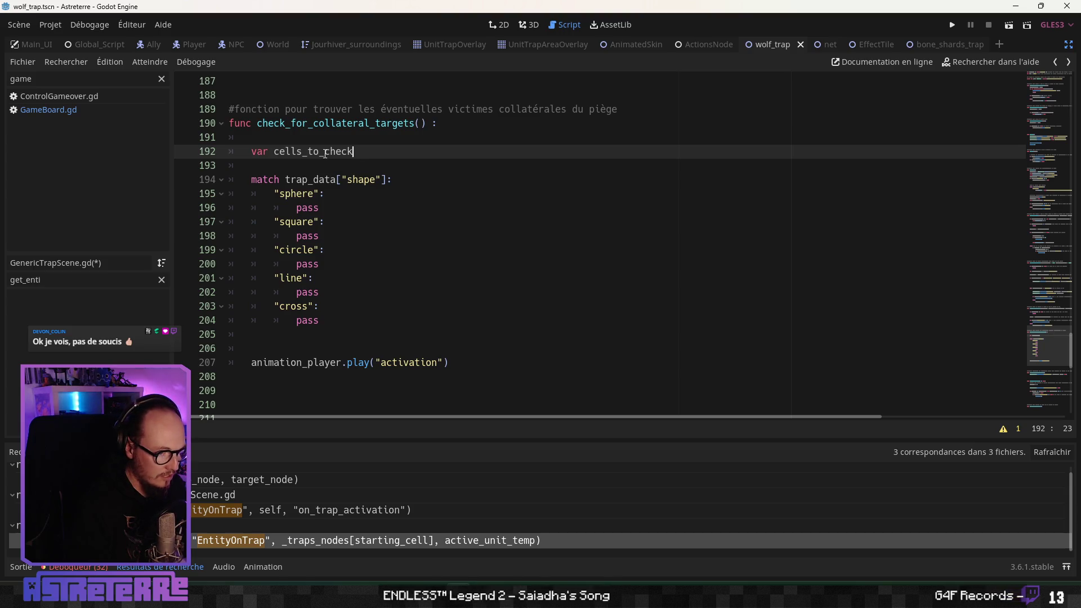
type(":) [")
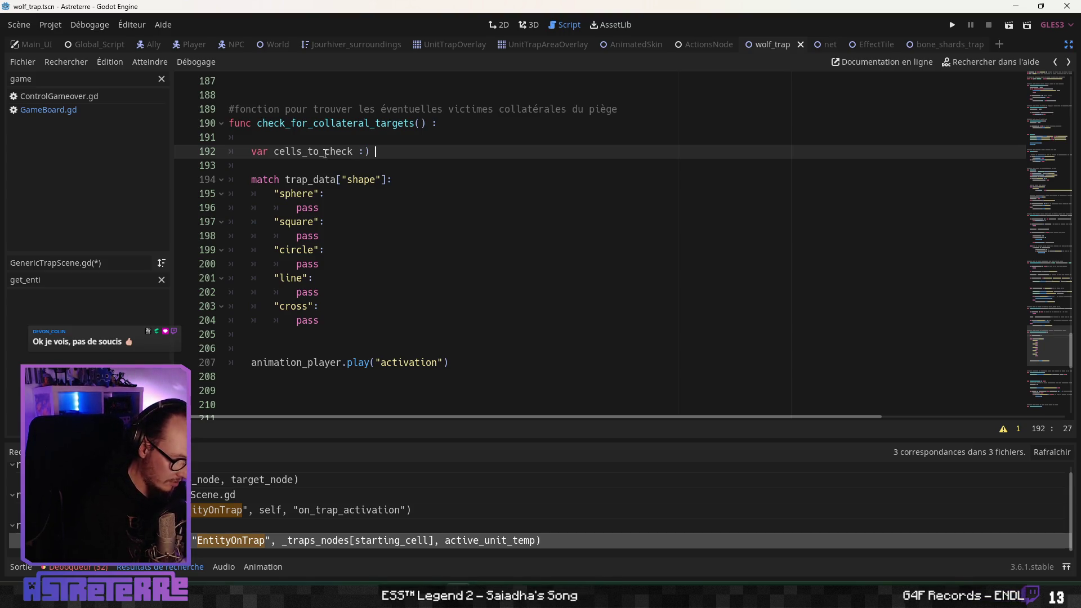
key("Left")
key("Left")
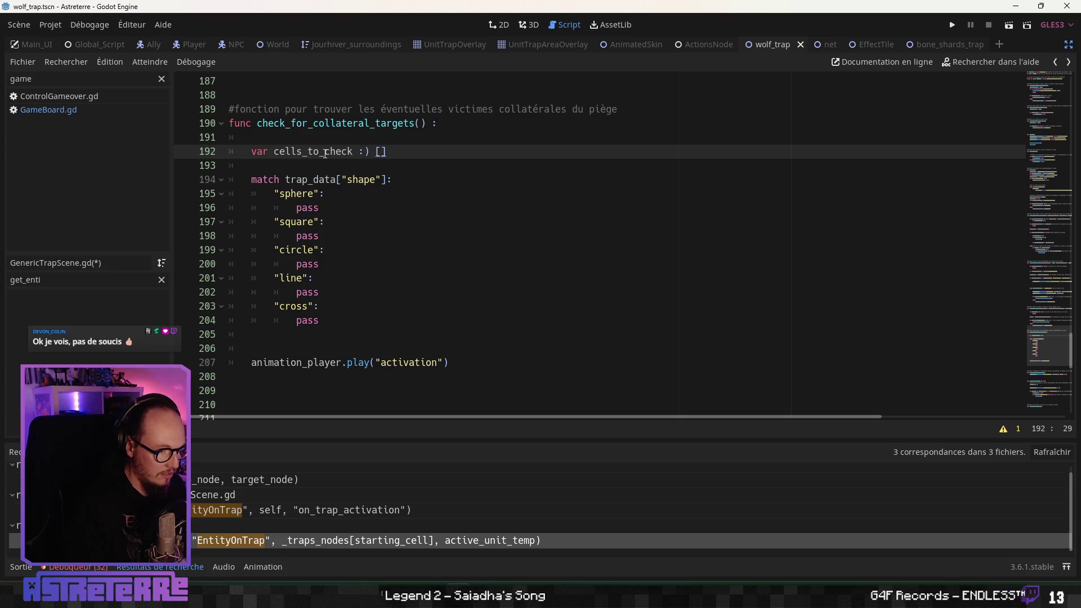
key("BackSpace")
type("=")
left_click(419, 179)
left_click(417, 150)
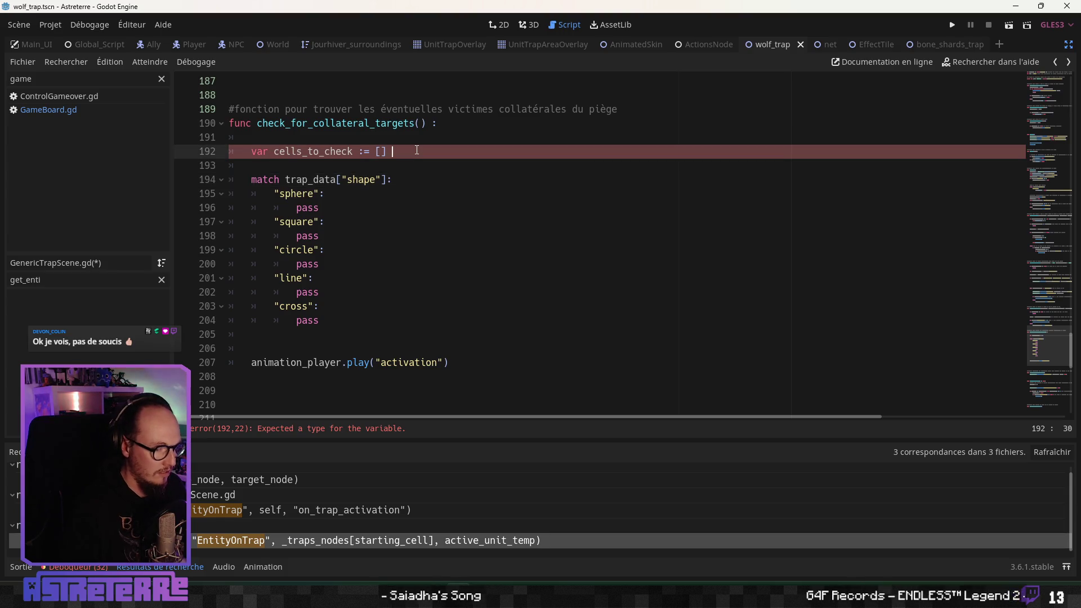
type("#cases à vérifier")
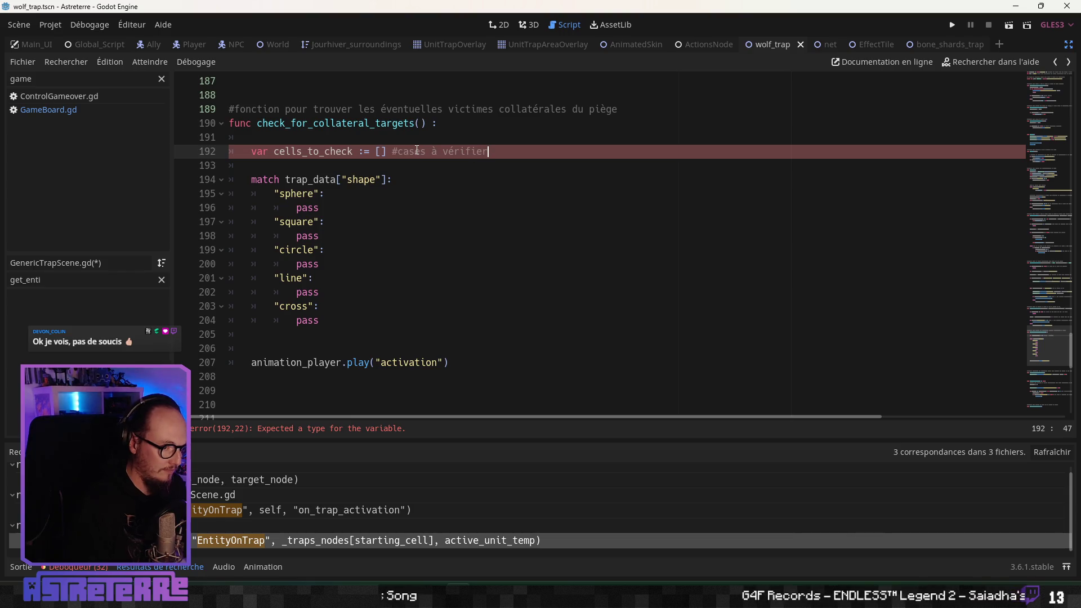
Step: Add 'var cells_with_entities := [] #cases avec des entitées' on line 193, fixing the 'vare' typo
key("Return")
type("vare cells_withc")
key("BackSpace")
type("_entities")
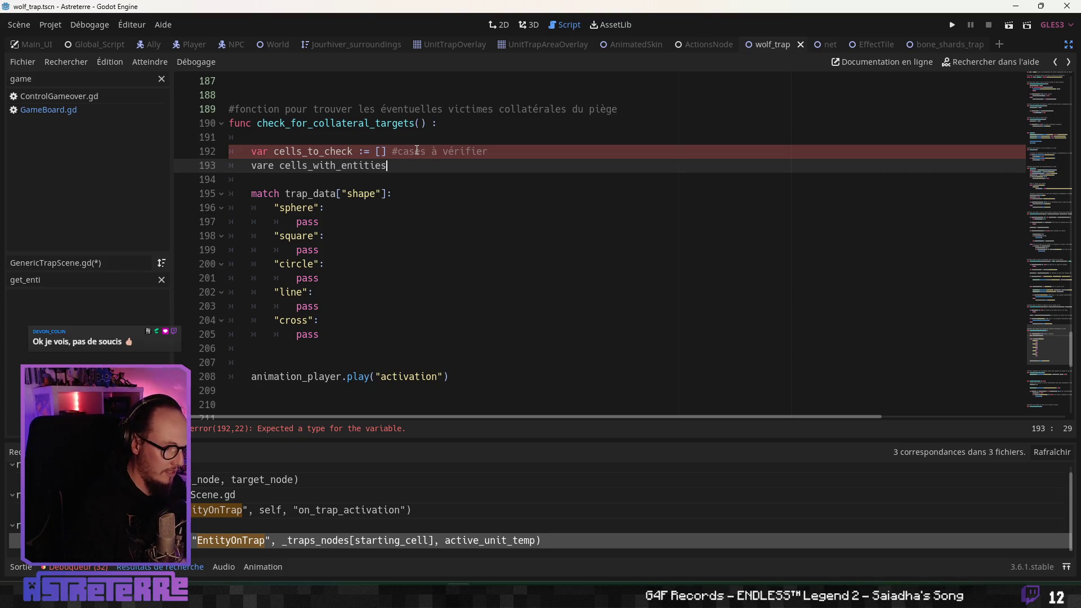
type(" := [")
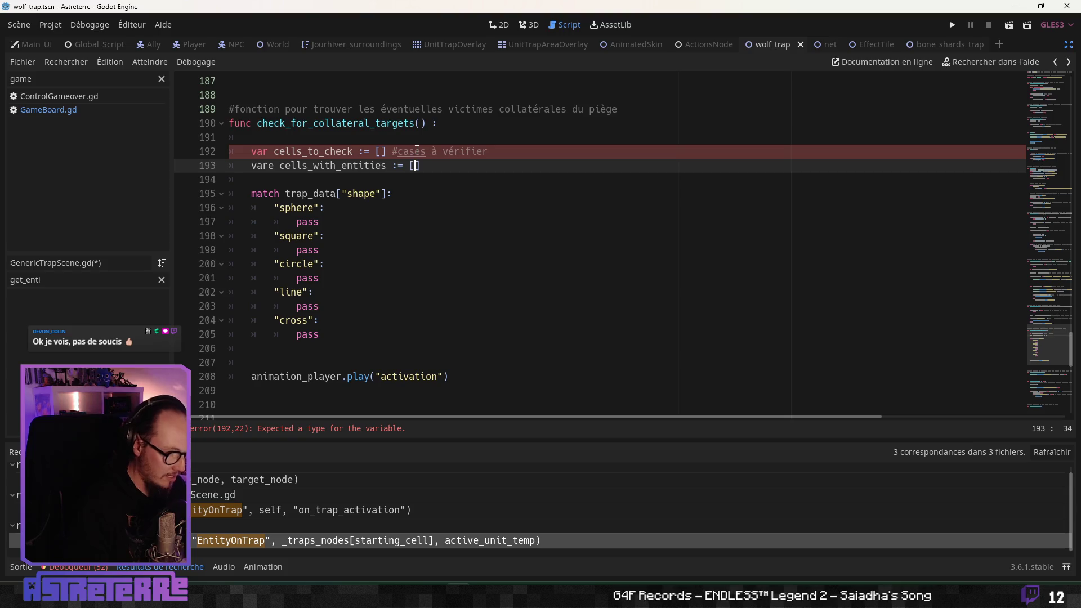
type("] #cases avec des entitée")
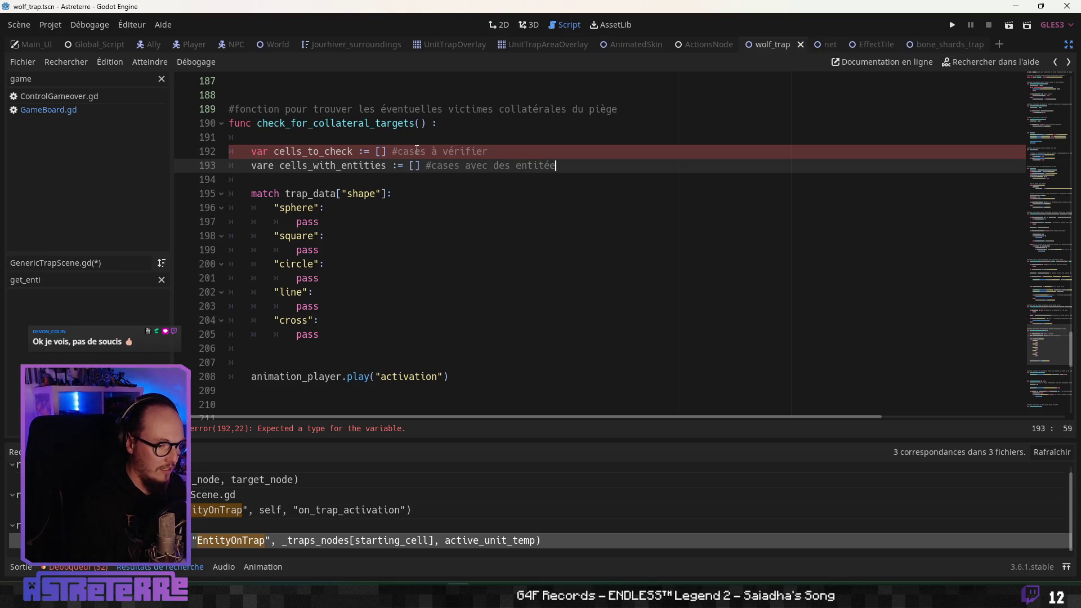
type("s")
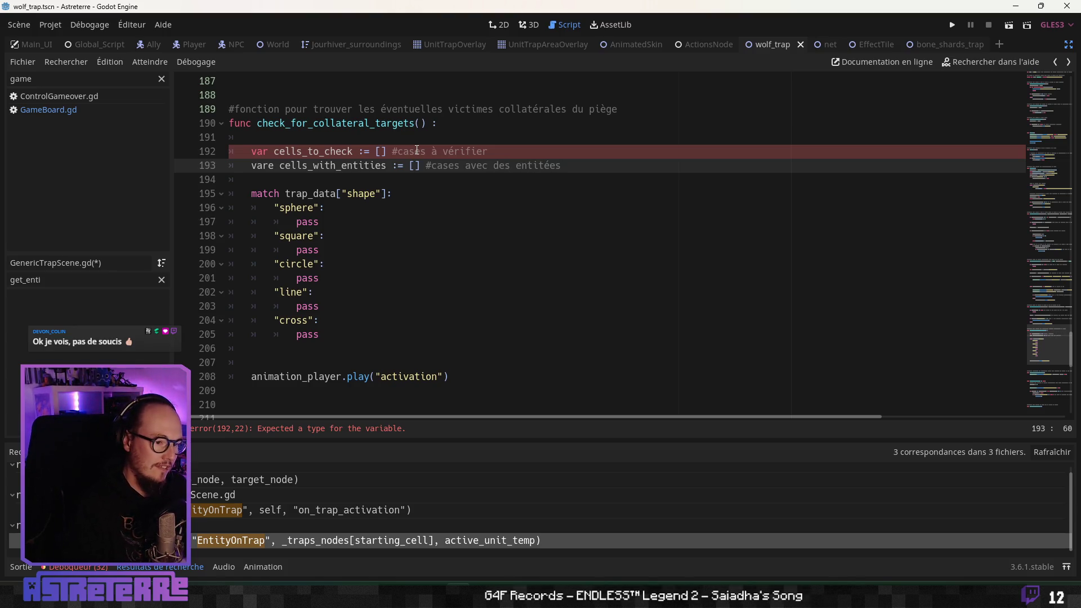
key("Home")
key("Right")
key("Right")
key("Right")
key("Delete")
key("End")
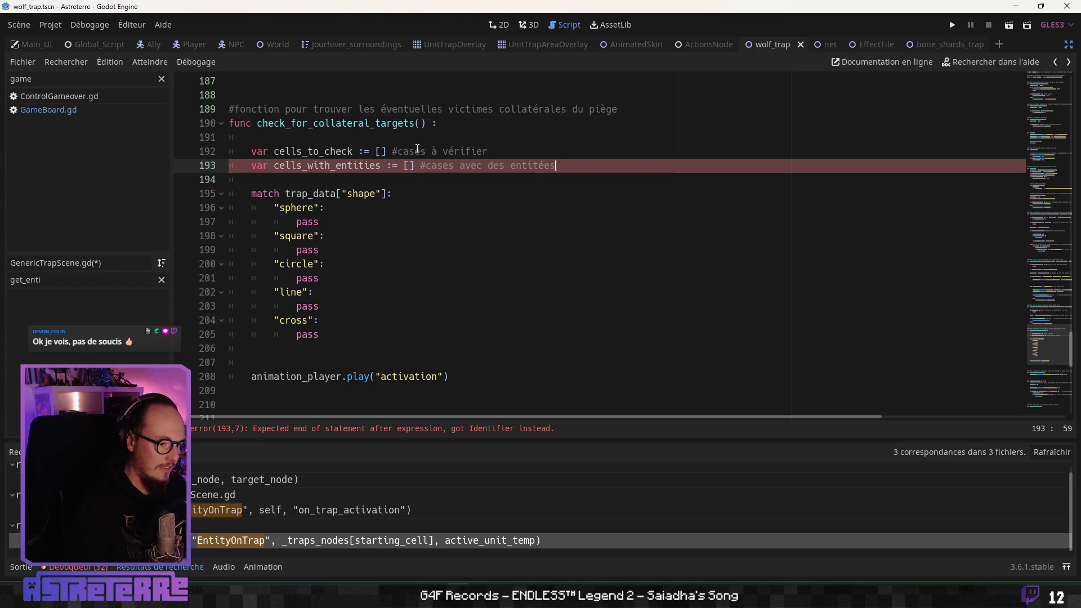
left_click(344, 292)
left_click(310, 349)
key("Return")
key("Return")
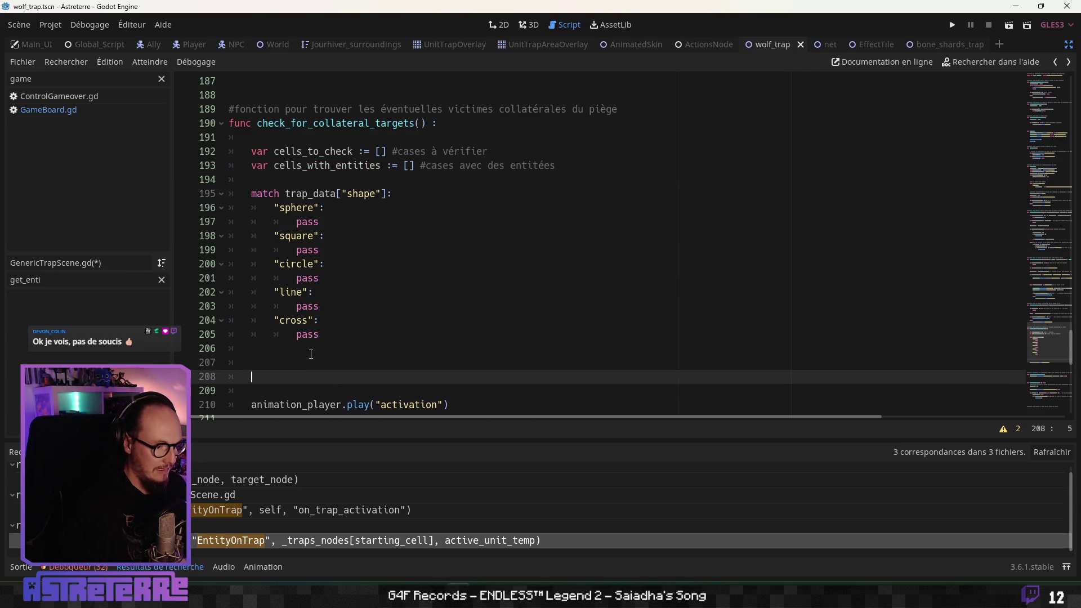
Step: Write '#enlever la case de l'entité déclencheuse du piège car elle a déjà été ciblée' on line 207
key("Up")
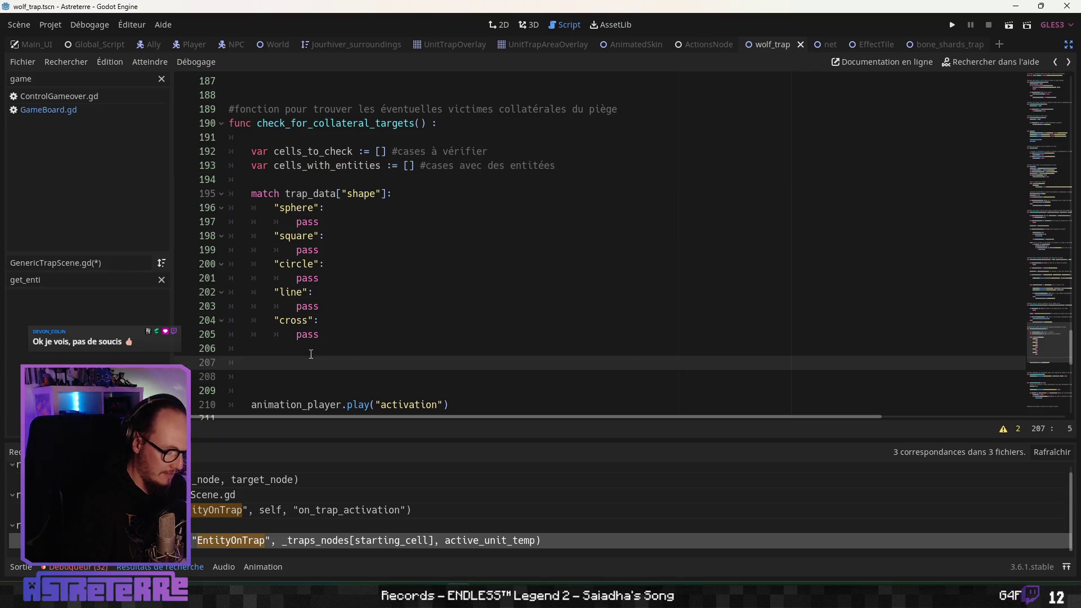
type("#enlever l")
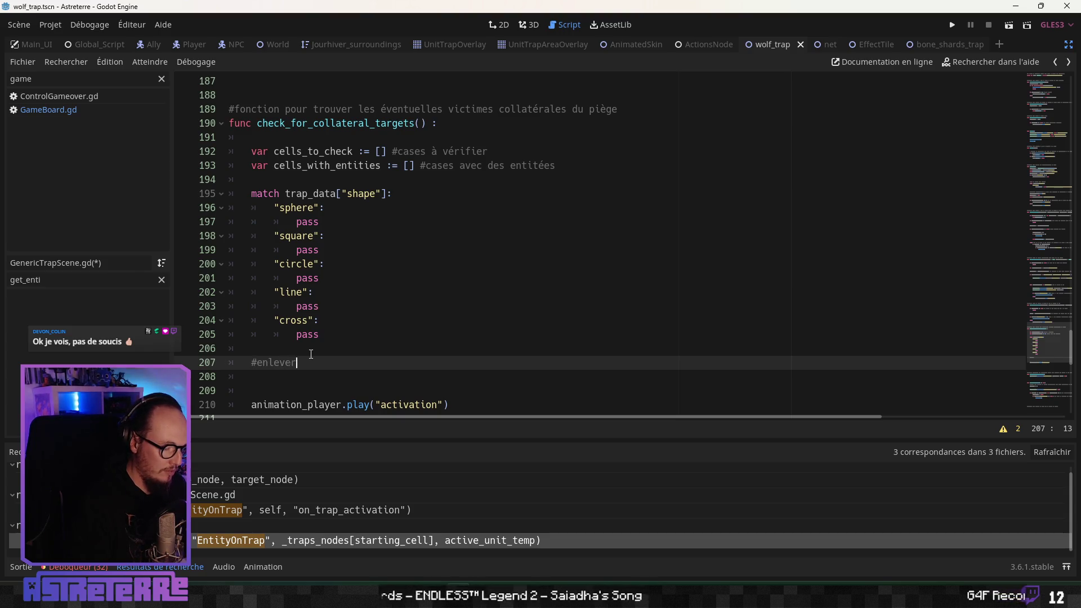
type("à ca")
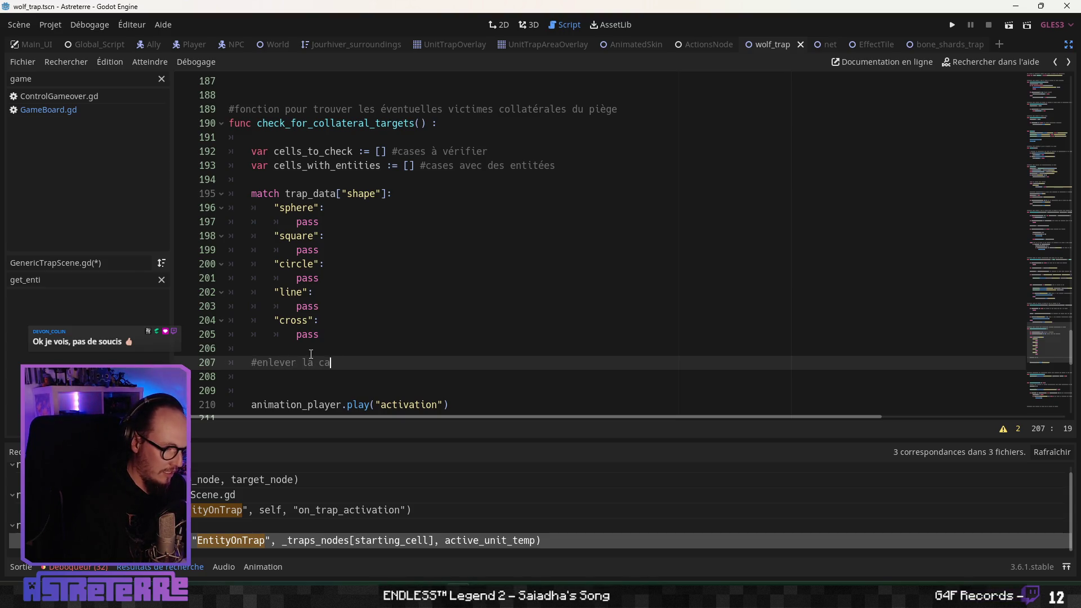
type(" case de l'entité")
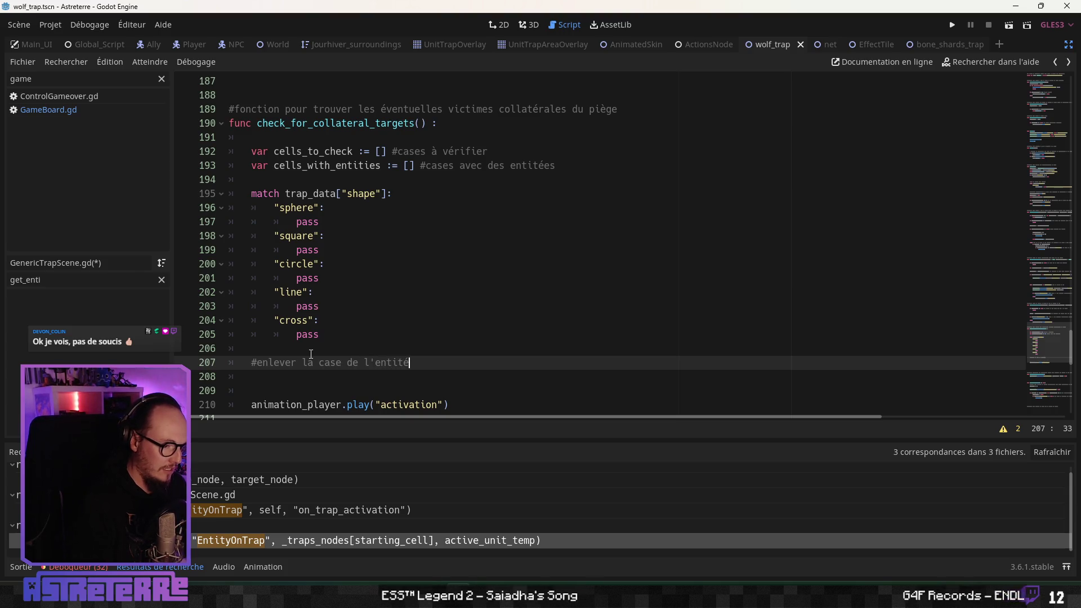
type(" déclench")
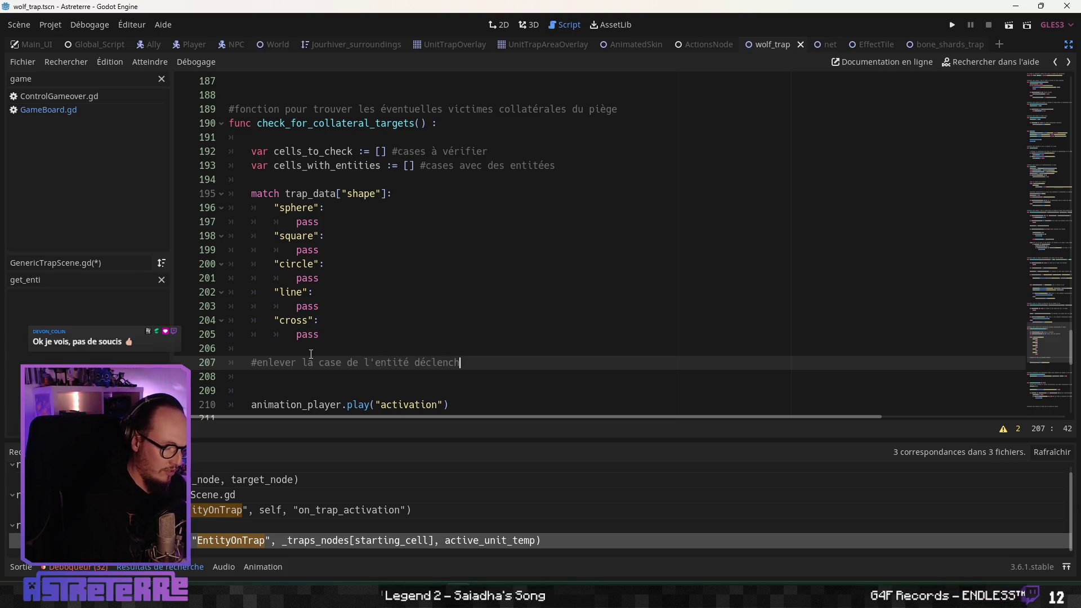
type("euse du ")
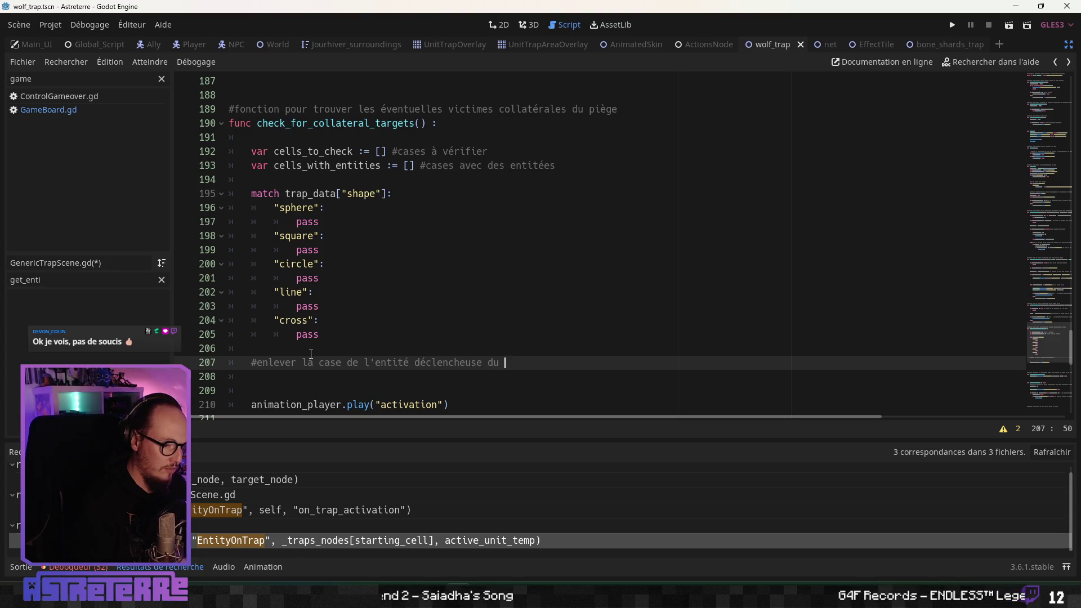
type("piège car elk")
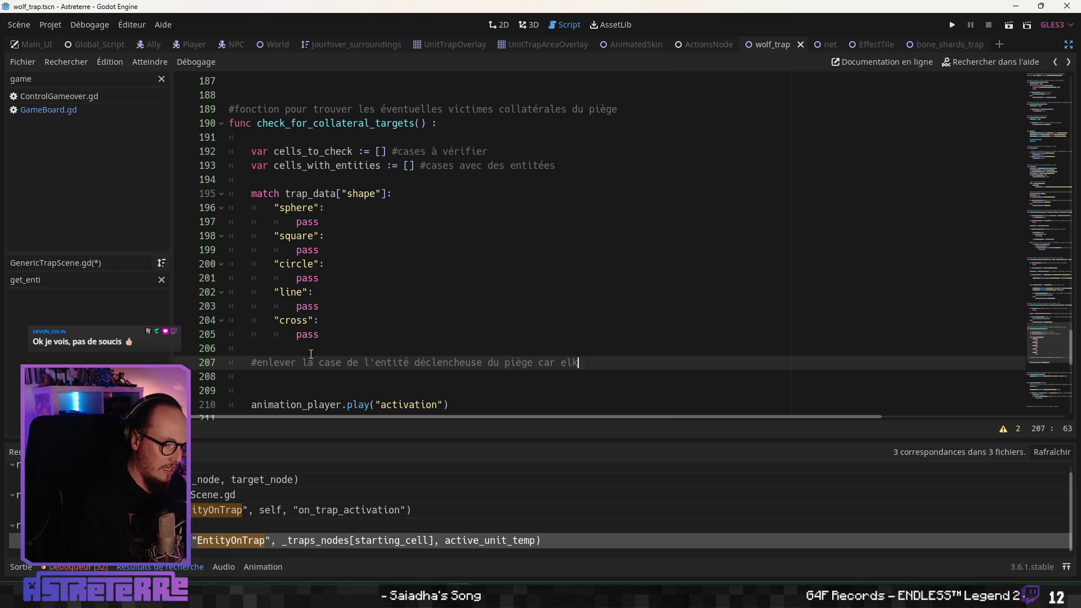
key("BackSpace")
type("le a déjà été ciblée")
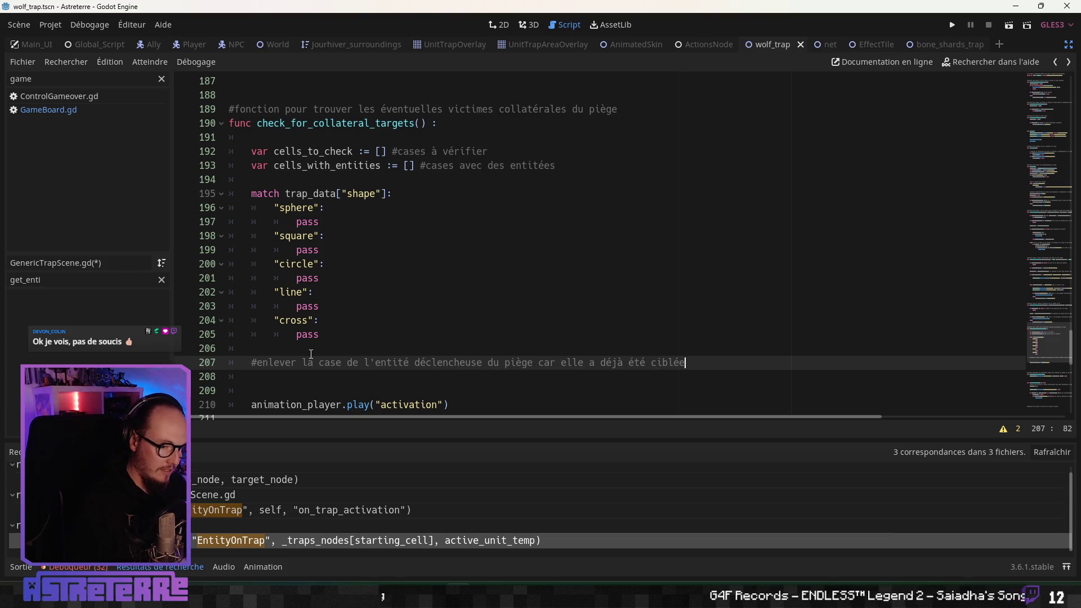
scroll(306, 282, "up", 5)
scroll(303, 210, "down", 6)
scroll(304, 211, "down", 1)
left_click(340, 222)
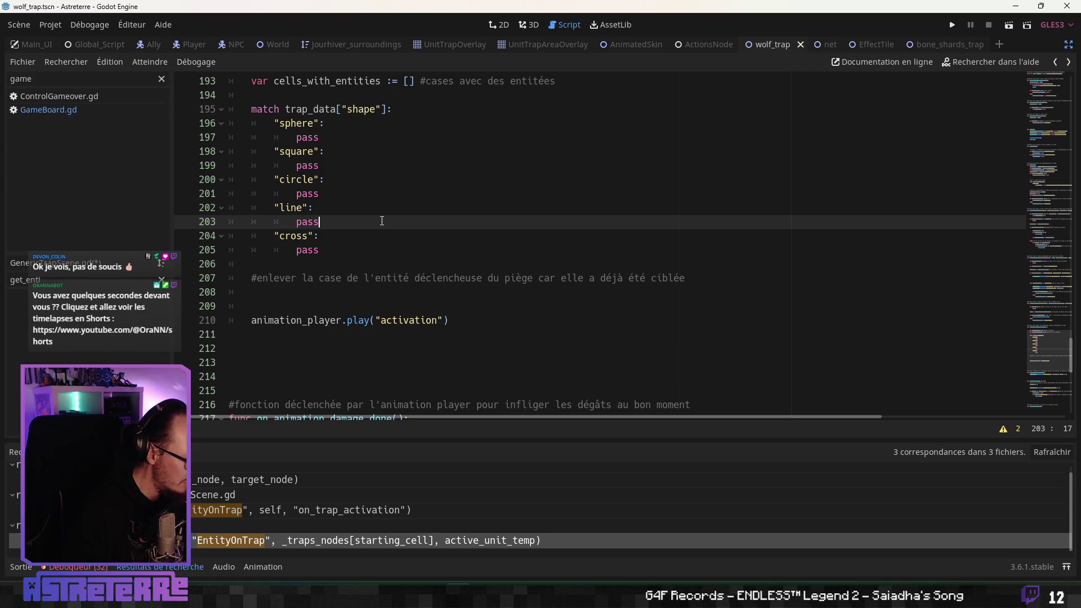
scroll(381, 221, "up", 1)
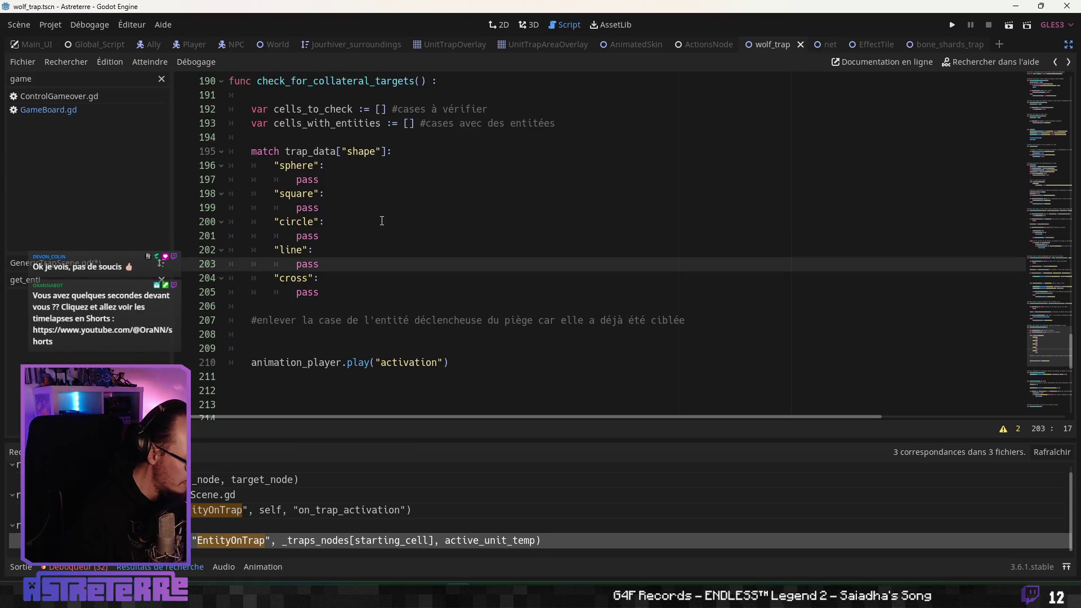
scroll(382, 222, "up", 6)
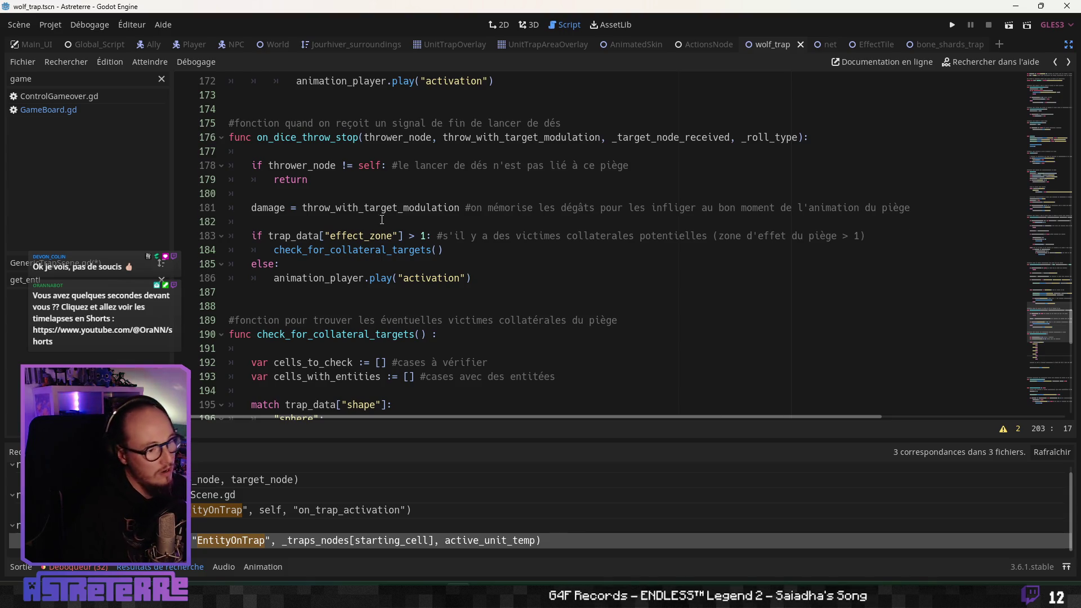
scroll(382, 221, "up", 6)
scroll(385, 214, "up", 2)
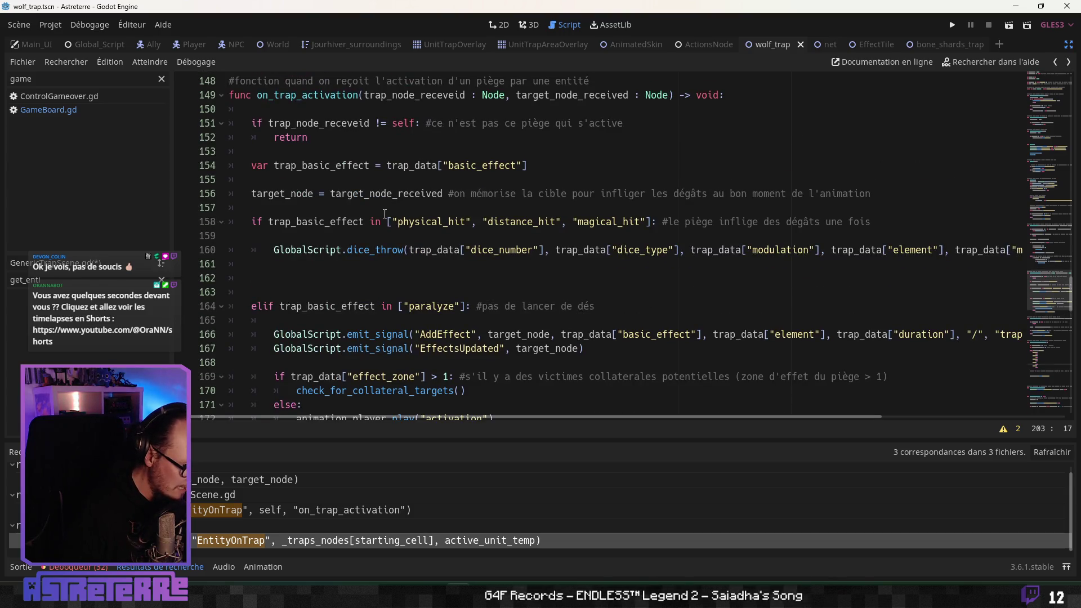
scroll(385, 214, "down", 2)
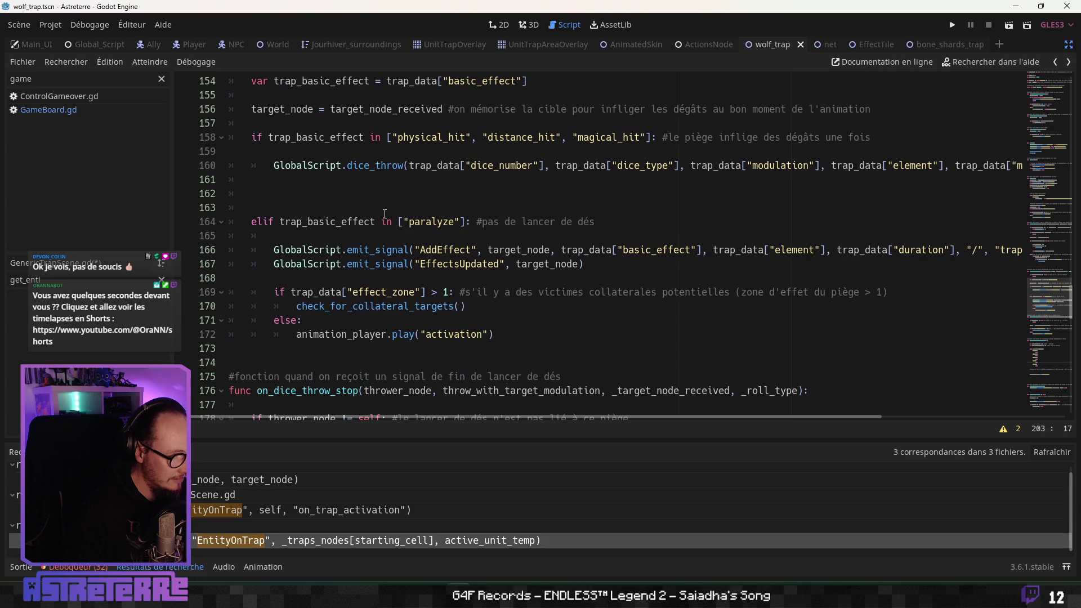
scroll(385, 214, "up", 1)
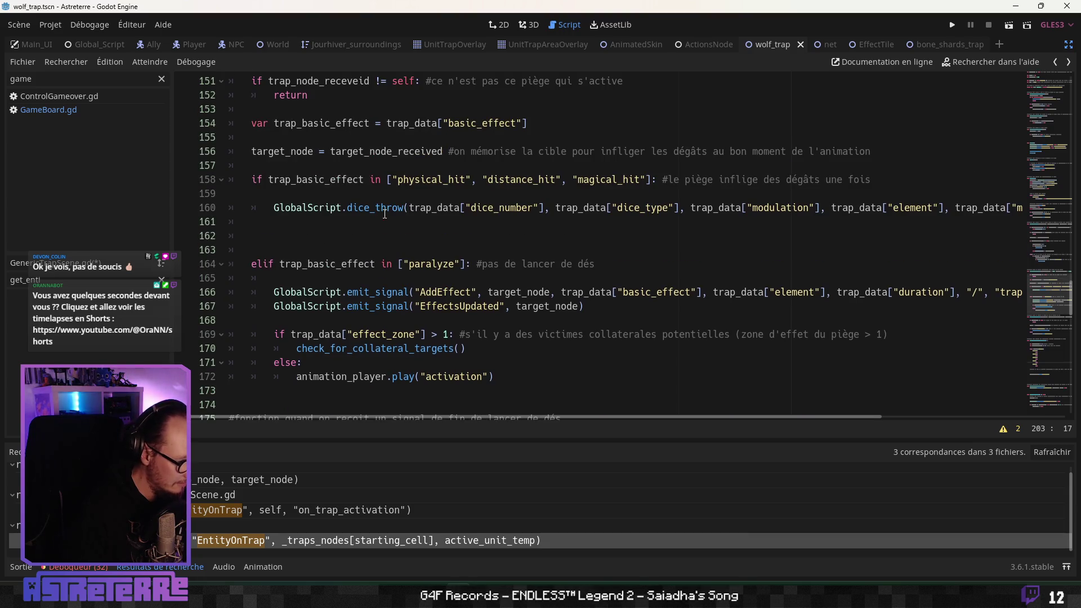
scroll(385, 214, "up", 1)
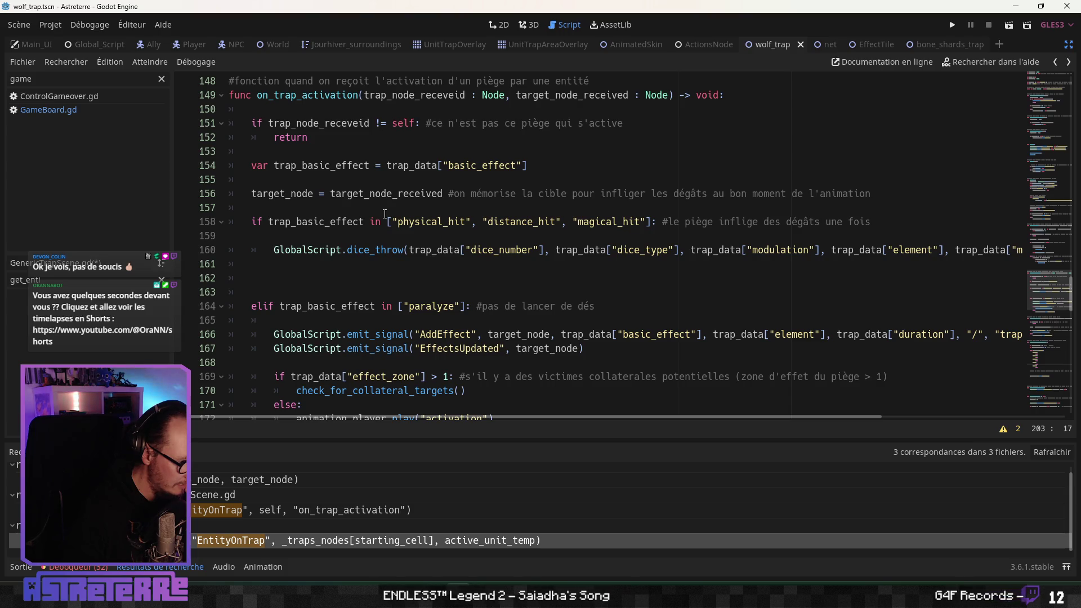
scroll(385, 214, "down", 3)
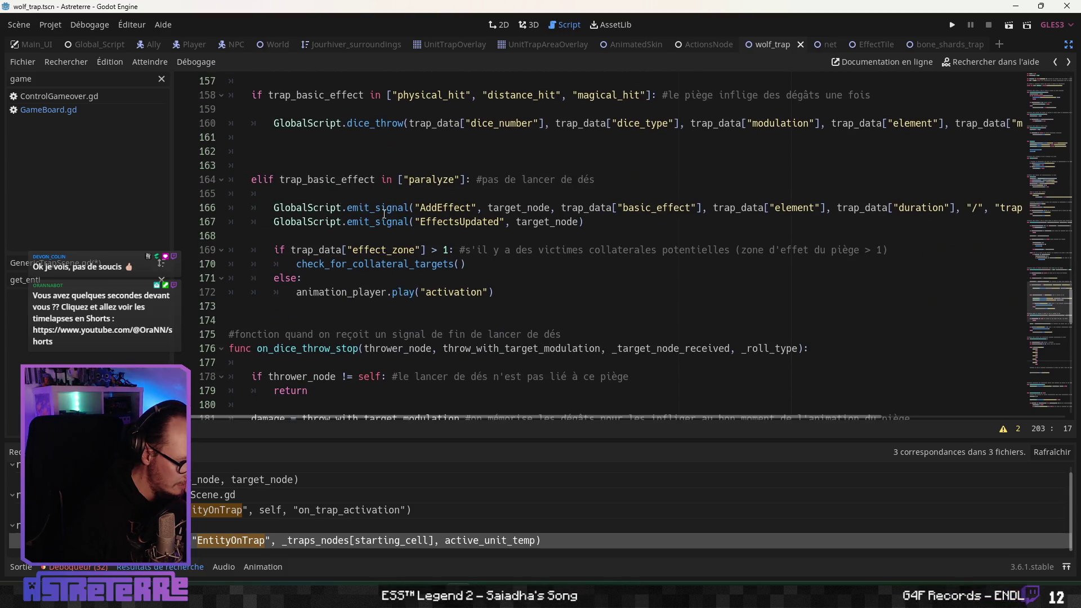
scroll(384, 214, "up", 3)
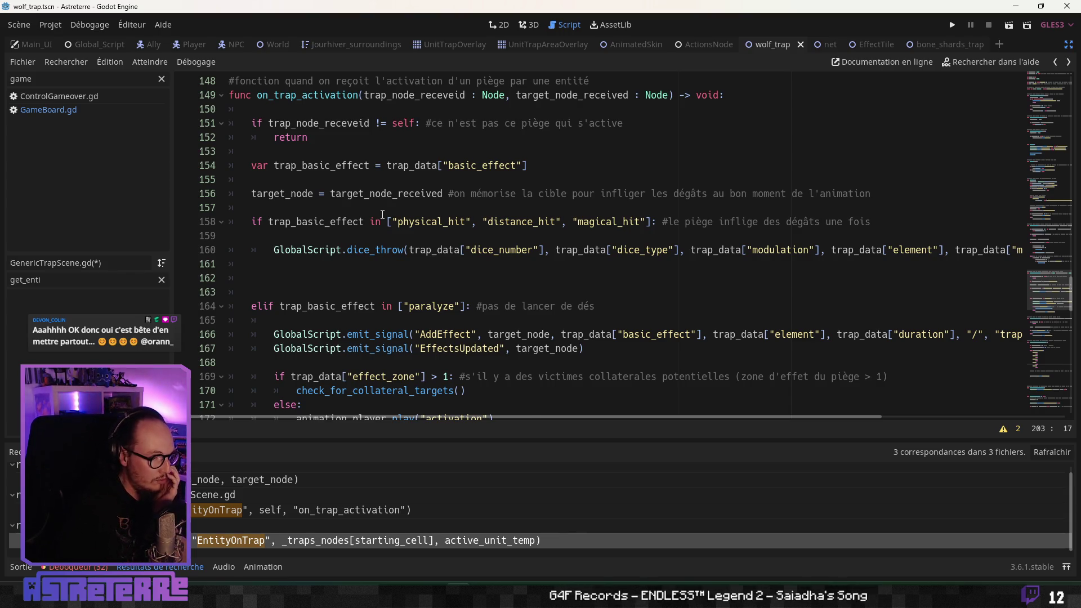
Step: Scroll the trap script to review the effect_zone check in the paralyze branch
scroll(382, 215, "down", 2)
scroll(353, 255, "down", 2)
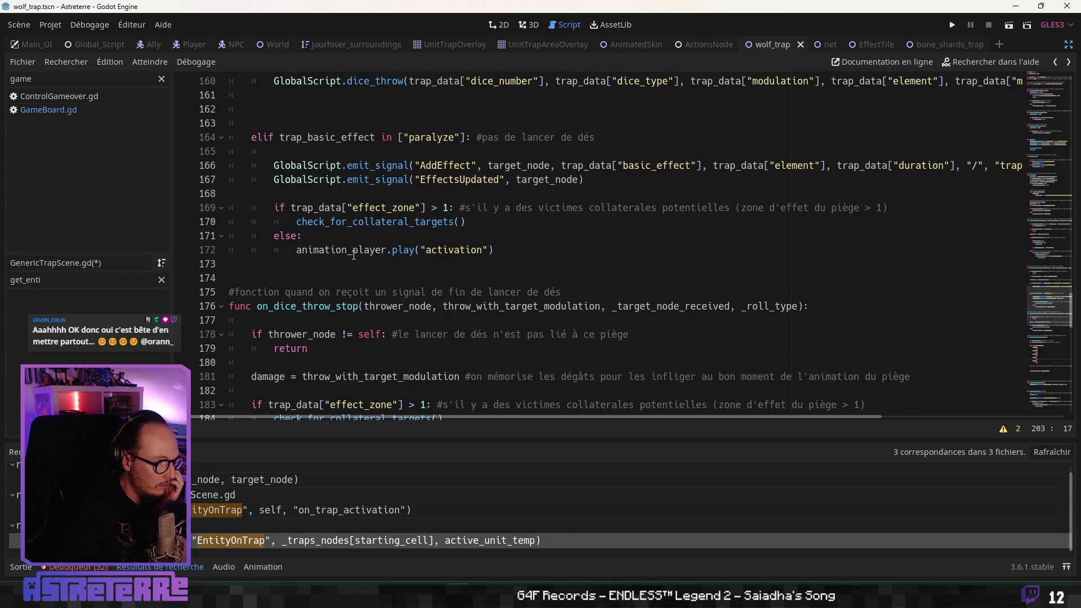
scroll(354, 255, "up", 2)
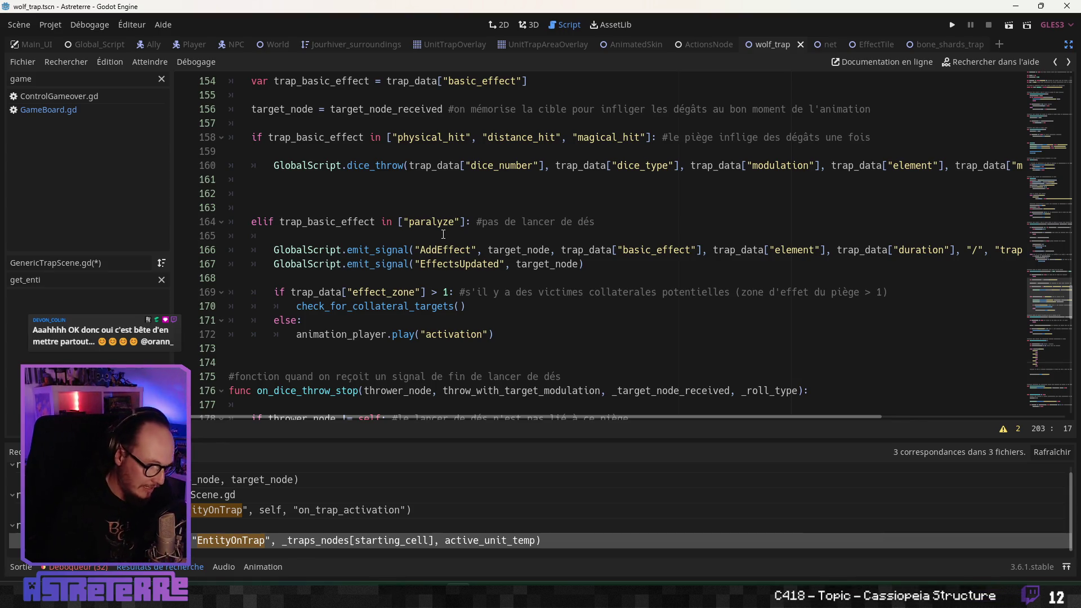
scroll(406, 315, "down", 4)
Step: Insert several empty lines after the line 207 comment in check_for_collateral_targets
scroll(372, 316, "down", 2)
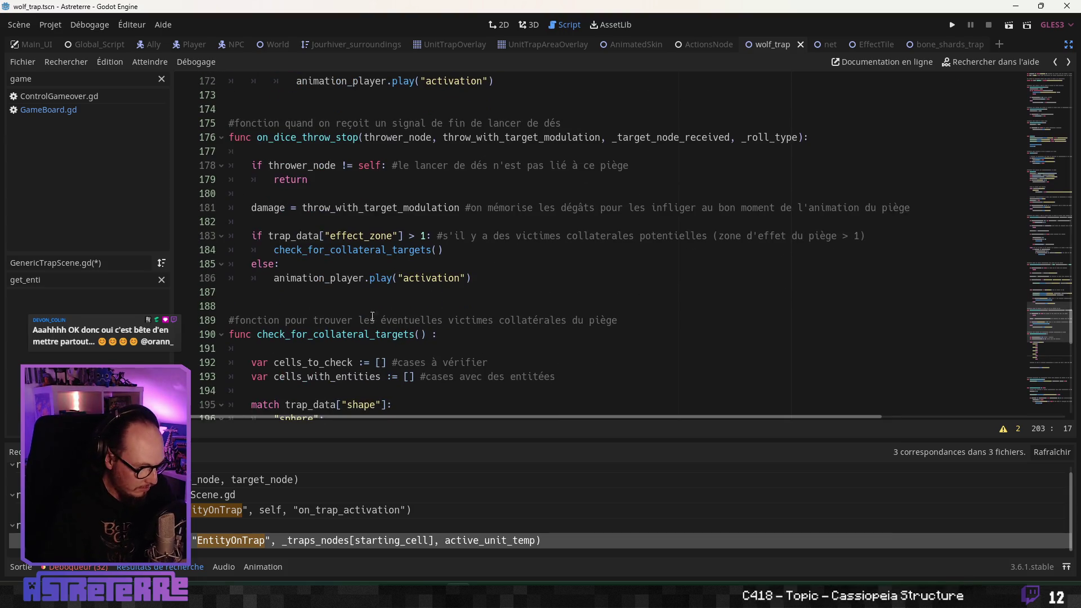
scroll(339, 287, "down", 5)
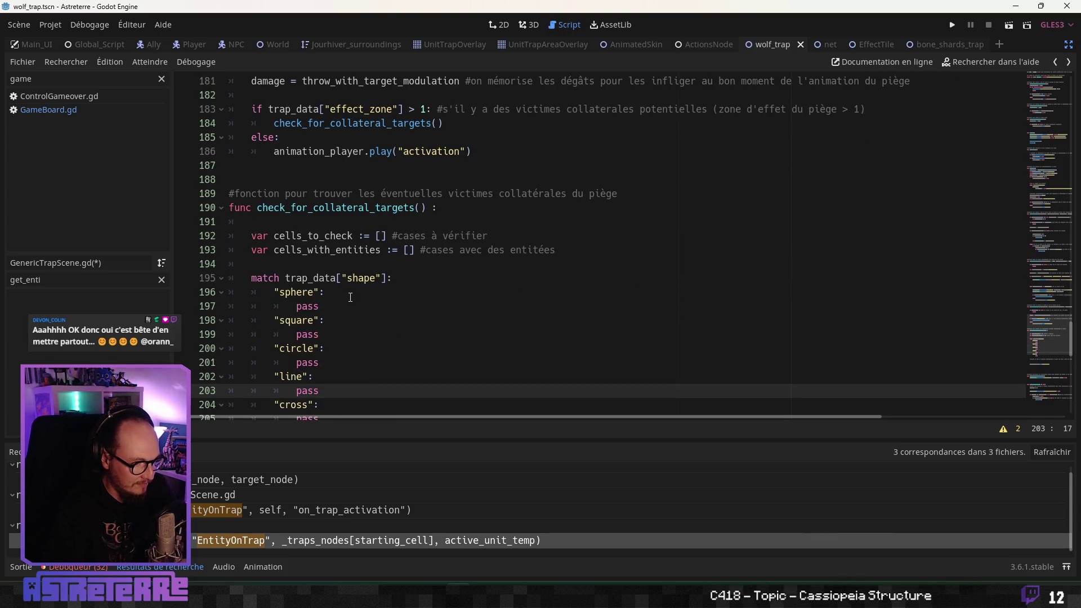
left_click(345, 334)
scroll(347, 336, "down", 1)
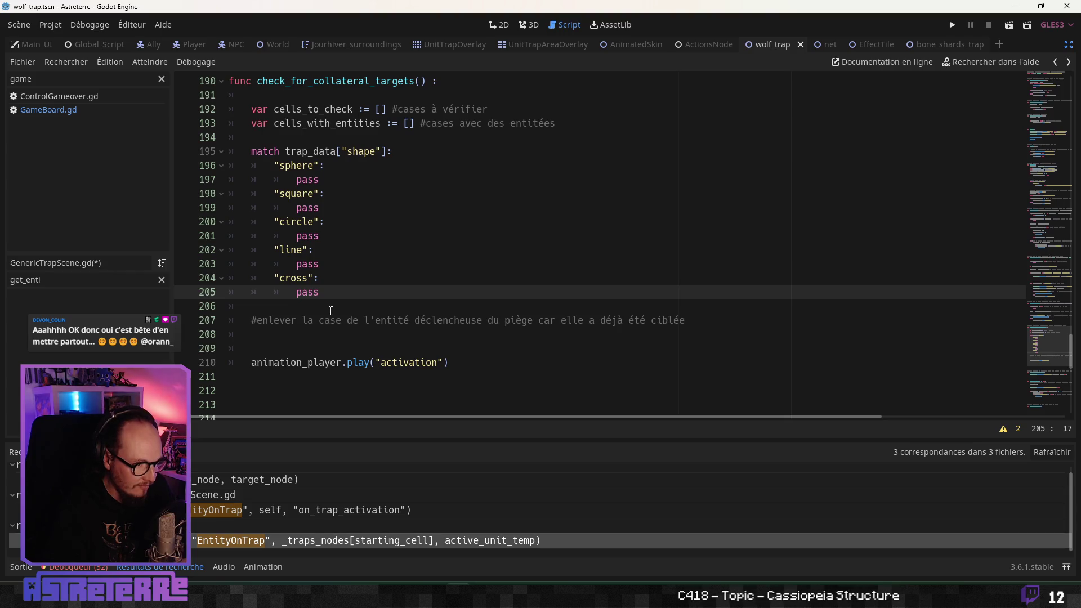
left_click(727, 326)
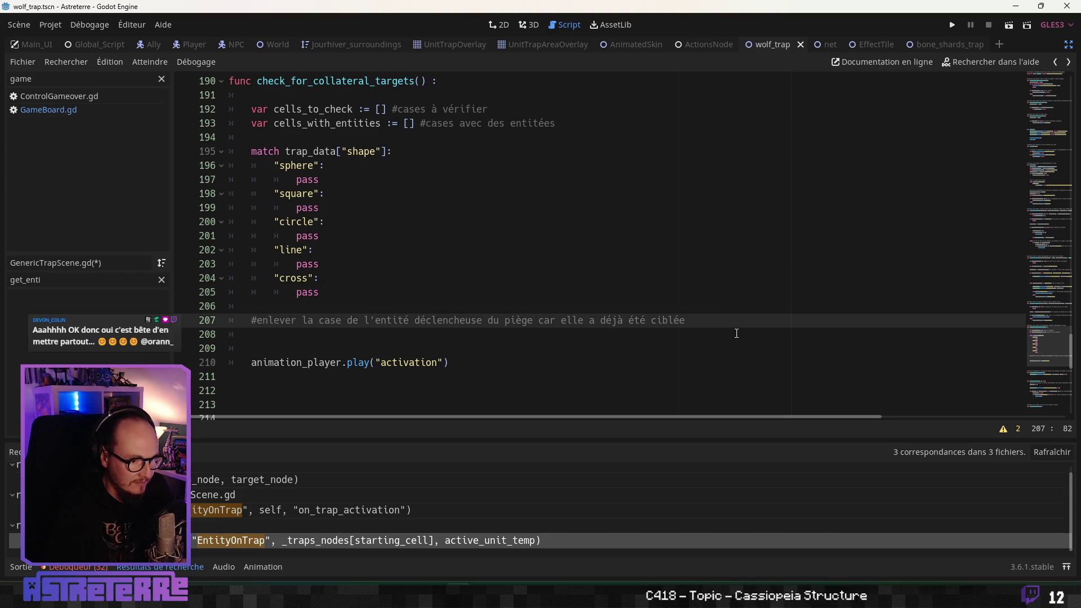
key("Return")
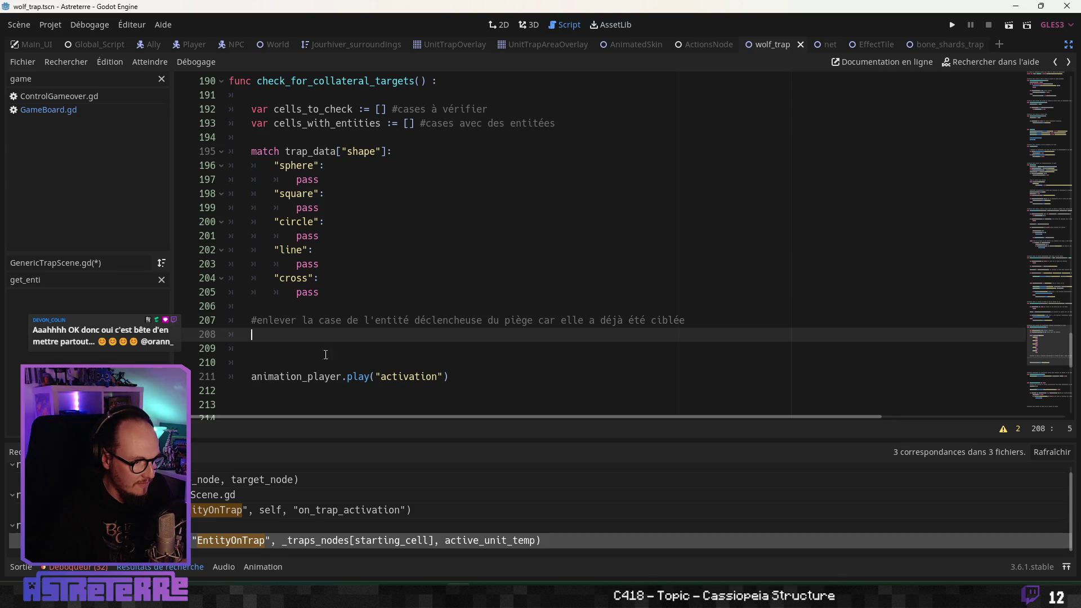
left_click(297, 353)
key("Return")
key("Return")
left_click(297, 353)
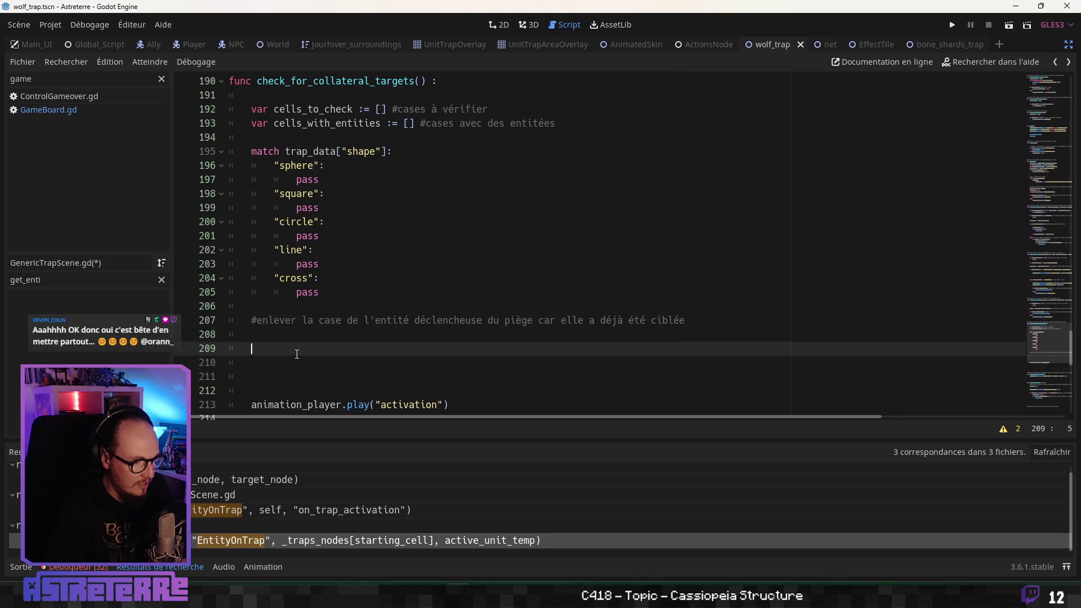
scroll(297, 353, "up", 1)
scroll(294, 324, "down", 2)
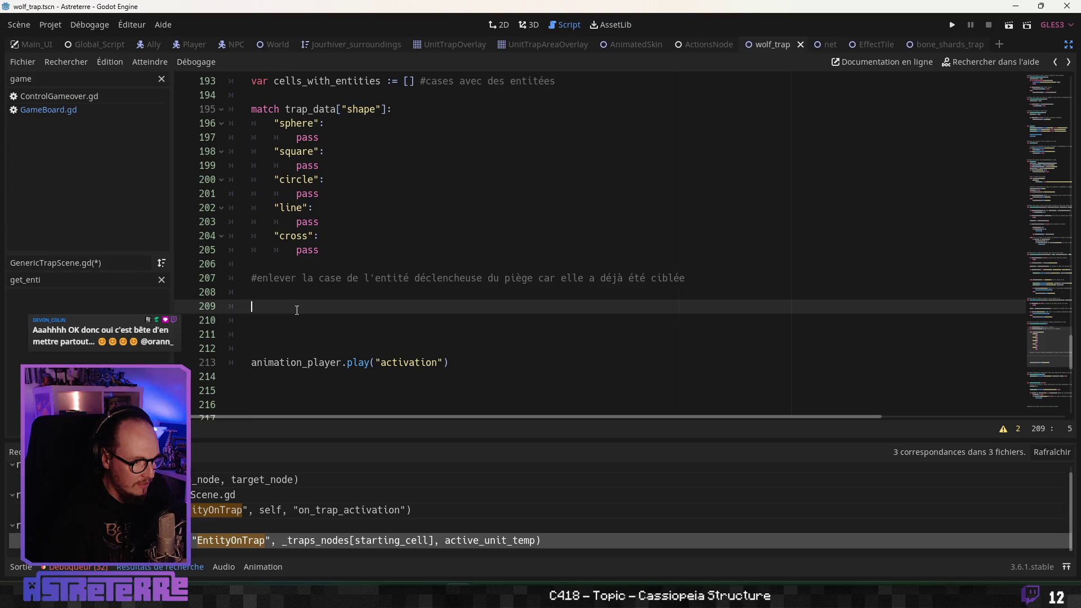
scroll(297, 309, "up", 2)
double_click(308, 224)
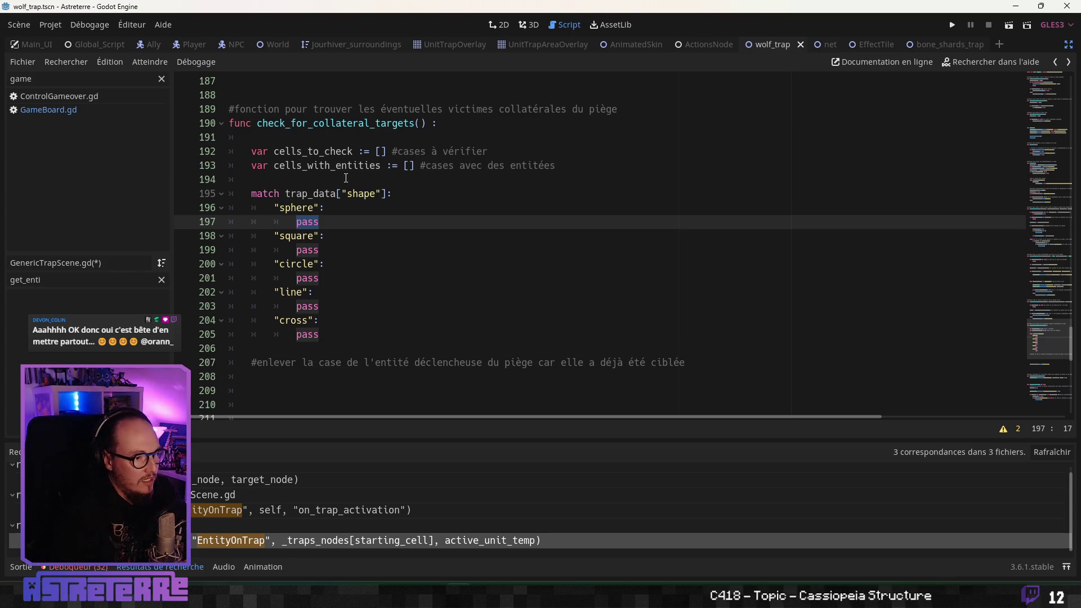
left_click(379, 181)
scroll(377, 180, "down", 2)
scroll(380, 186, "up", 2)
scroll(379, 189, "up", 3)
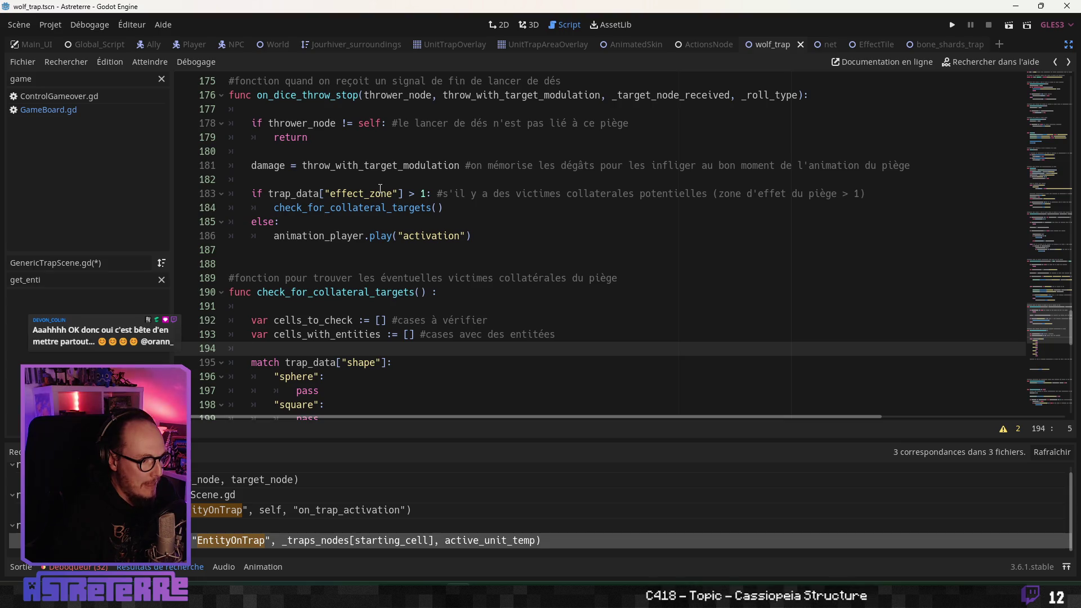
scroll(379, 189, "down", 2)
scroll(380, 189, "down", 2)
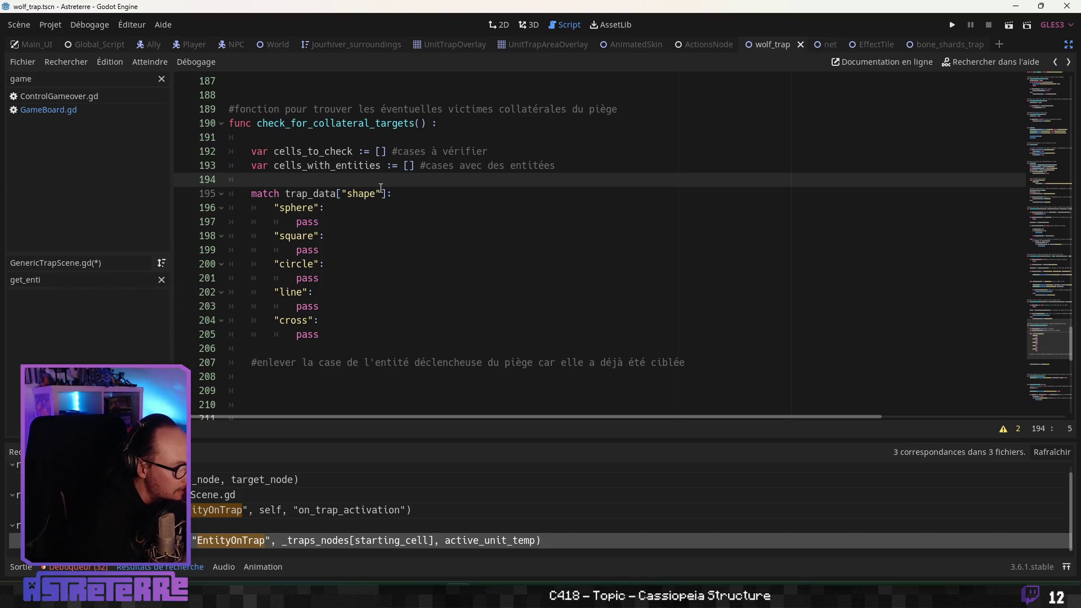
left_click(311, 221)
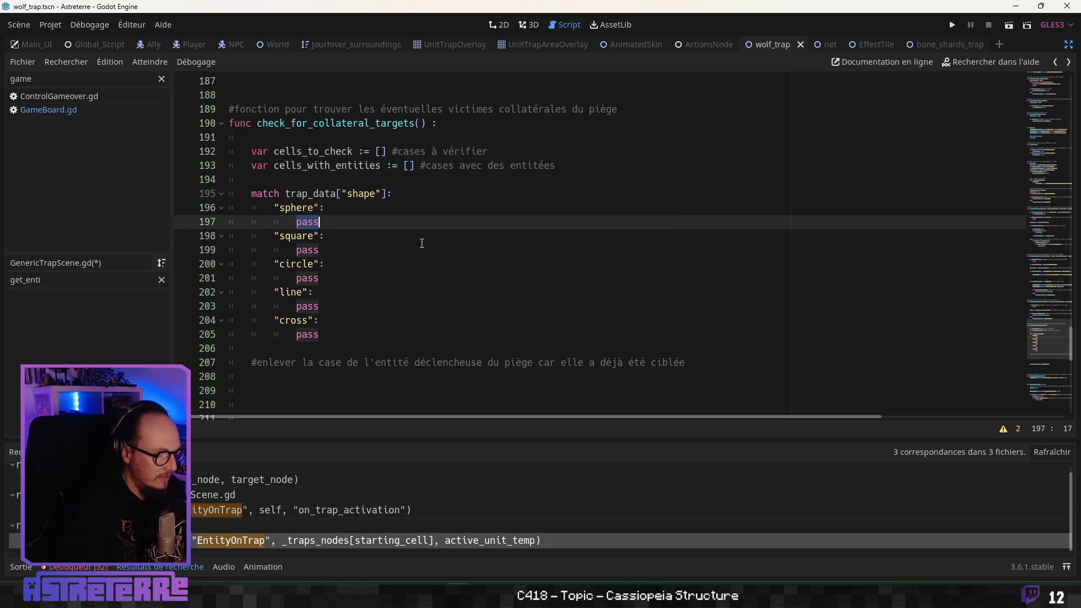
left_click(419, 239)
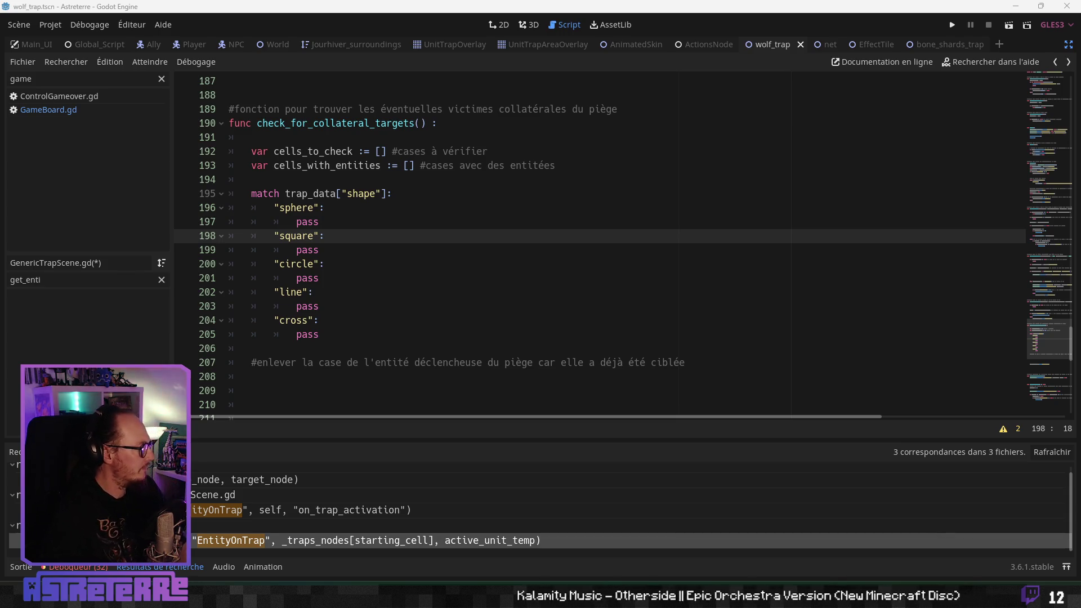
left_click(319, 250)
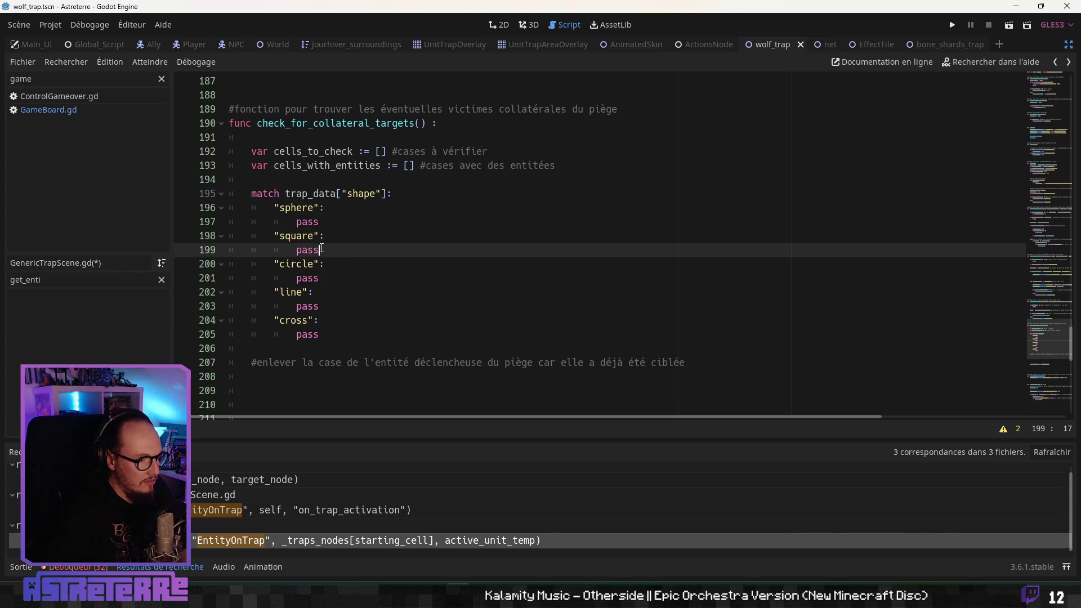
Step: Replace the circle case's pass with get_cells_on_a_circle_radius, starting the line with cells_to_check
double_click(311, 277)
type("get_cells_on_a_circle_radius")
key("Home")
type("Glko")
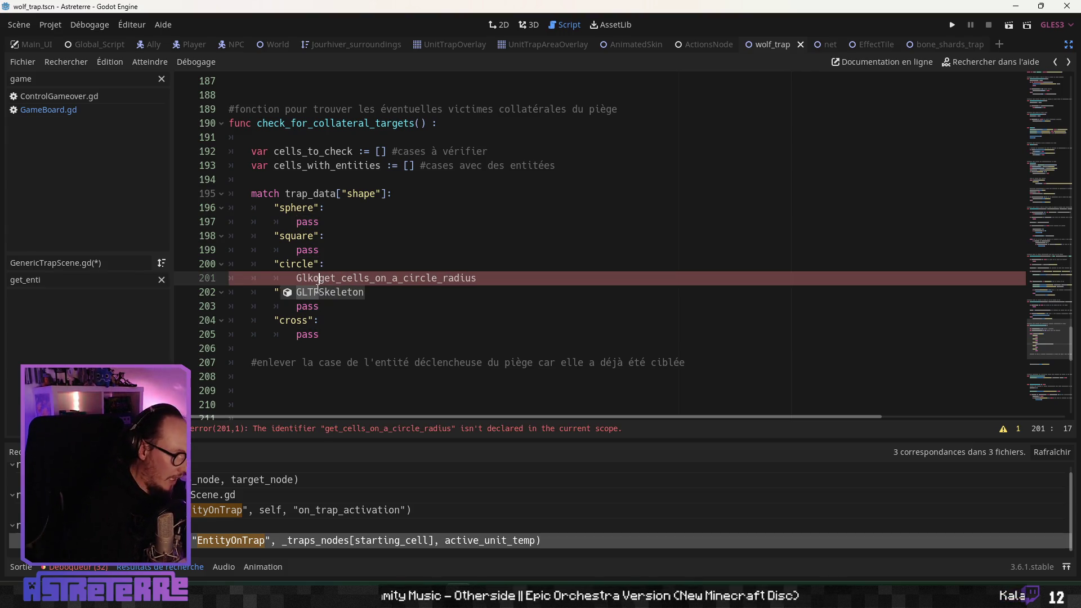
key("BackSpace")
key("BackSpace")
key("BackSpace")
type("cel")
key("Return")
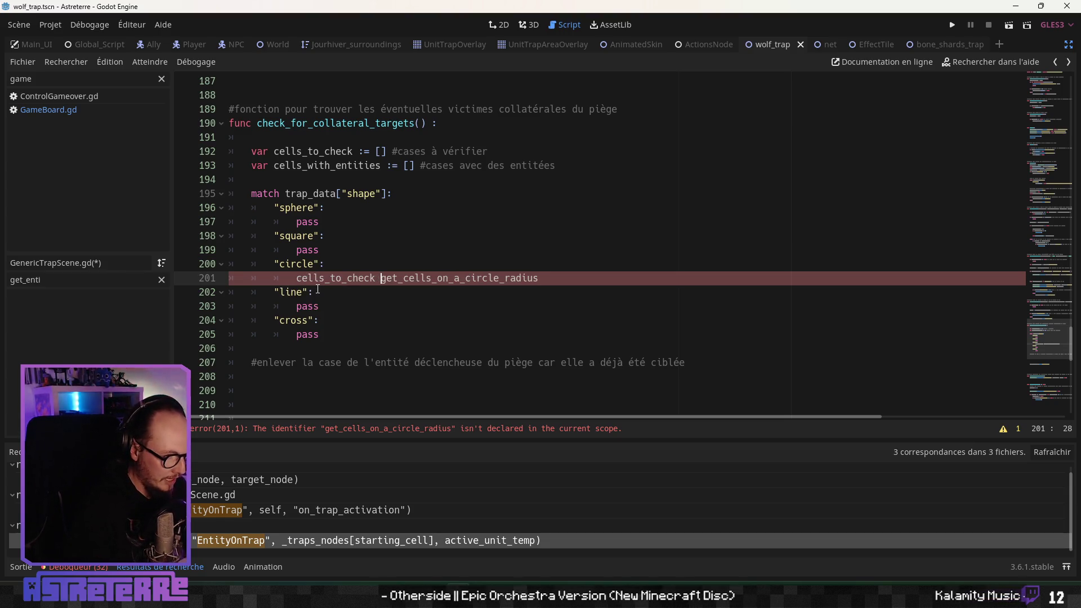
Step: Complete it as cells_to_check = GlobalScript._gameboard.get_cells_on_a_circle_radius() using autocomplete
type("= global")
key("Down")
key("Down")
key("Down")
key("Return")
type("._gameb")
key("Return")
type(".")
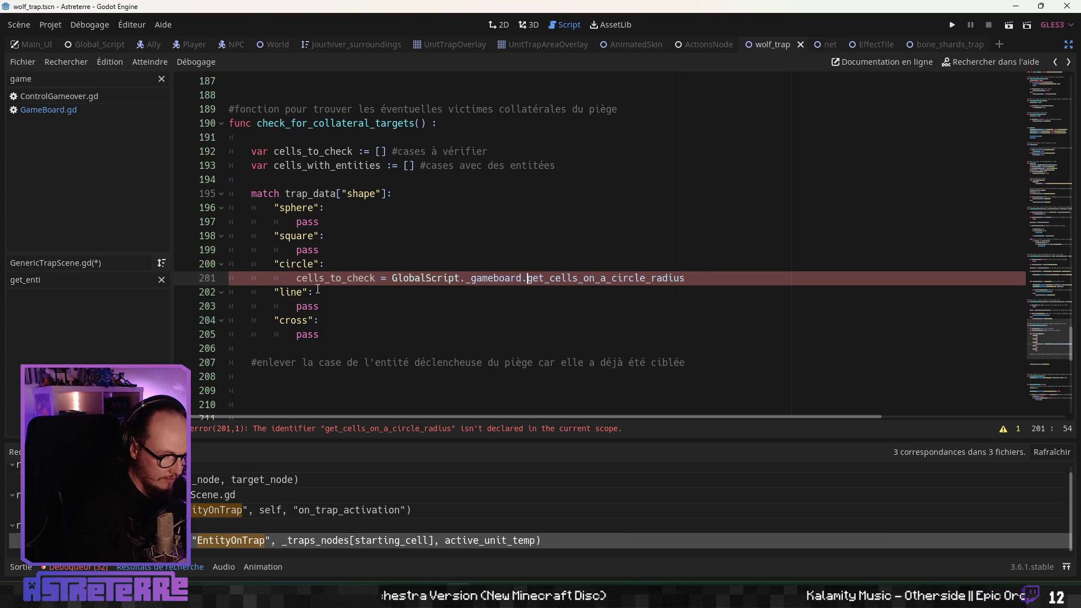
key("End")
type("(")
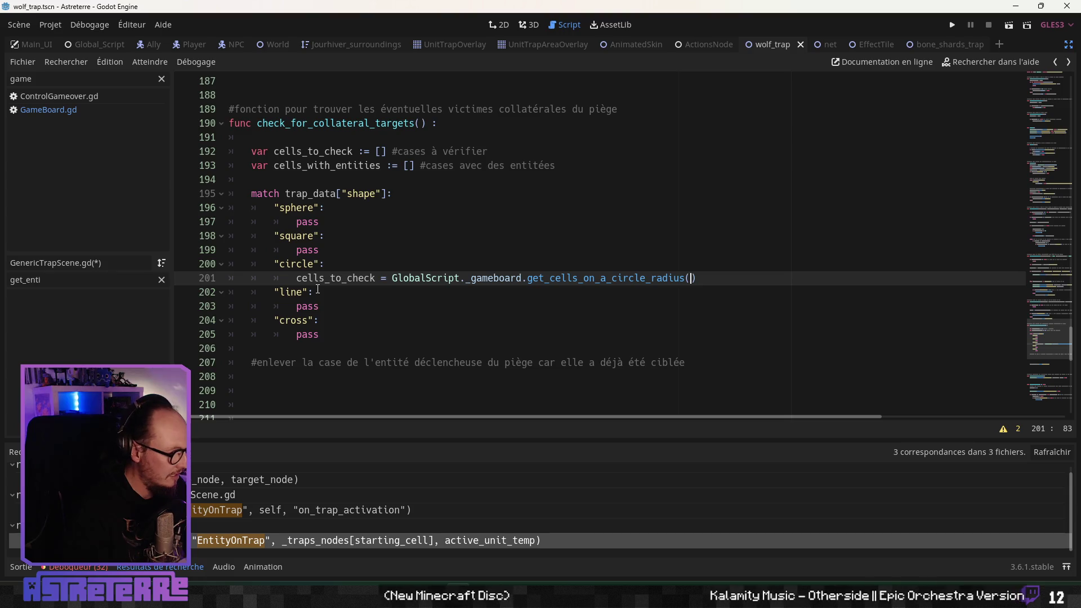
scroll(318, 289, "up", 20)
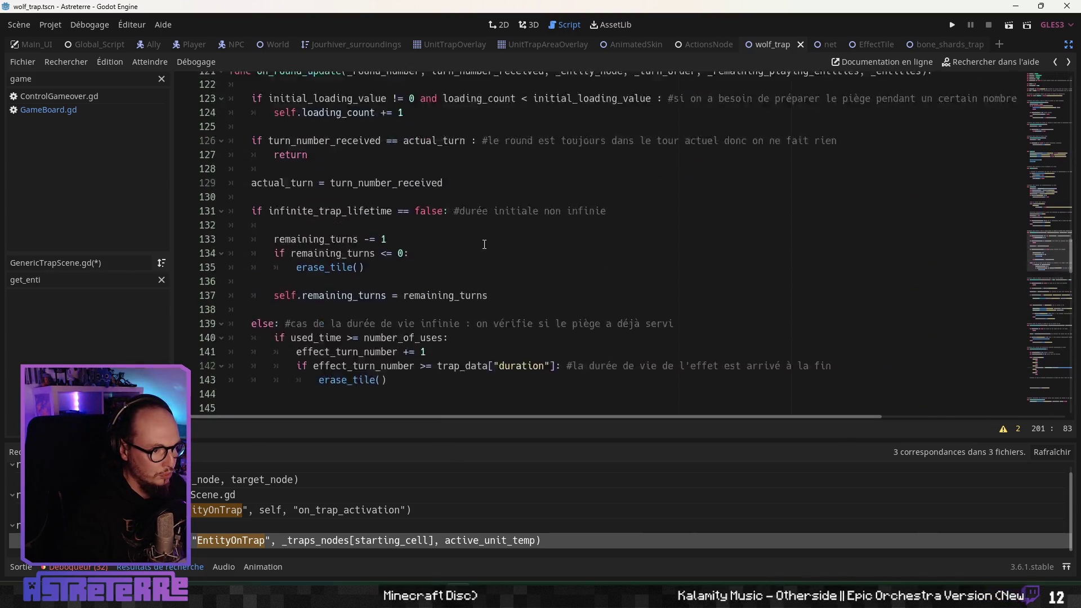
Step: Pass trap_cell and a trap_data[""] lookup into the get_cells_on_a_circle_radius call
scroll(484, 245, "up", 20)
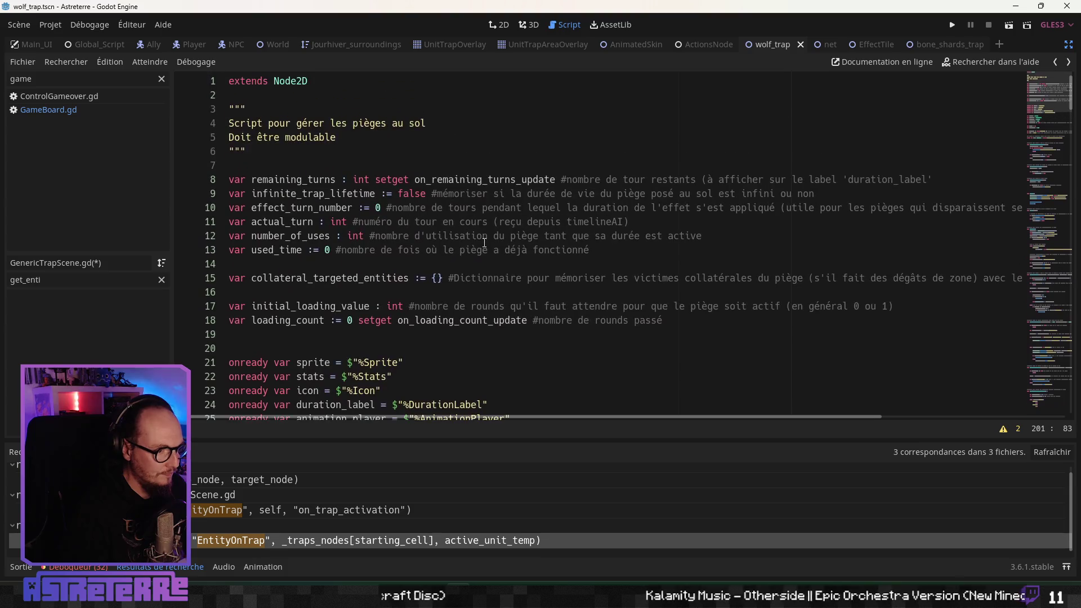
scroll(484, 242, "down", 4)
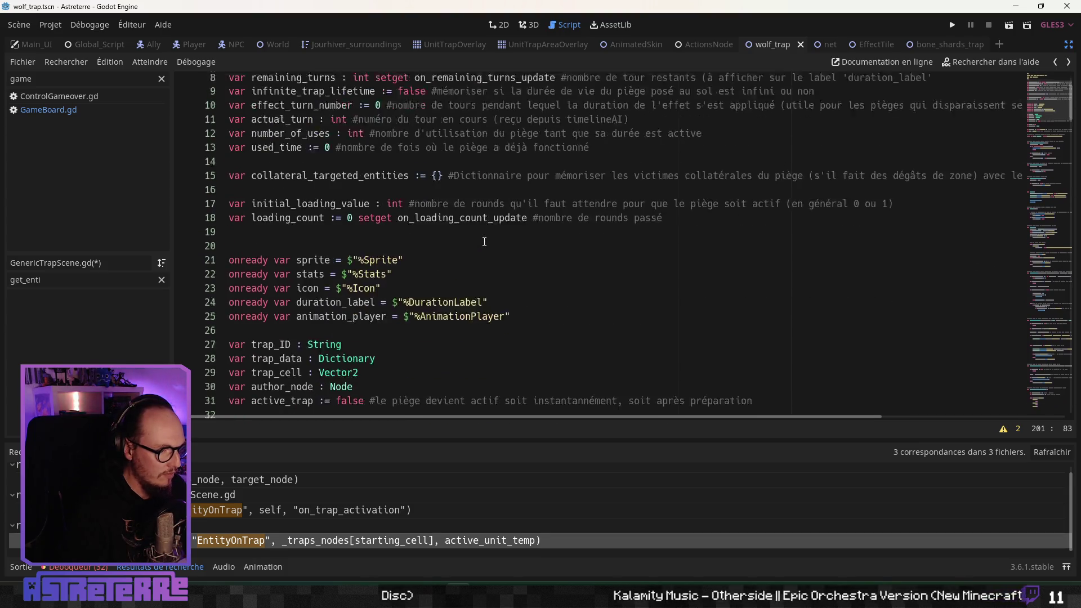
type("tra")
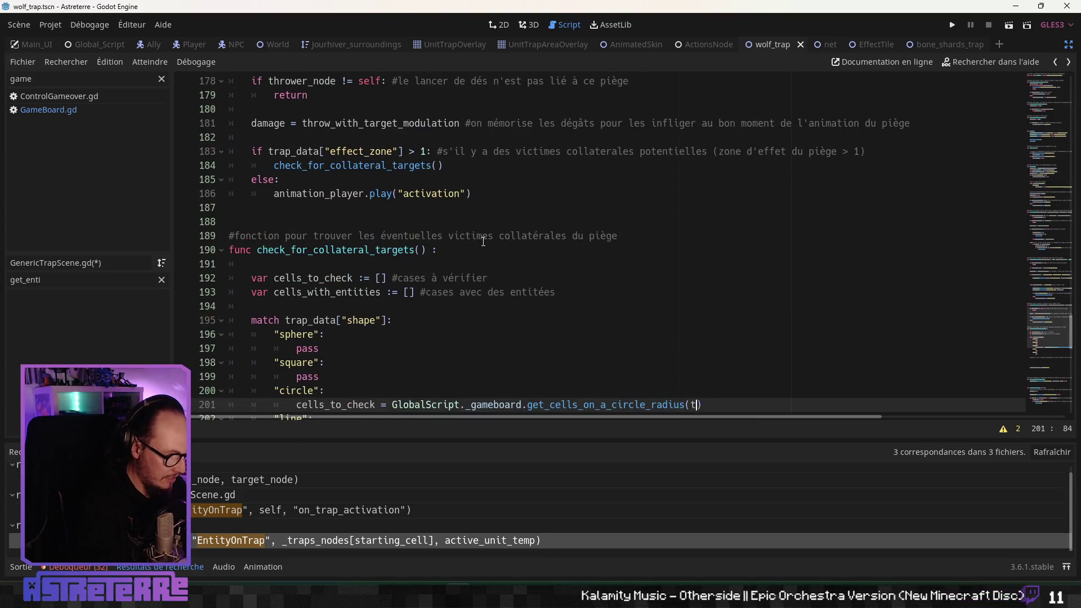
type("p_cell,")
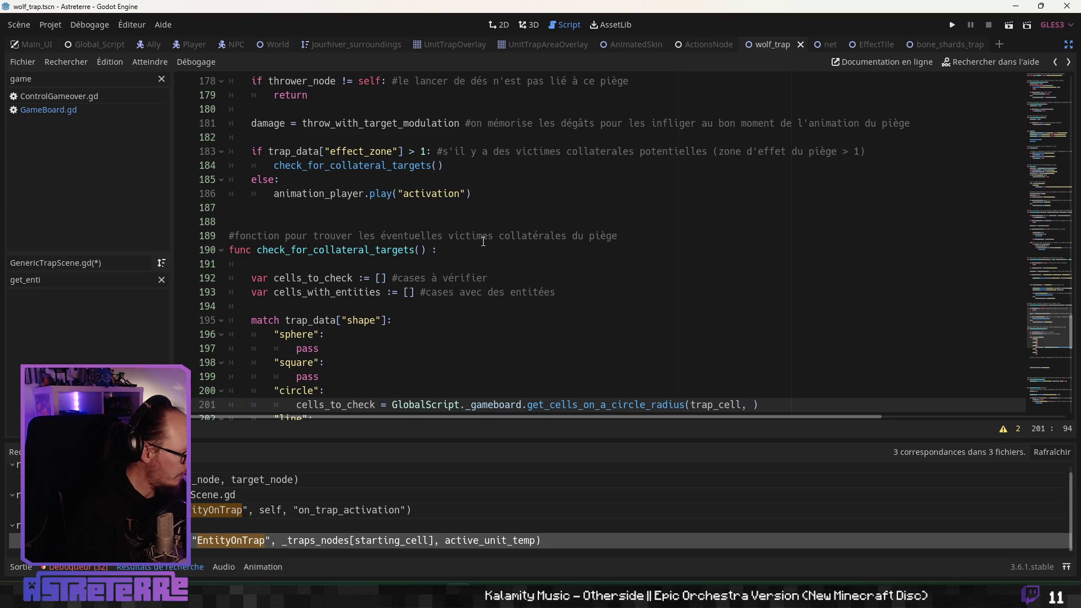
type("trap")
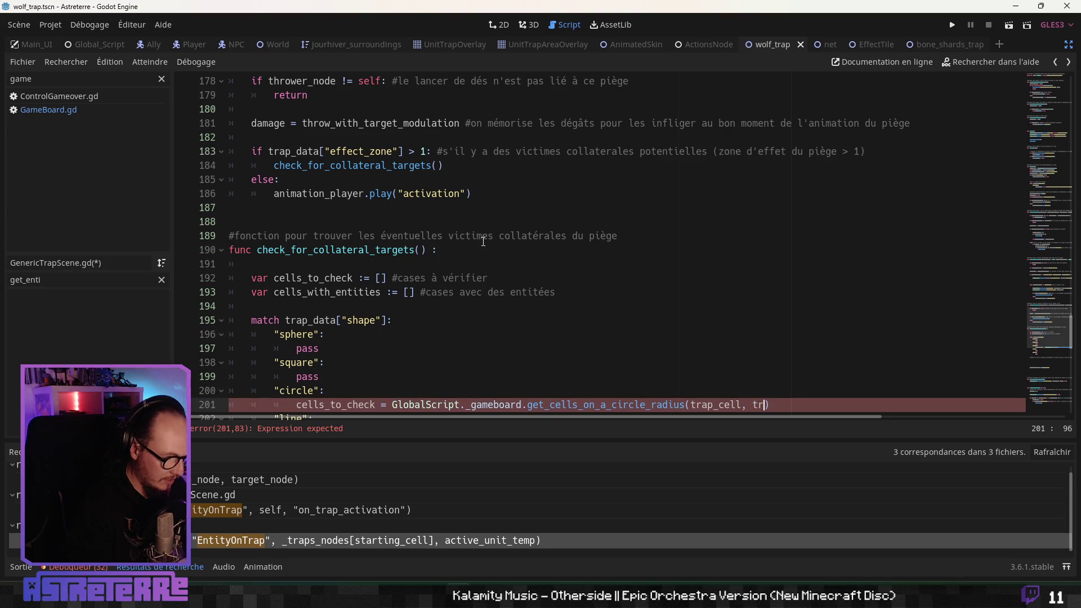
key("Down")
key("Down")
key("Return")
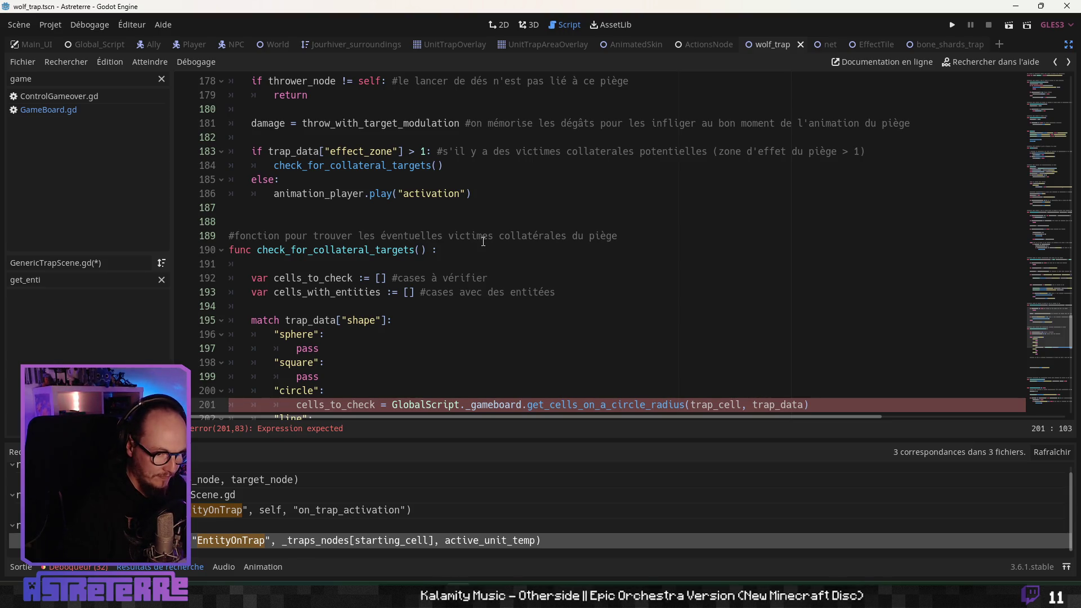
type("[\"")
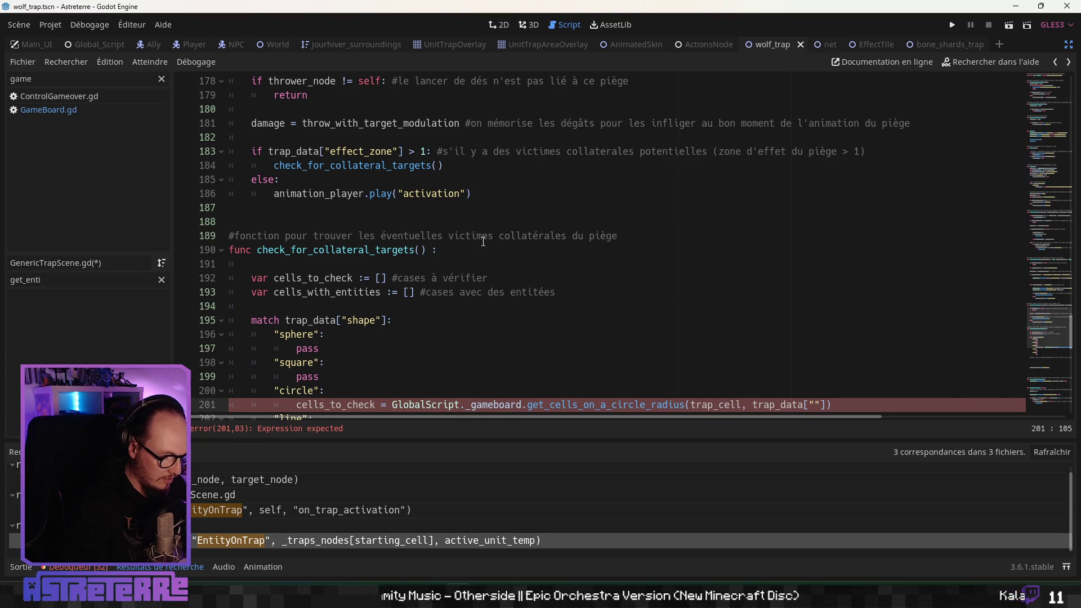
key("alt+Tab")
key("alt+Tab")
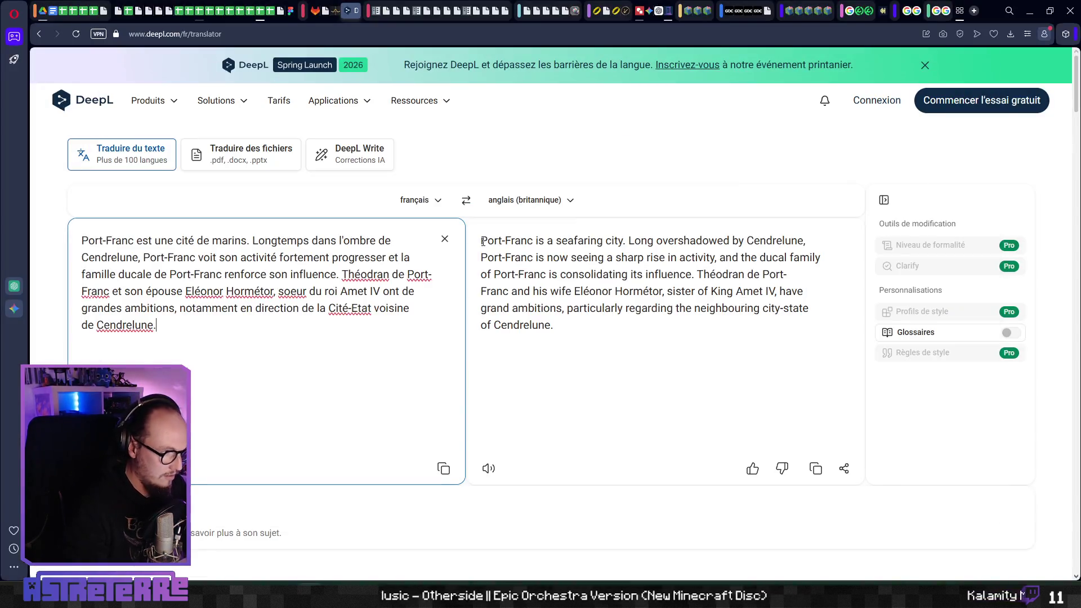
Step: Read the wolf_trap row's effect_zone and shape in Actions_Catalog, then return to Godot
key("ctrl+Tab")
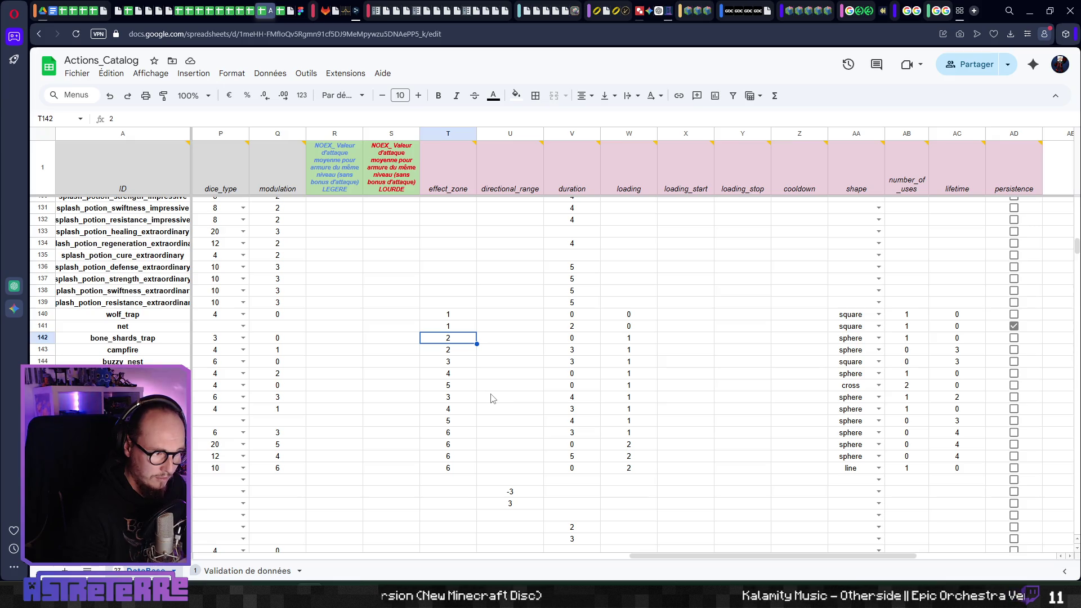
key("alt+Tab")
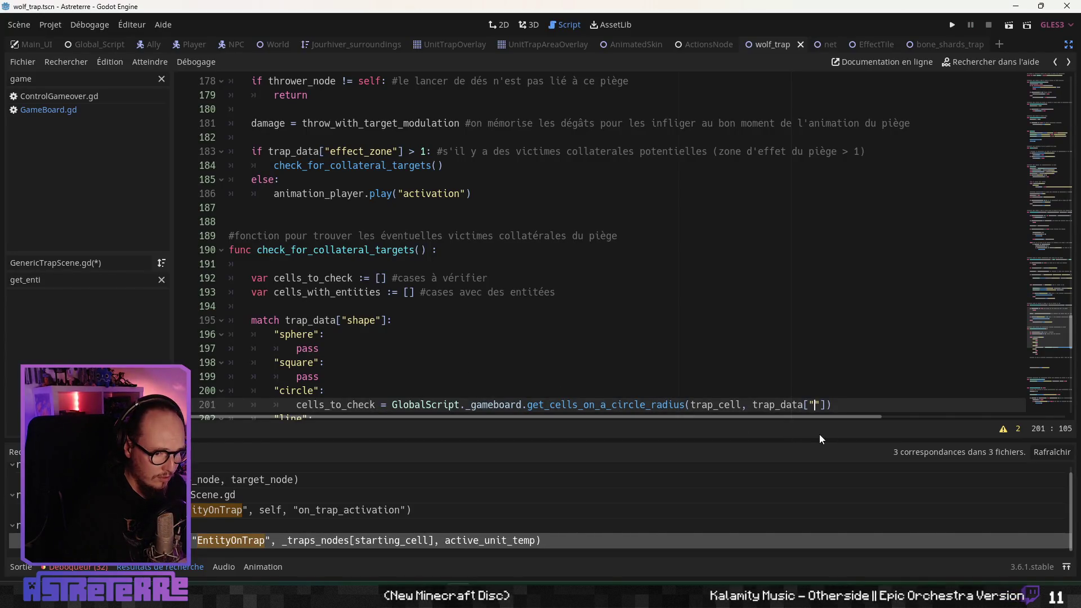
Step: Finish the circle call as get_cells_on_a_circle_radius(trap_cell, (trap_data["effect_zone"]/2), true)
type("fect")
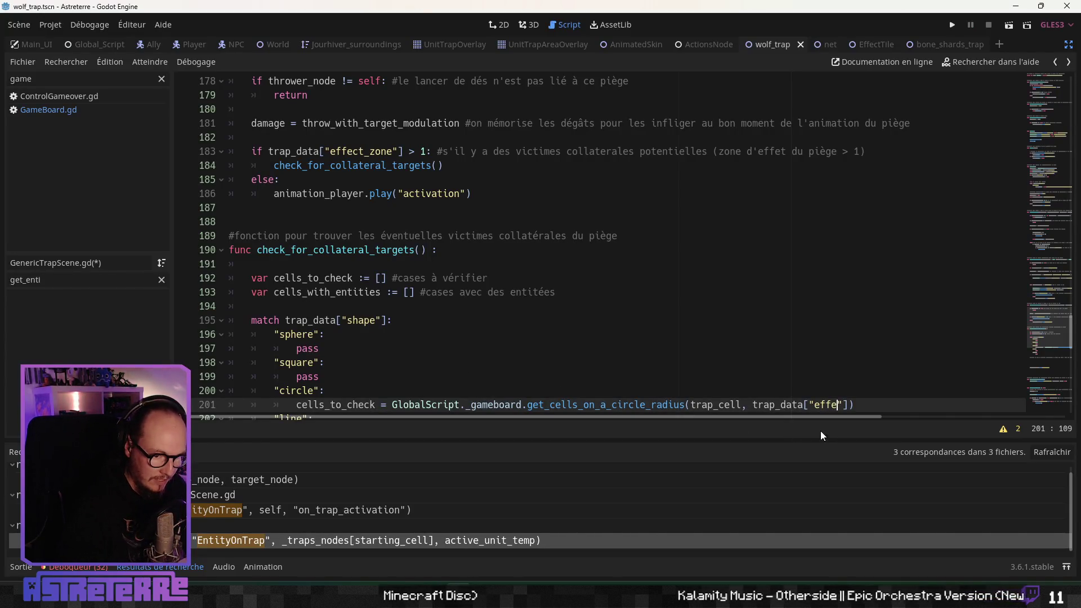
type("_zone")
key("Left")
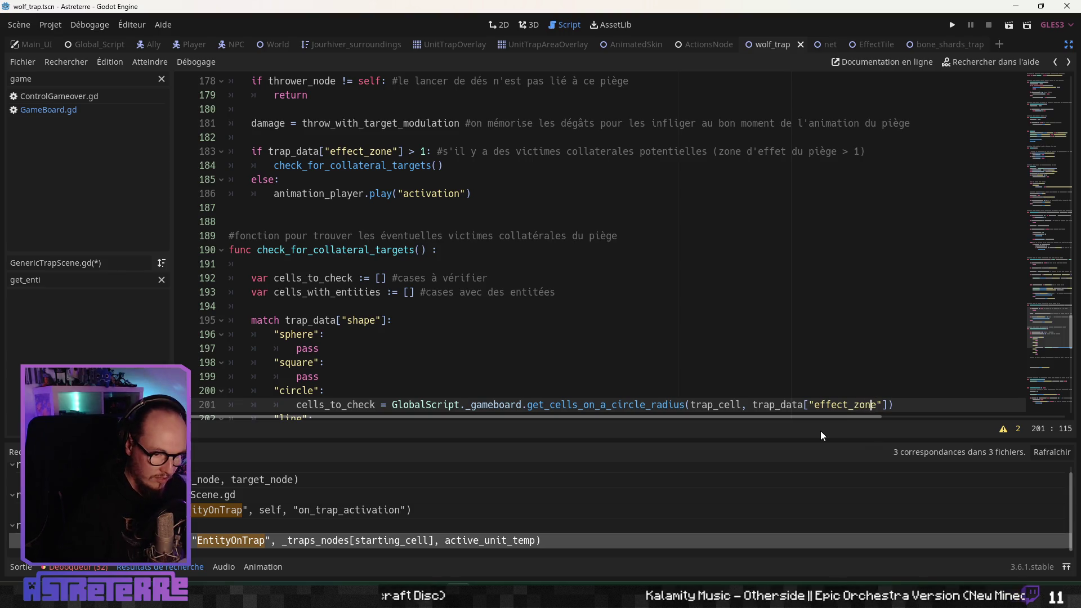
type("(")
key("Right")
key("Right")
key("Right")
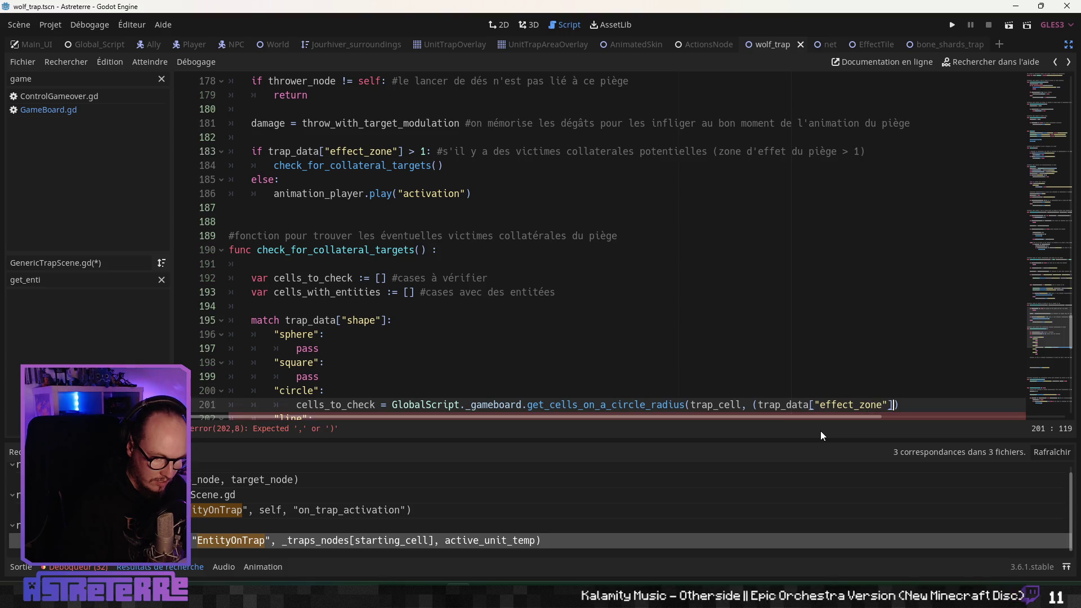
key("Right")
key("Right")
type("/2")
key("Right")
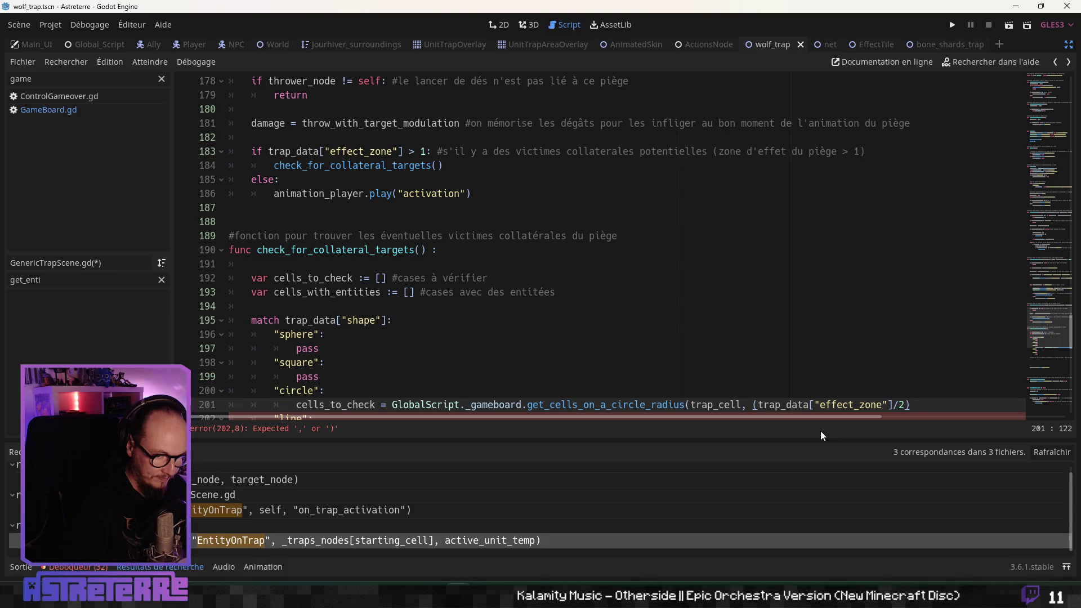
type(", ")
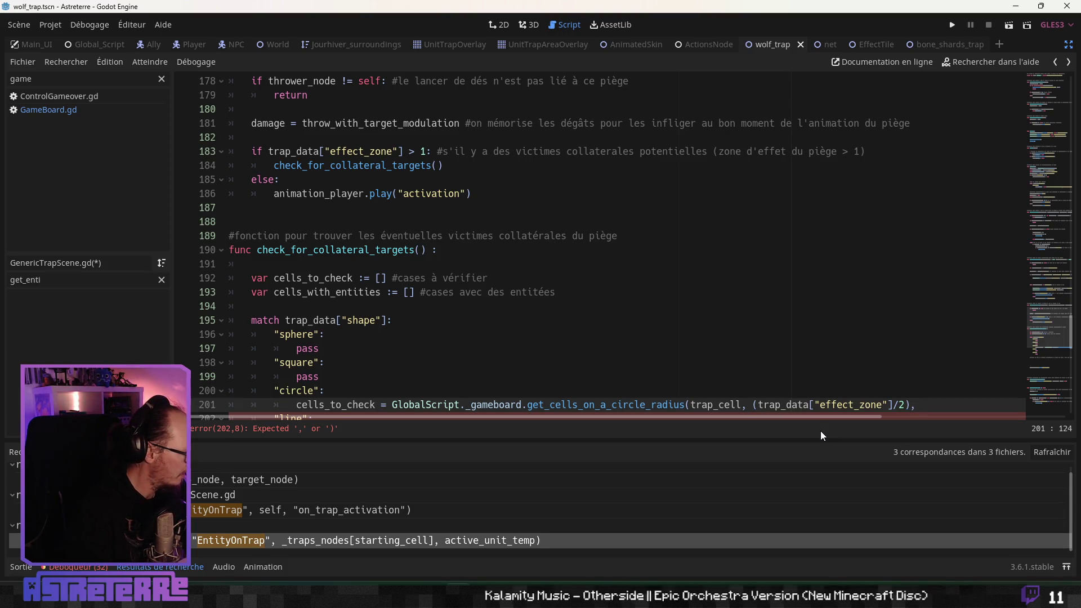
type("true")
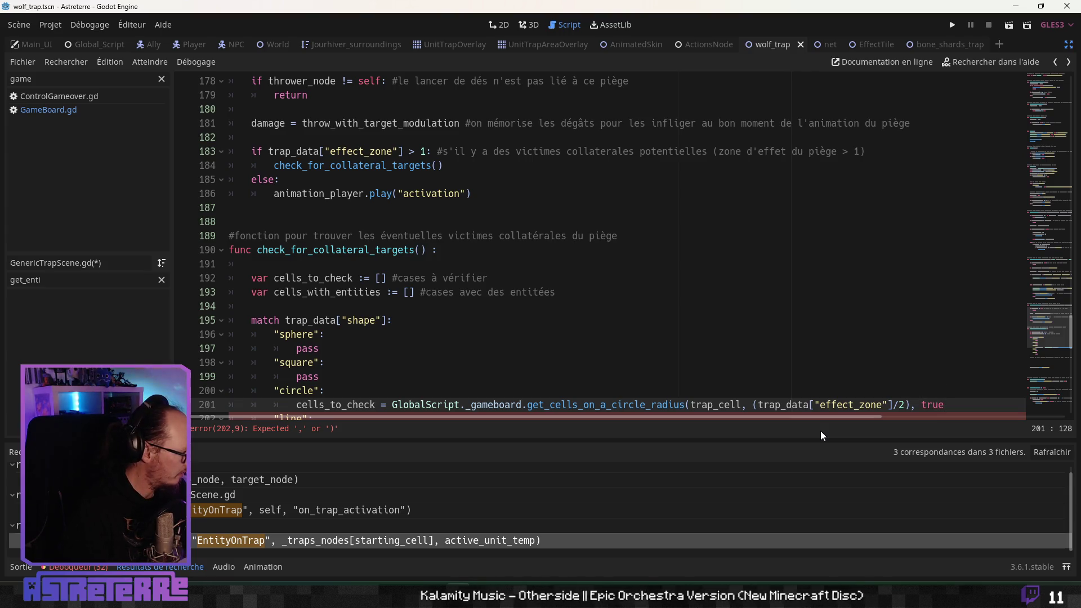
type(")")
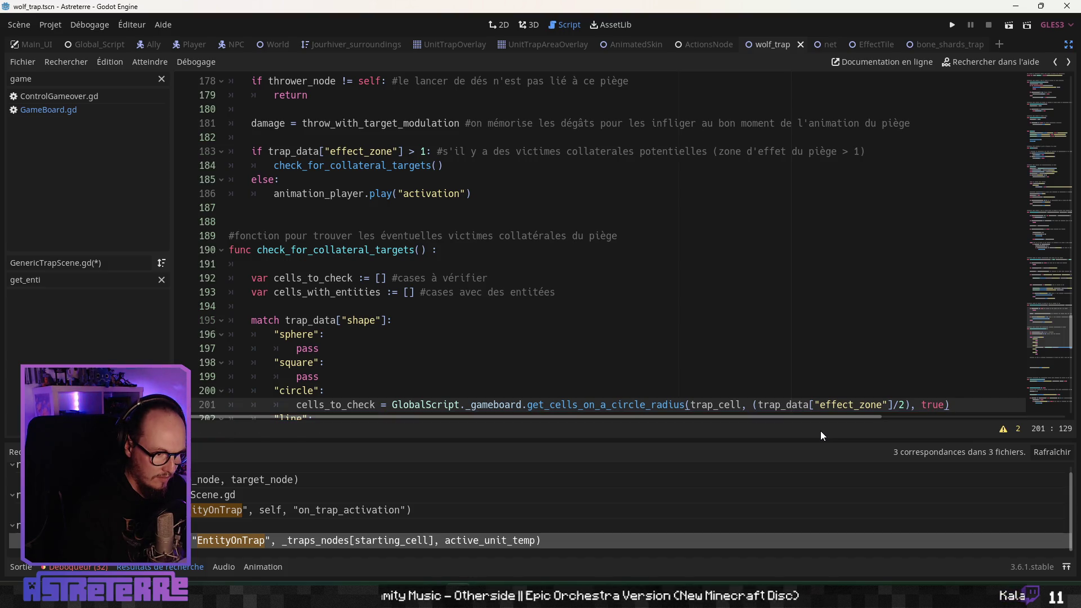
scroll(422, 354, "down", 3)
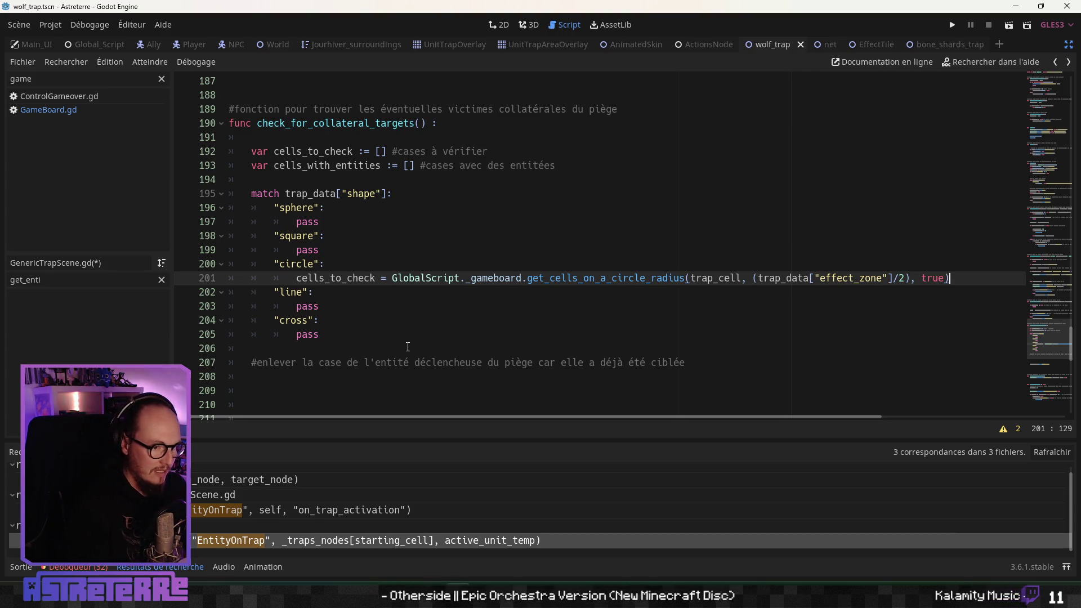
Step: On a new line below the shape match, start a cells_with_entities assignment
key("Return")
key("ctrl+z")
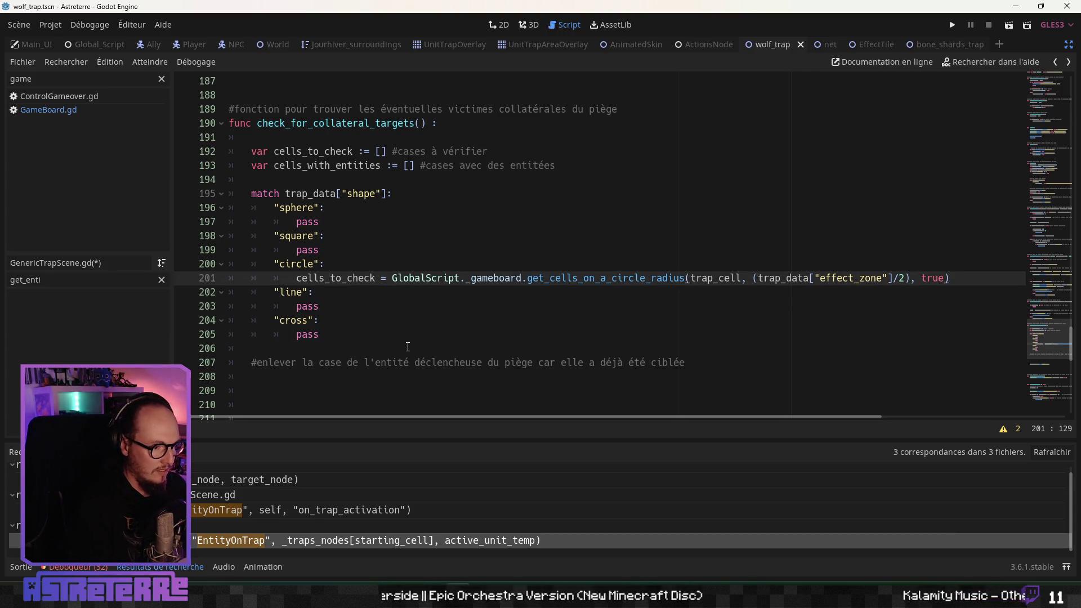
left_click(307, 348)
key("Return")
key("Return")
key("Up")
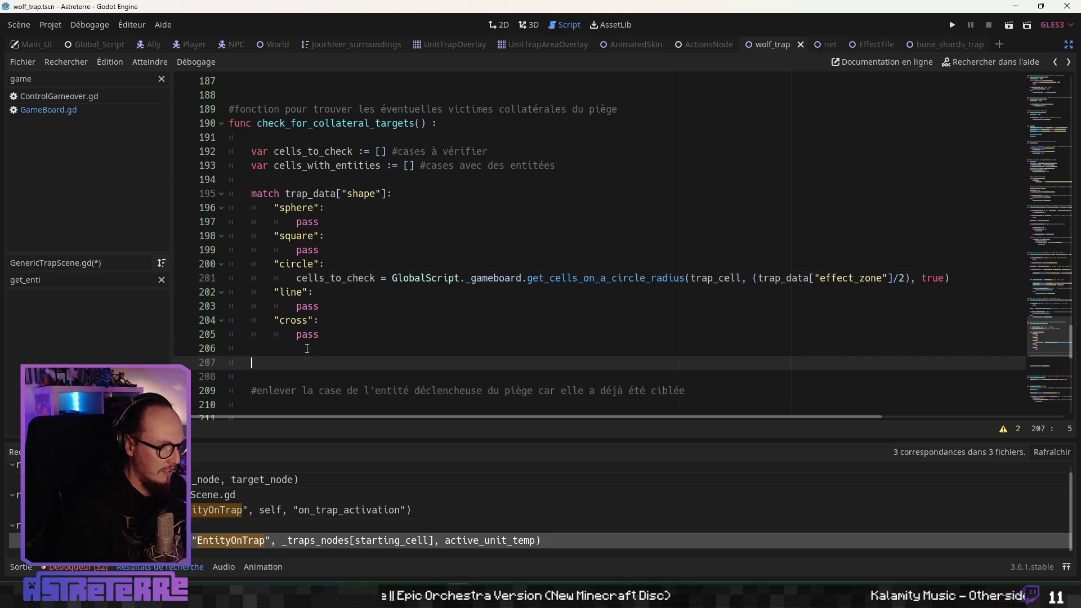
type("cells")
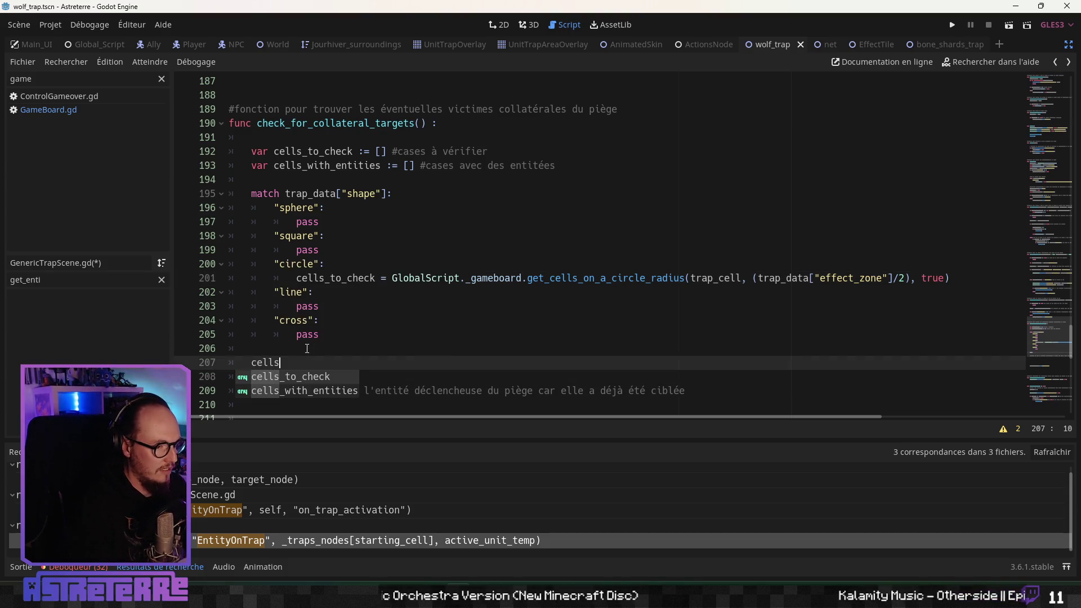
key("Down")
key("Return")
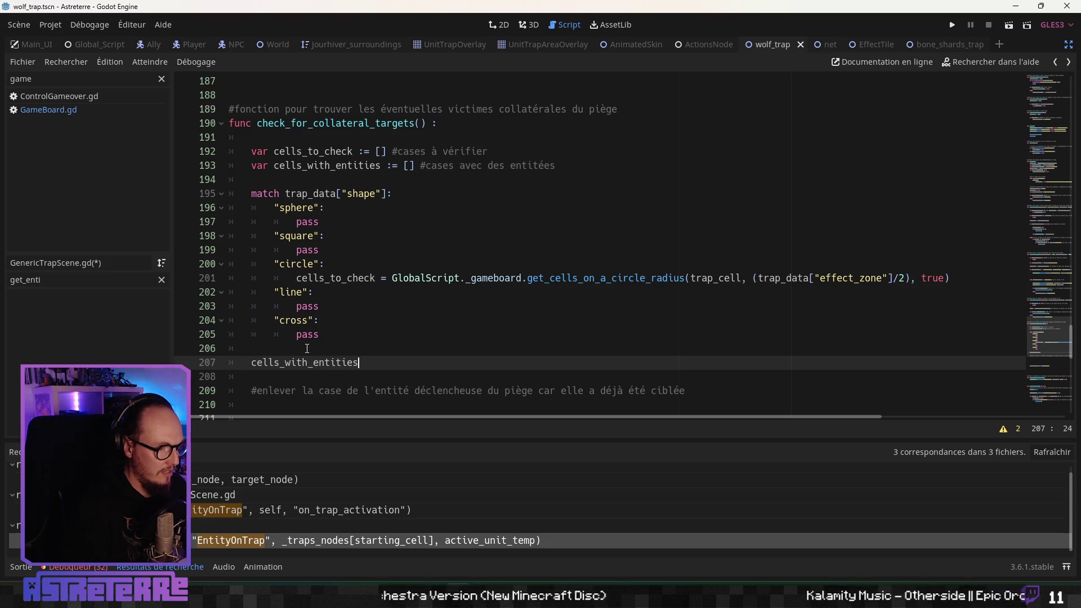
type(" = cells")
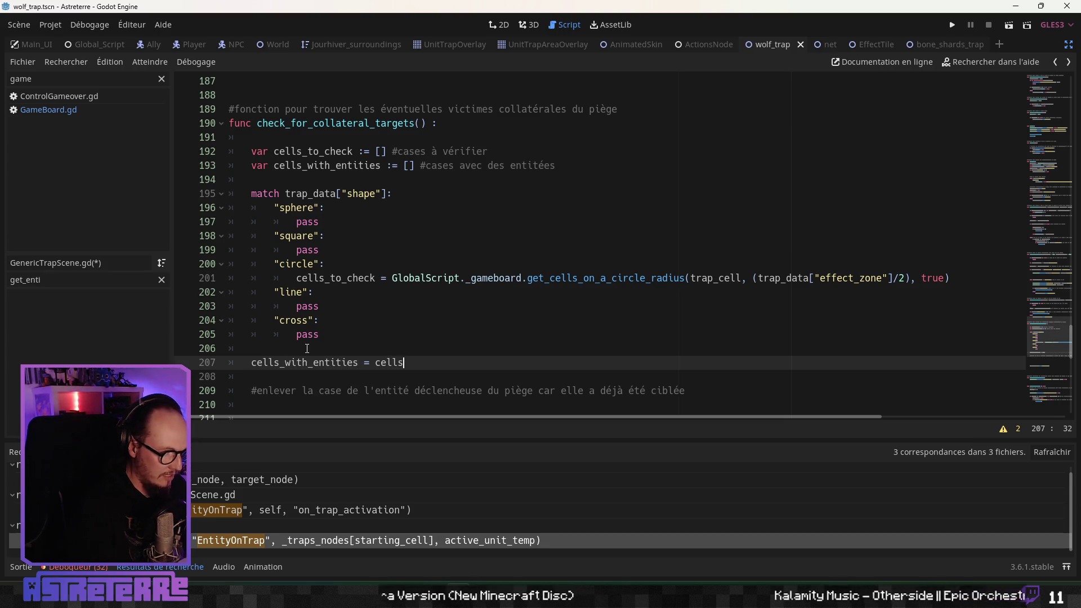
key("Return")
Step: Make it call GlobalScript._gameboard.get_entities_in_cells, confirming the function name in GameBoard.gd
key("Left")
key("Left")
key("Left")
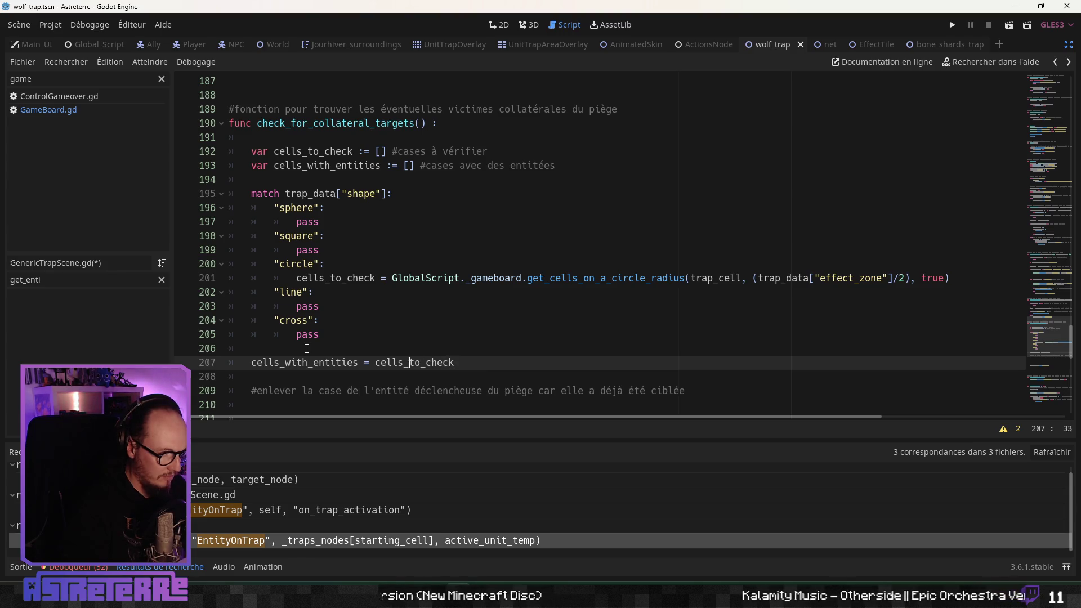
type("GlobalScript")
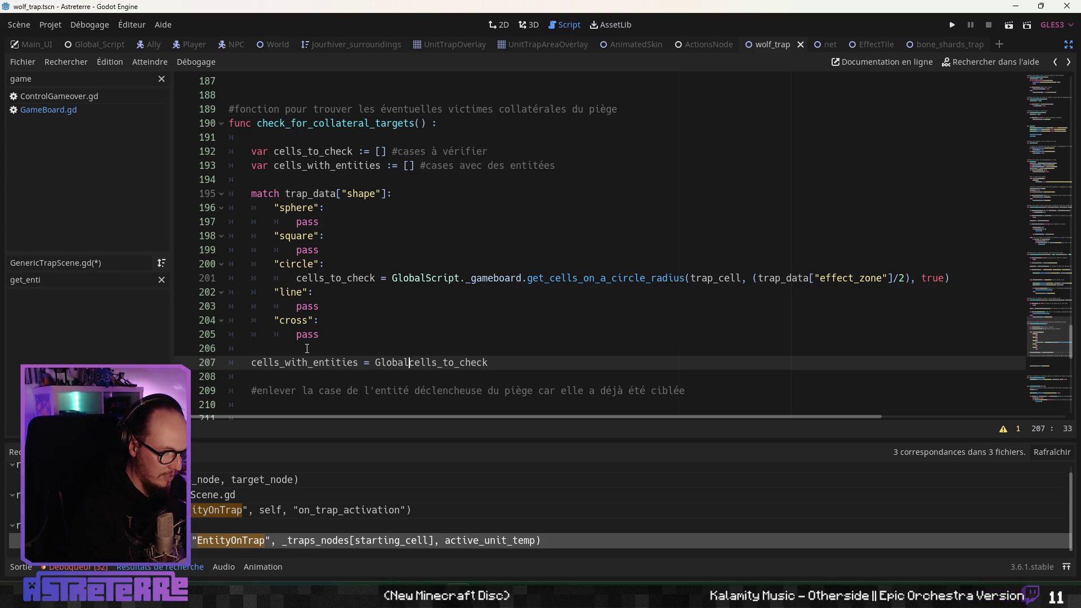
type("._galm")
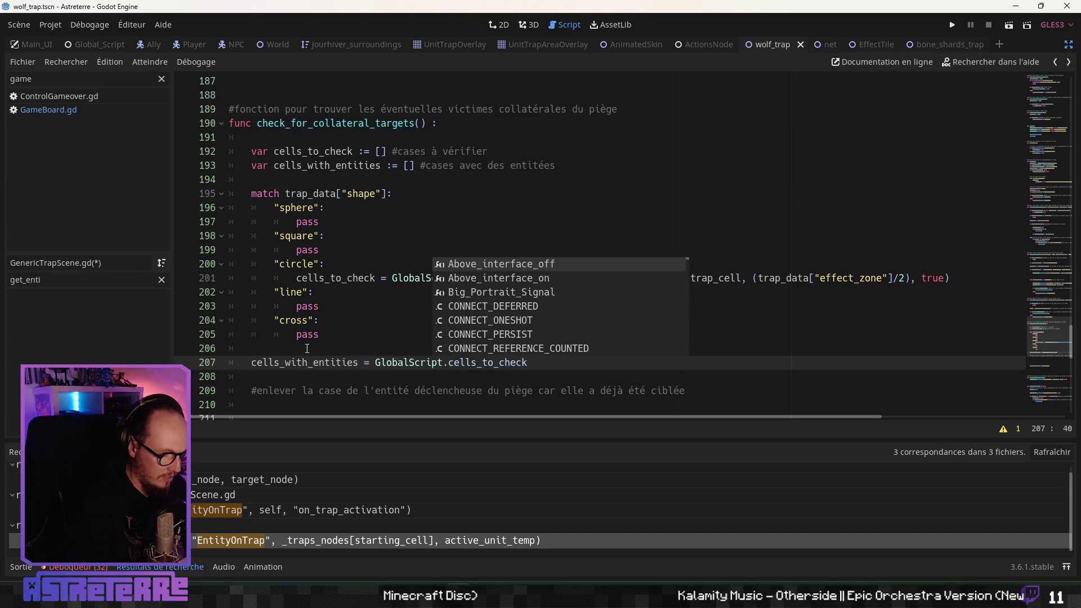
key("BackSpace")
key("BackSpace")
type("m")
key("Return")
type(".get_")
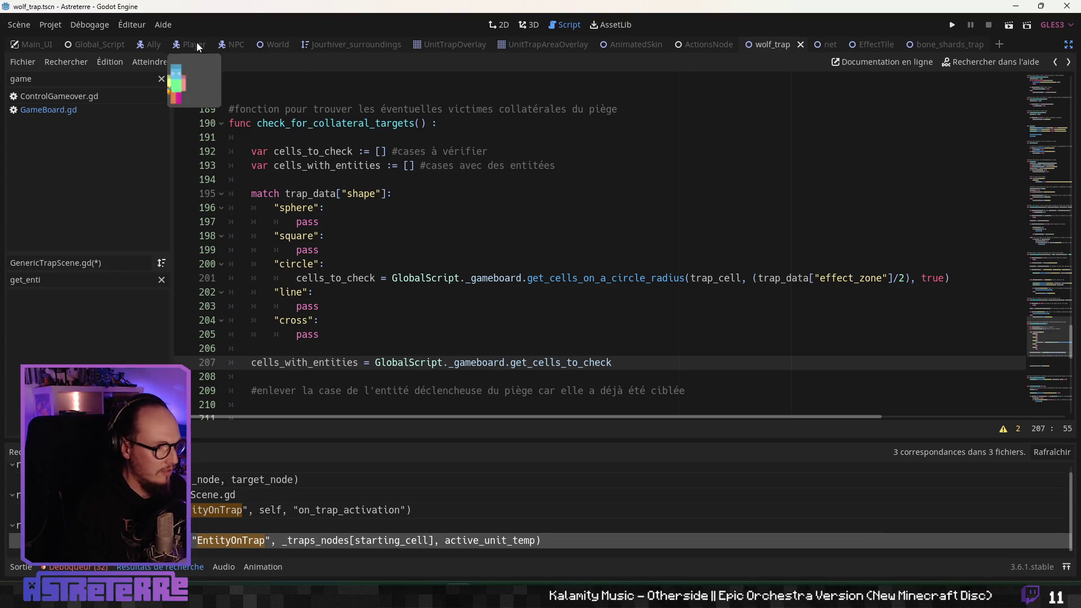
left_click(72, 110)
left_click_drag(262, 278, 382, 278)
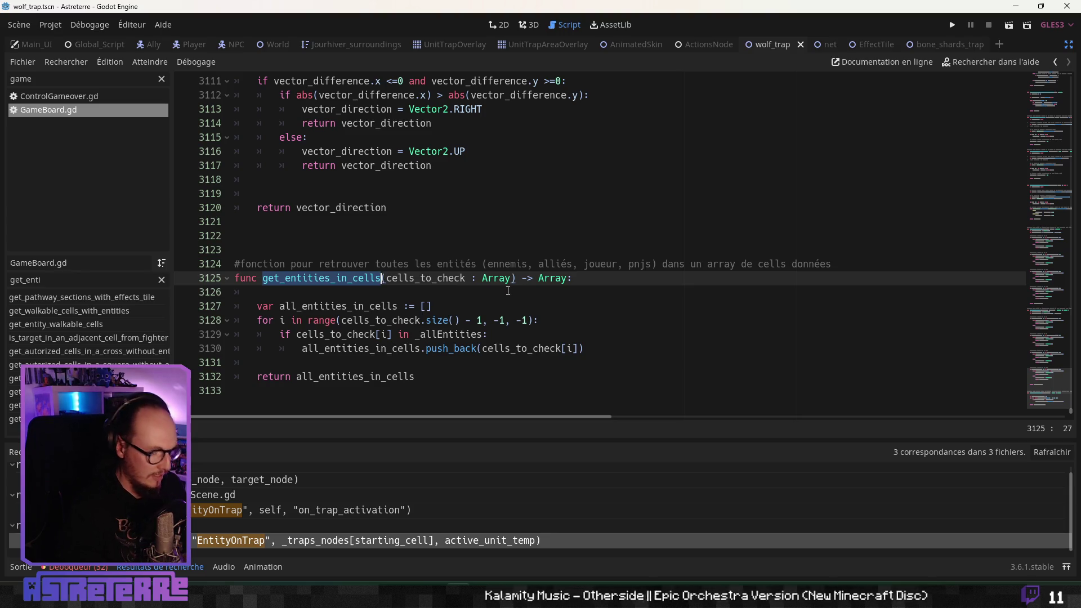
key("alt+Left")
key("End")
key("shift+Left")
key("shift+Left")
key("shift+Left")
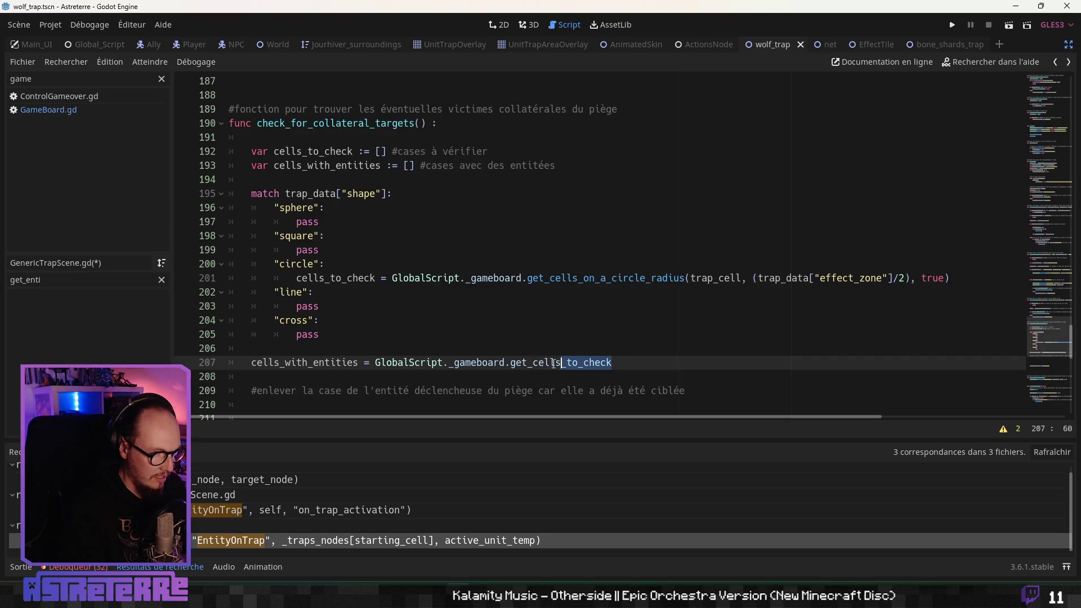
key("BackSpace")
type("et_entities_in_cells(")
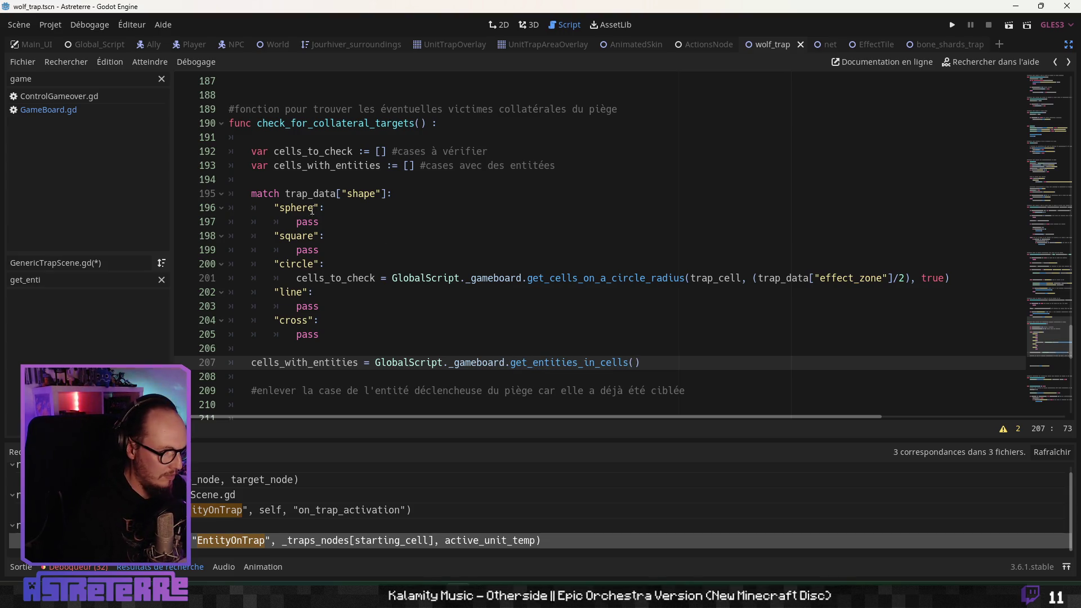
Step: Pass cells_to_check as the argument to get_entities_in_cells
double_click(311, 151)
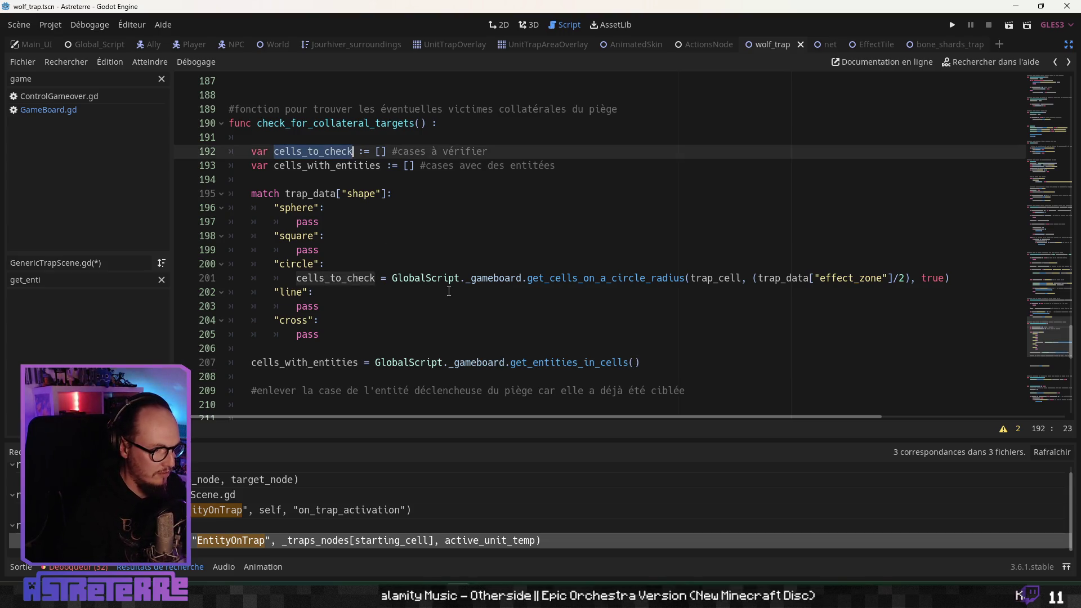
key("ctrl+c")
left_click(628, 362)
key("ctrl+v")
left_click(317, 376)
scroll(317, 374, "down", 1)
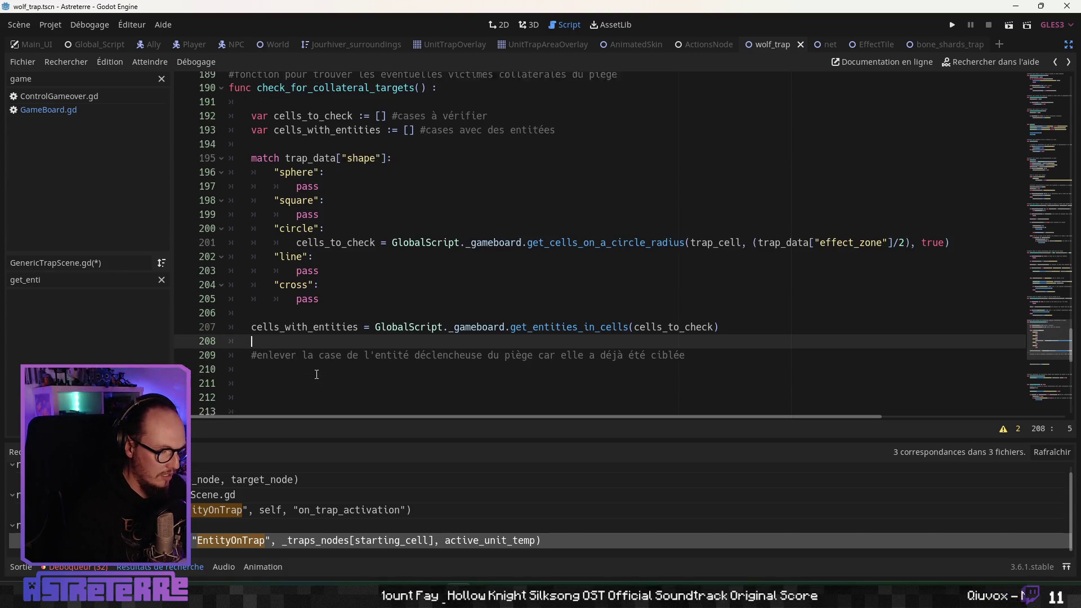
Step: Add a print line outputting "cells_with_entities : " followed by the cells_with_entities value
key("Return")
key("Return")
key("Up")
type("print (\"")
left_click_drag(252, 319, 358, 320)
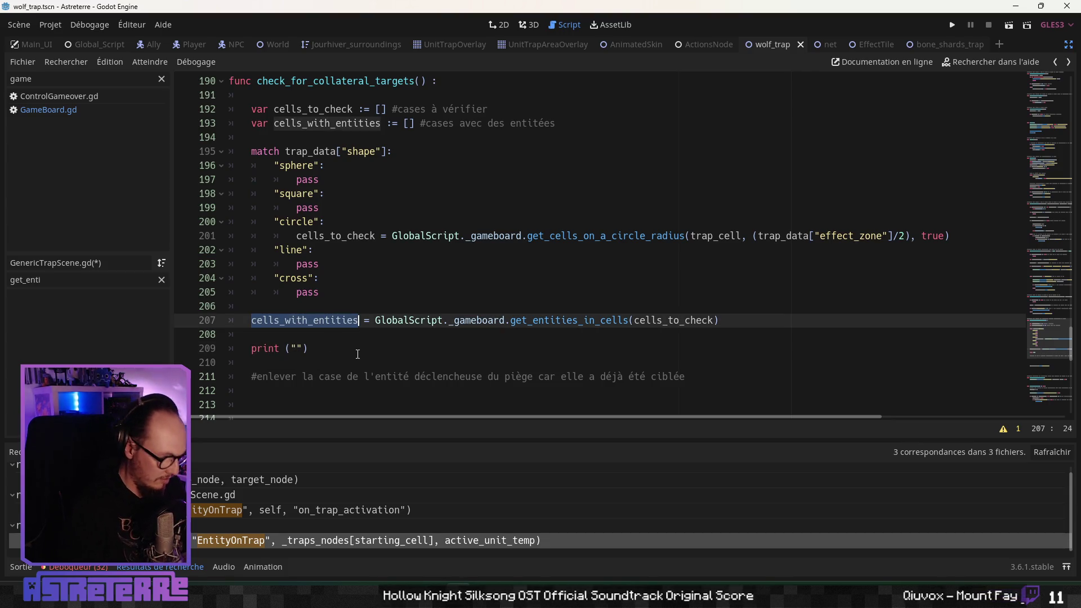
key("ctrl+x")
key("ctrl+z")
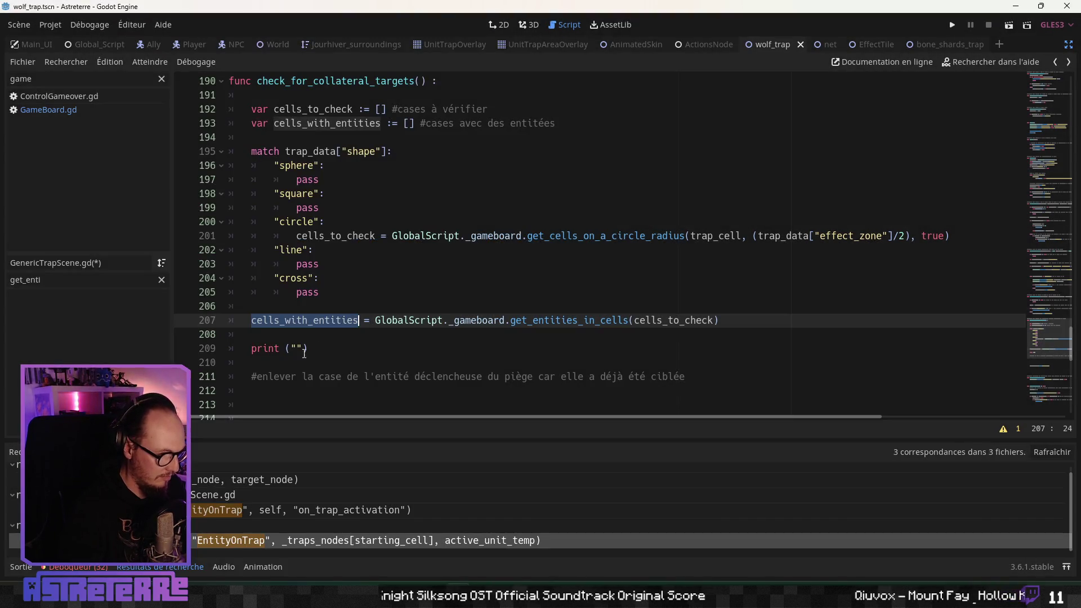
left_click(298, 349)
key("ctrl+v")
type(": ")
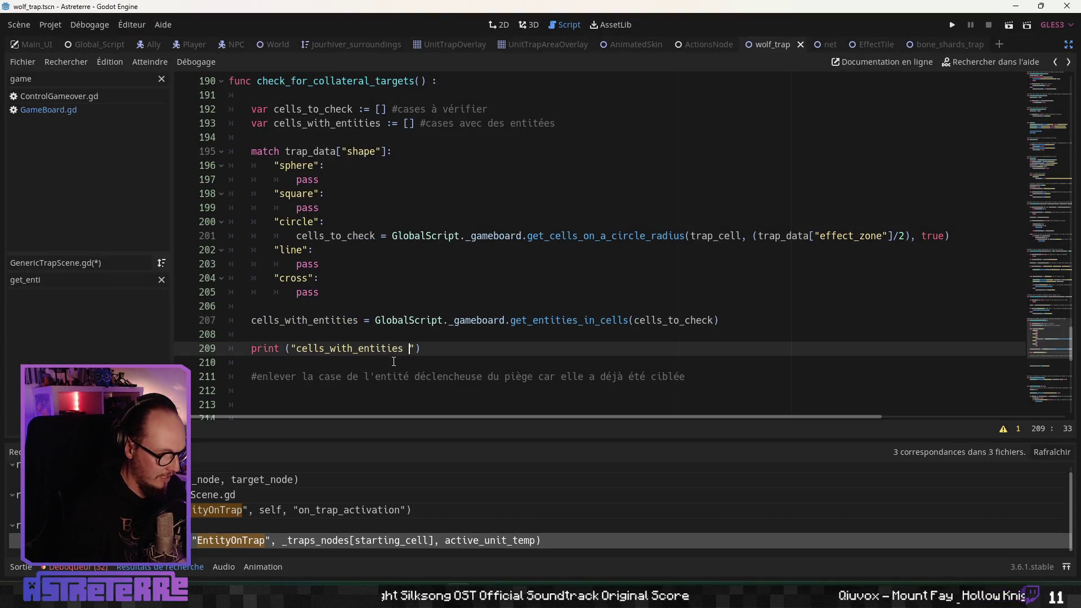
type("\",")
key("ctrl+v")
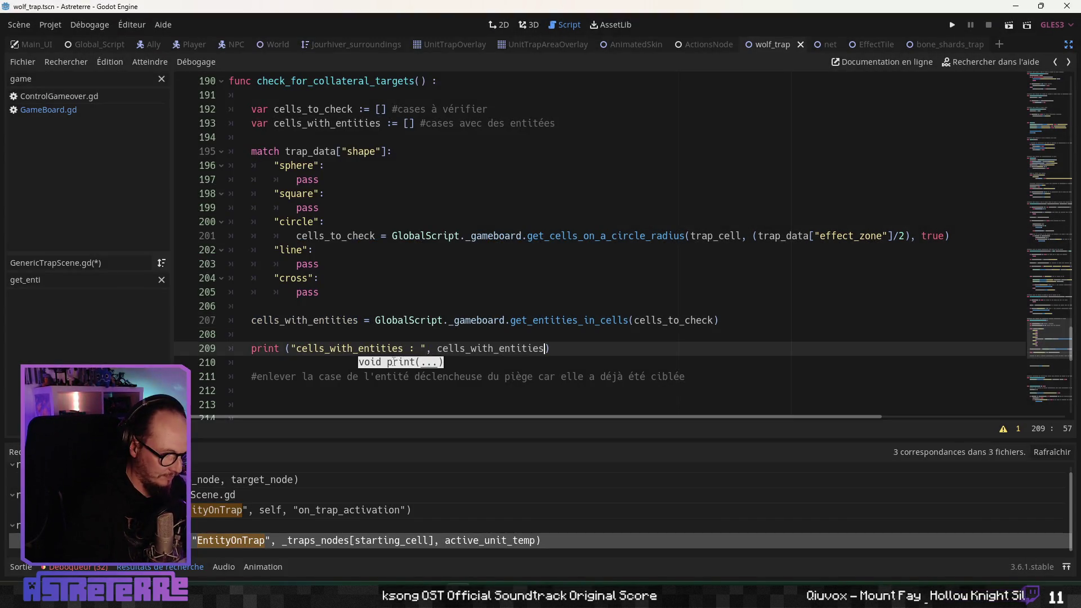
left_click(432, 320)
Step: Select the circle case's cells_to_check line on line 201
scroll(395, 333, "down", 3)
left_click(352, 274)
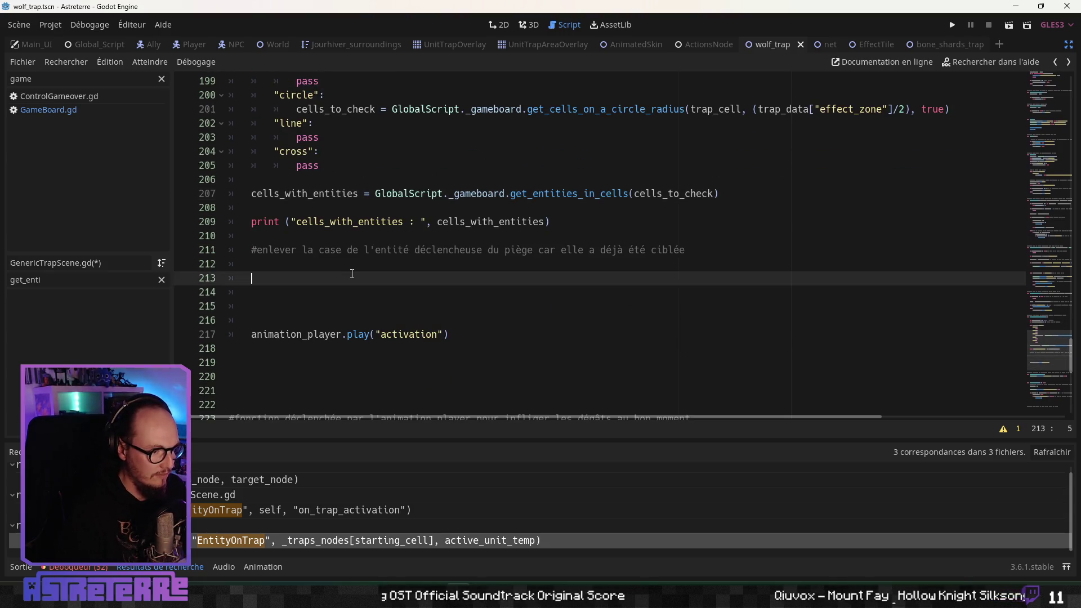
scroll(352, 274, "up", 1)
left_click(382, 302)
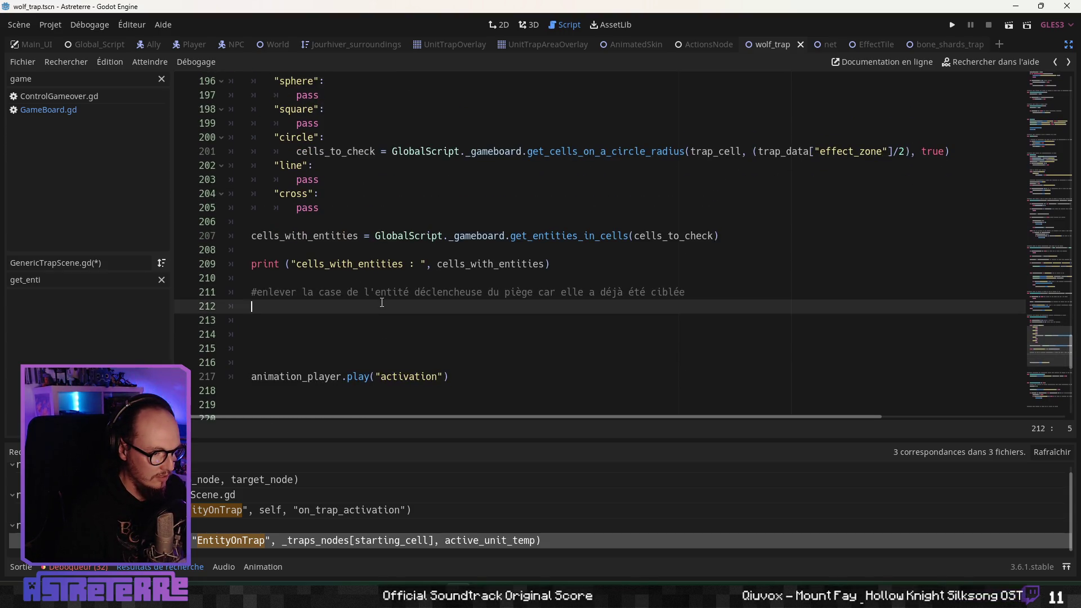
scroll(382, 302, "up", 2)
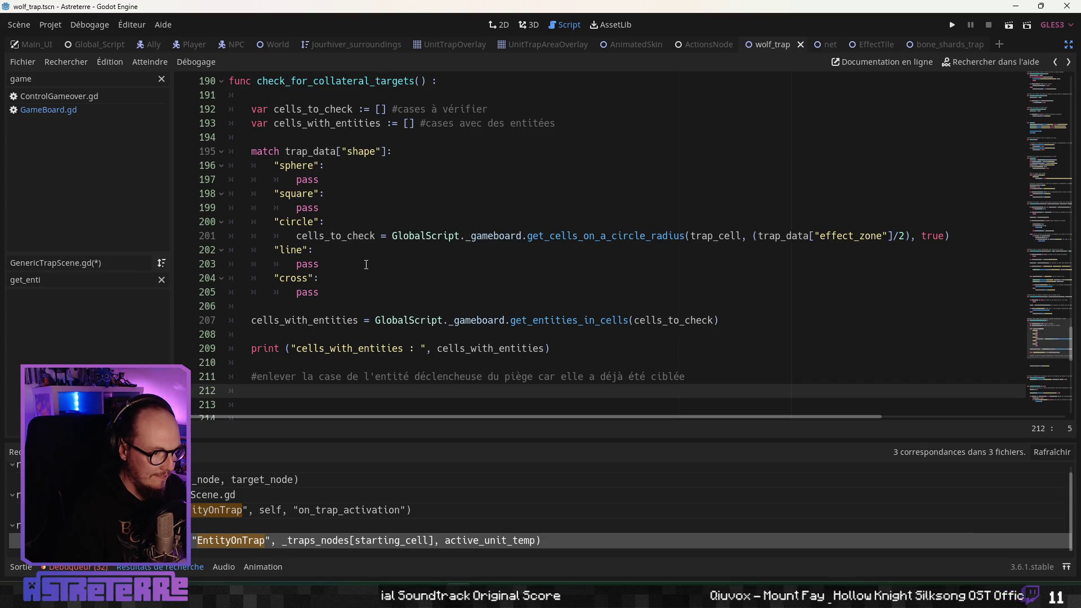
mouse_move(950, 236)
left_mouse_down()
mouse_move(452, 223)
mouse_move(285, 239)
mouse_move(309, 235)
mouse_move(296, 236)
left_mouse_up()
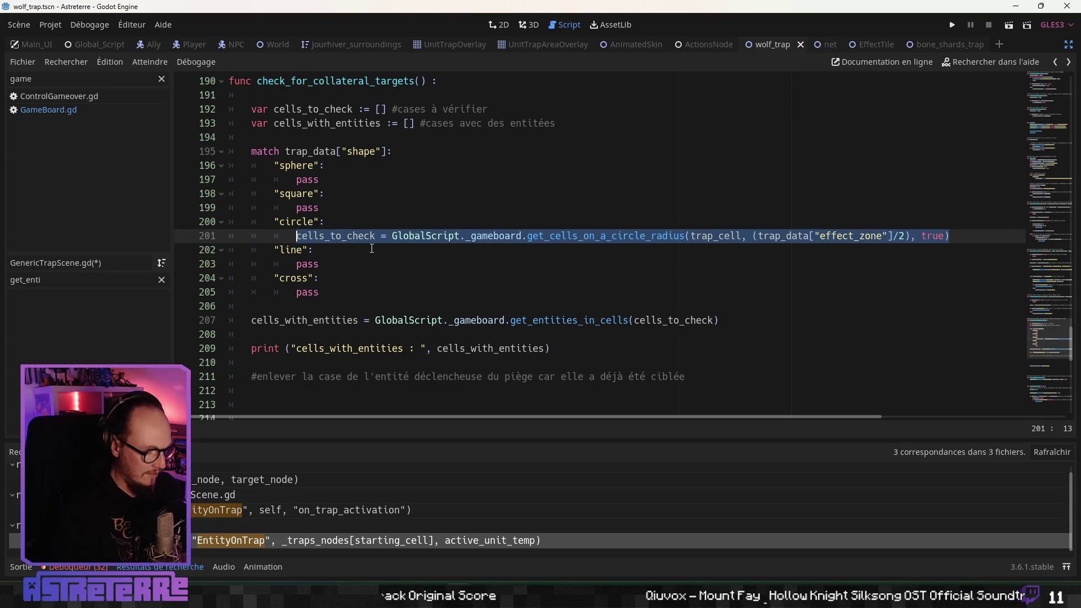
Step: Copy the circle case's get_cells_on_a_circle_radius line over the sphere case's pass
key("ctrl+c")
double_click(318, 181)
key("ctrl+v")
left_click(442, 221)
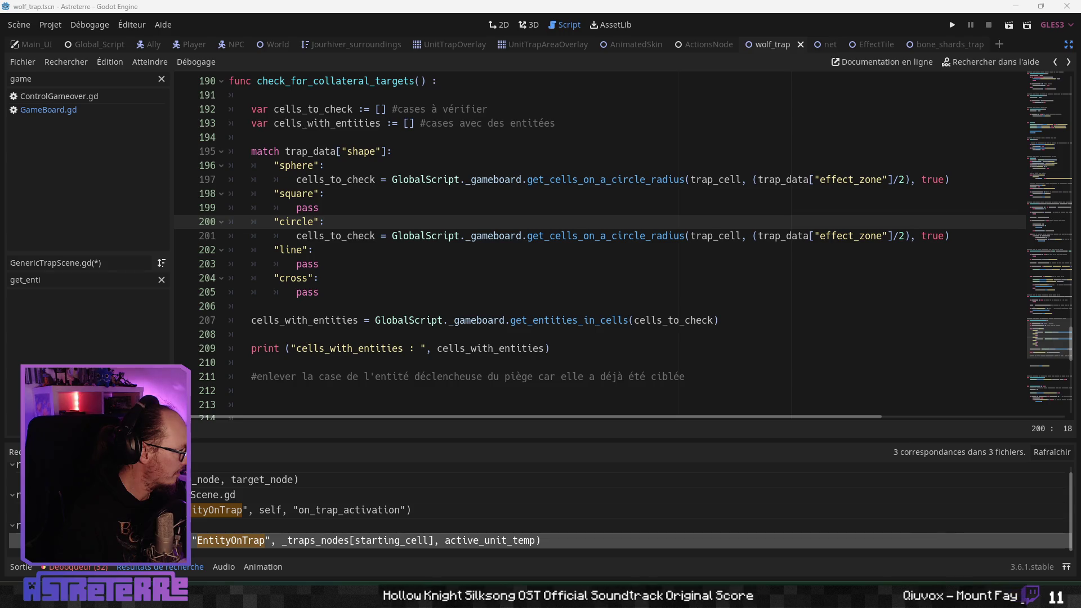
left_click(591, 179)
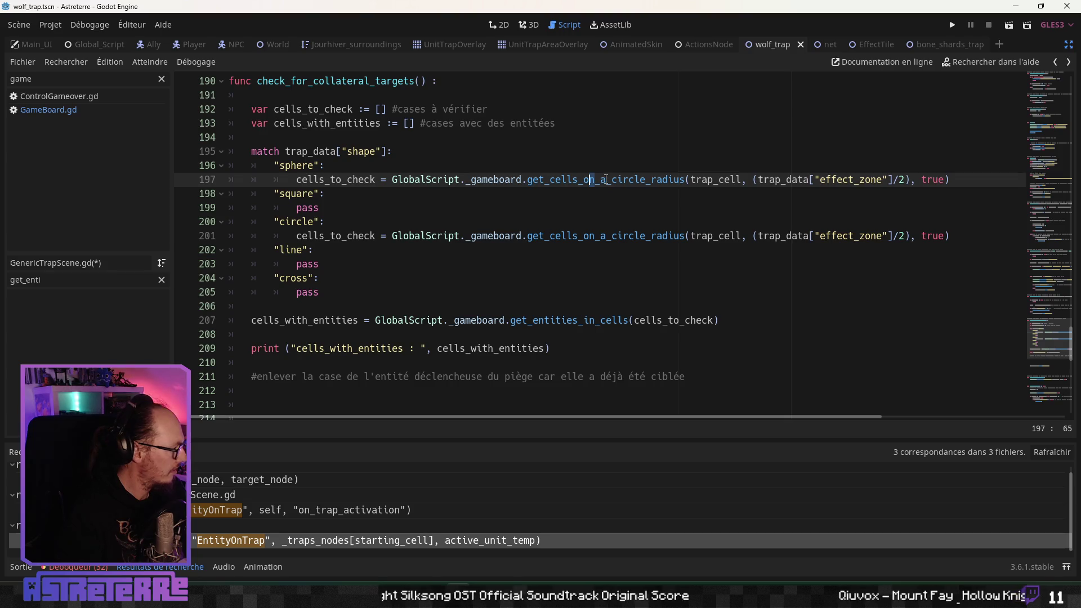
Step: Rename the sphere call from get_cells_on_a_circle_radius to get_cells_in_a_circle
left_click(592, 180)
left_click_drag(593, 180, 585, 180)
type("in")
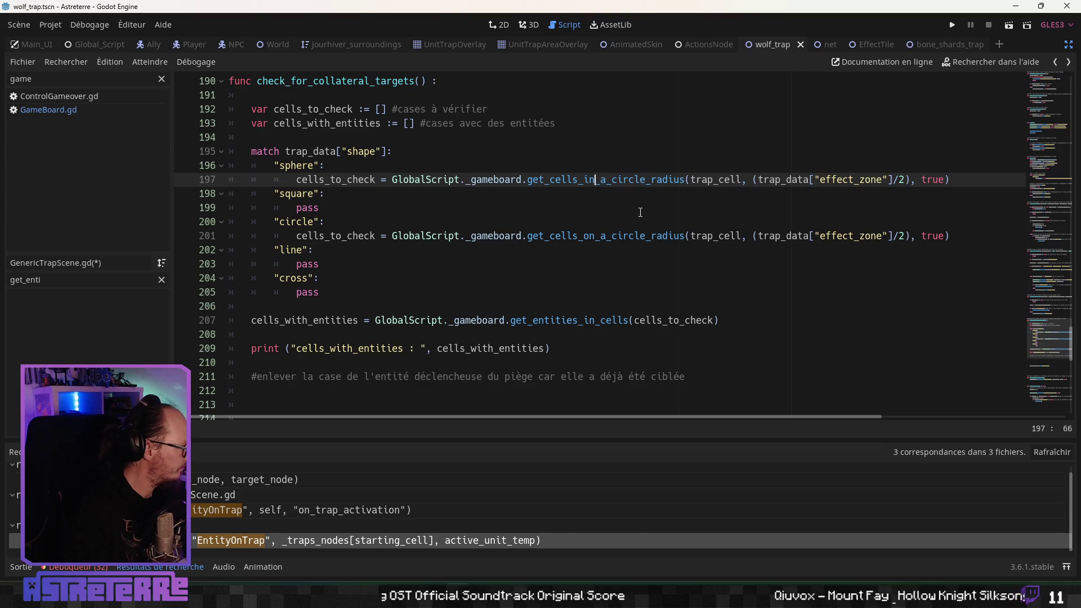
left_click(682, 207)
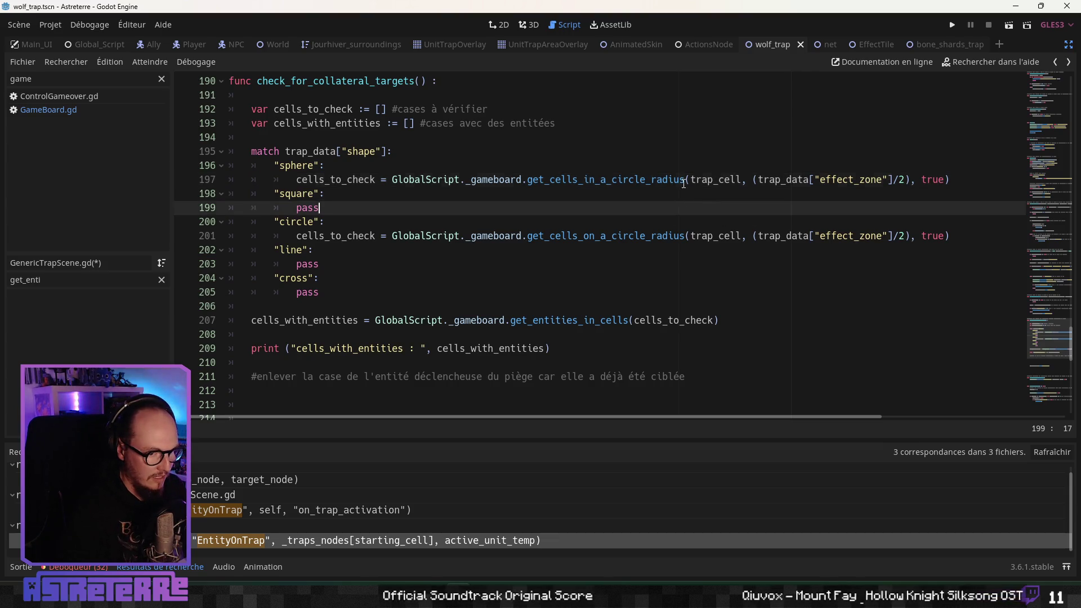
left_click_drag(685, 180, 647, 180)
key("BackSpace")
Step: Select the sphere case's get_cells_in_a_circle line for copying
left_click(597, 223)
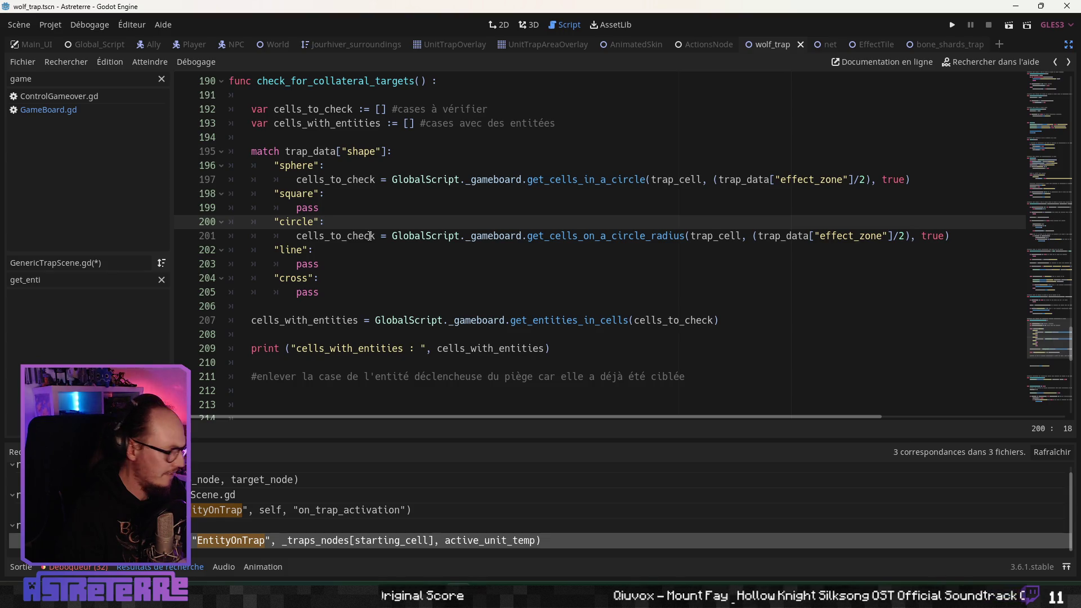
left_click(487, 236)
left_click(451, 193)
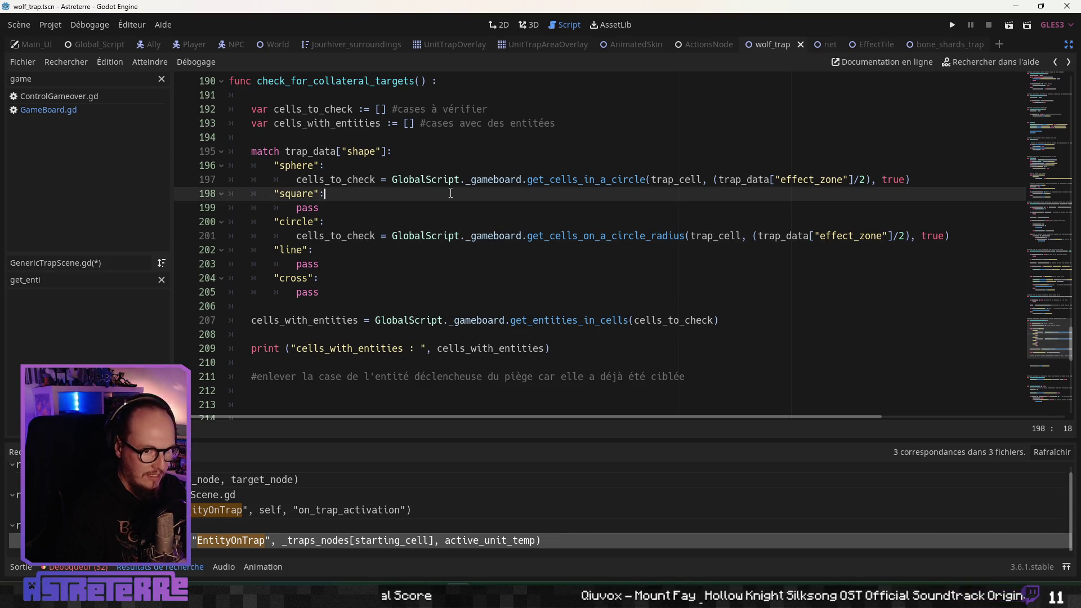
left_click_drag(911, 180, 298, 180)
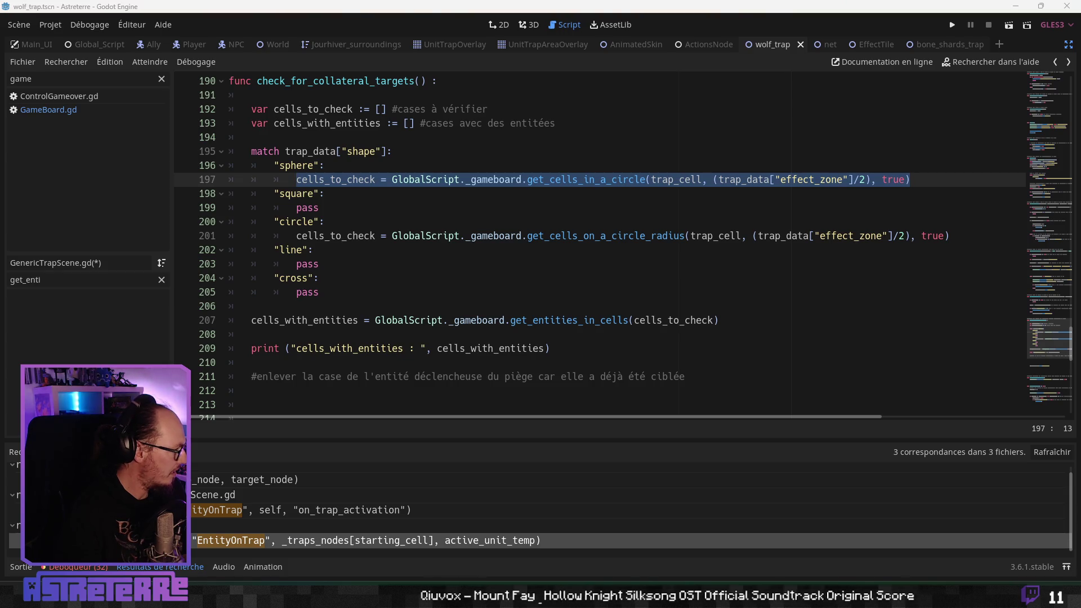
Step: Paste the lookup over the square case's pass, renamed to get_cells_in_a_square without true
left_click(345, 239)
double_click(307, 208)
key("ctrl+v")
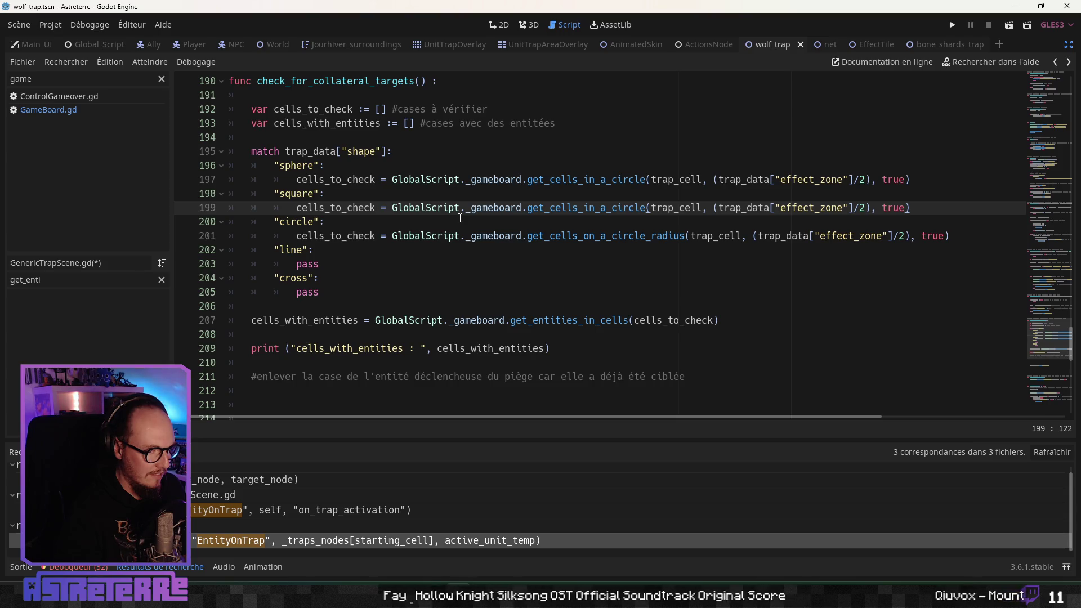
left_click_drag(647, 207, 612, 207)
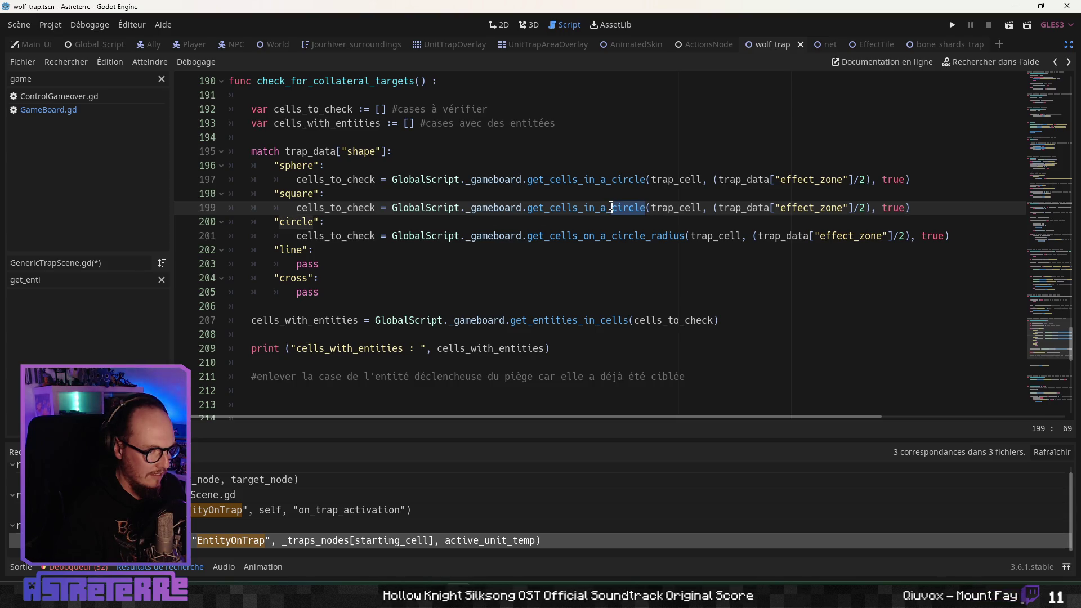
type("square")
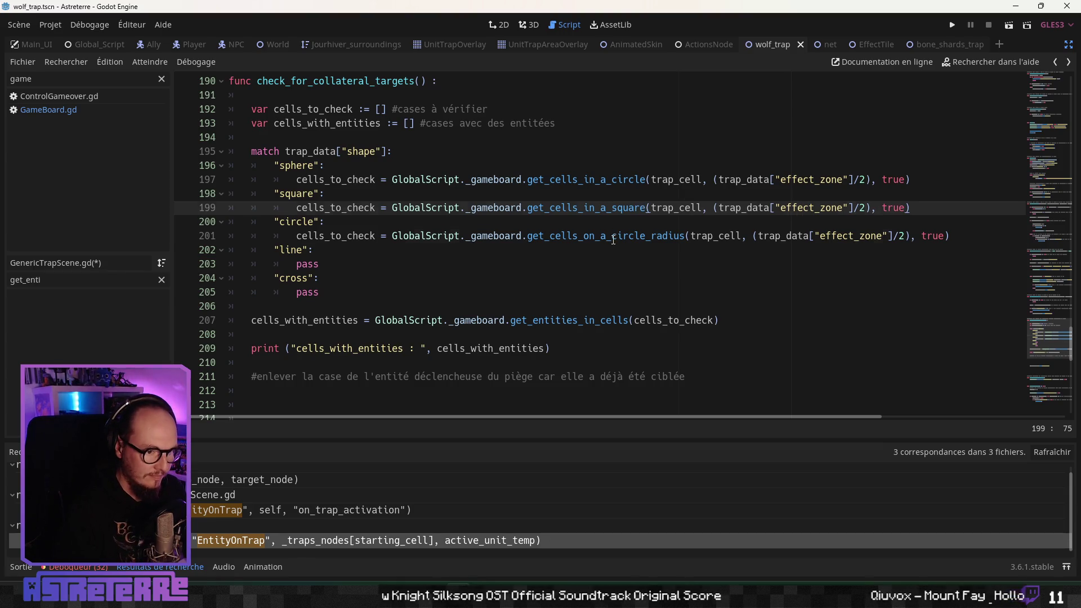
left_click(648, 235)
left_click(777, 216)
double_click(898, 207)
key("BackSpace")
key("BackSpace")
key("BackSpace")
left_click(648, 235)
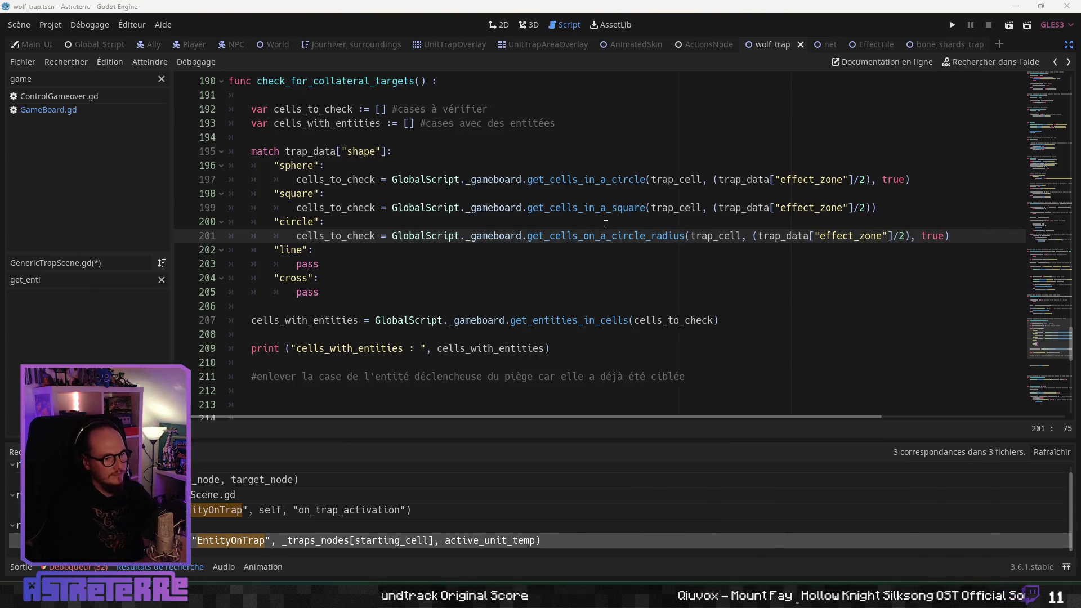
key("alt+Tab")
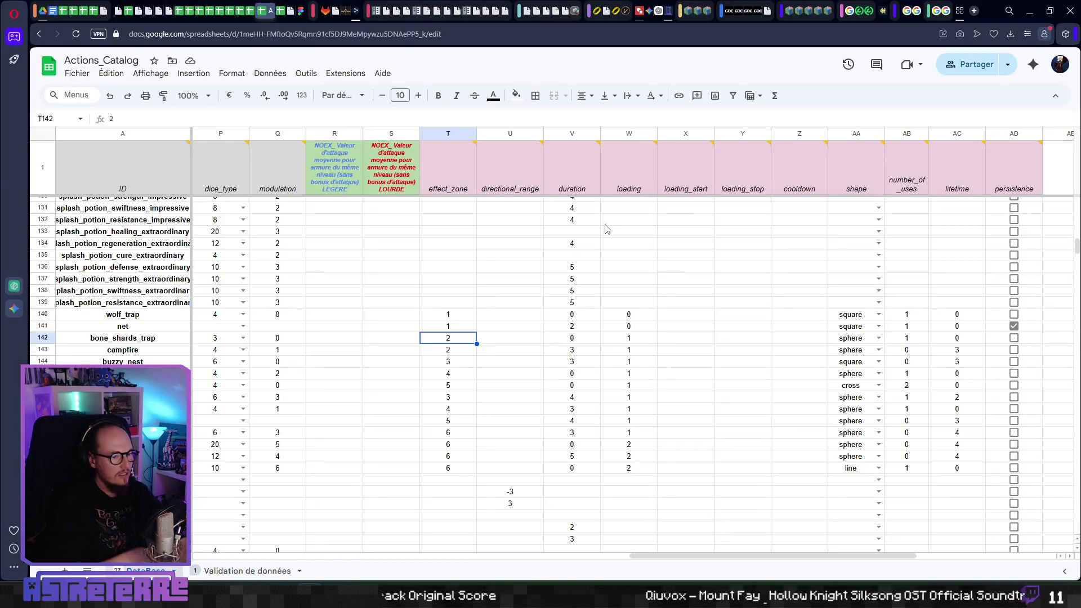
Step: Check buzzy_nest's effect_zone in cell T144, then select square in the cross case's call
left_click(452, 363)
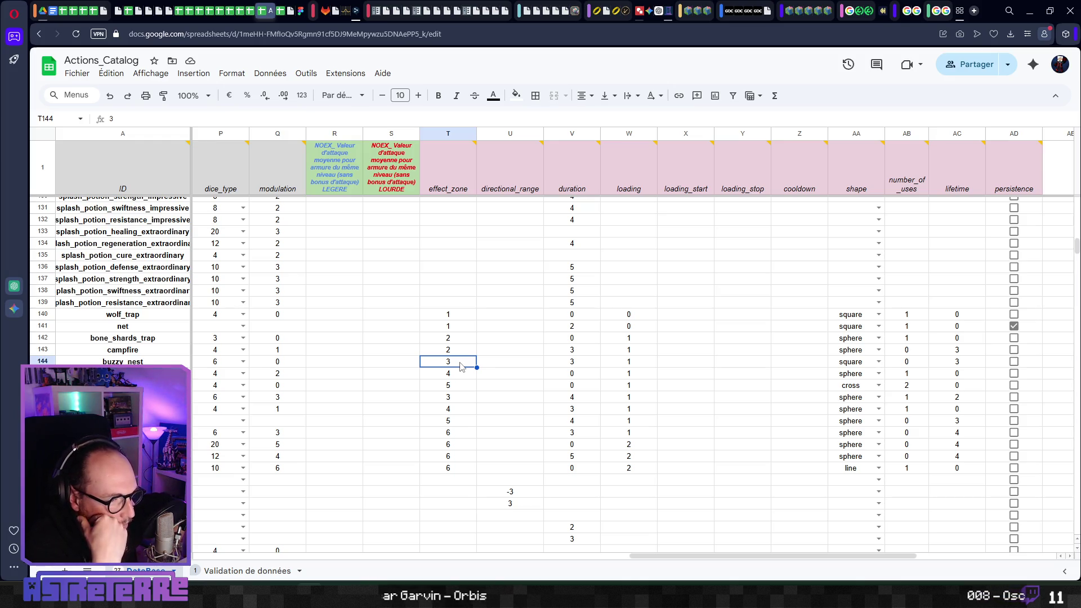
key("alt+Tab")
double_click(630, 292)
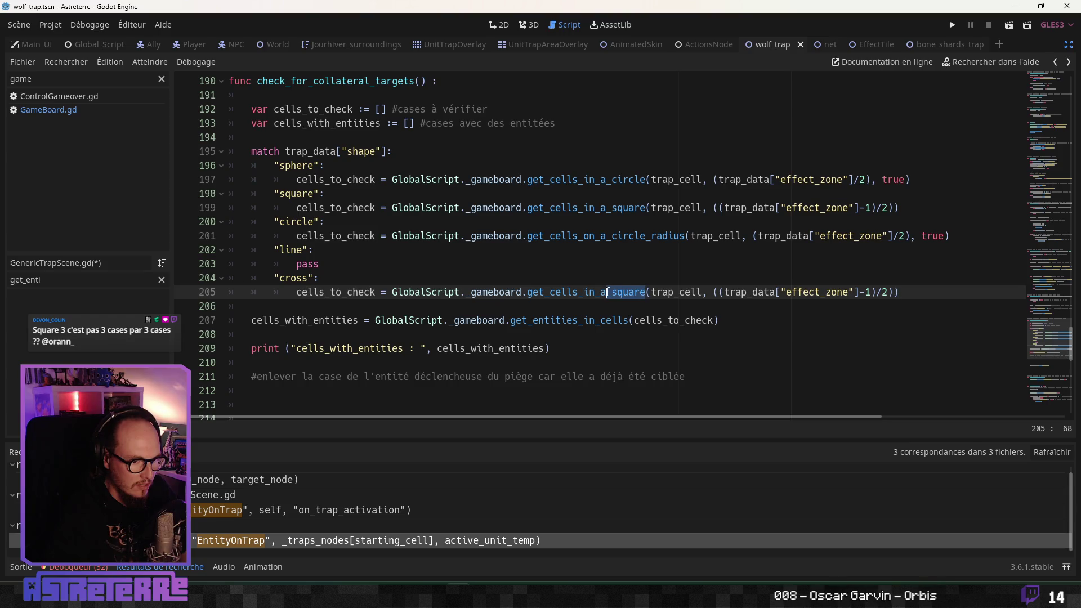
Step: Replace 'square' with 'cross' on line 205 so the cross case calls get_cells_in_a_cross
key("BackSpace")
type("cross")
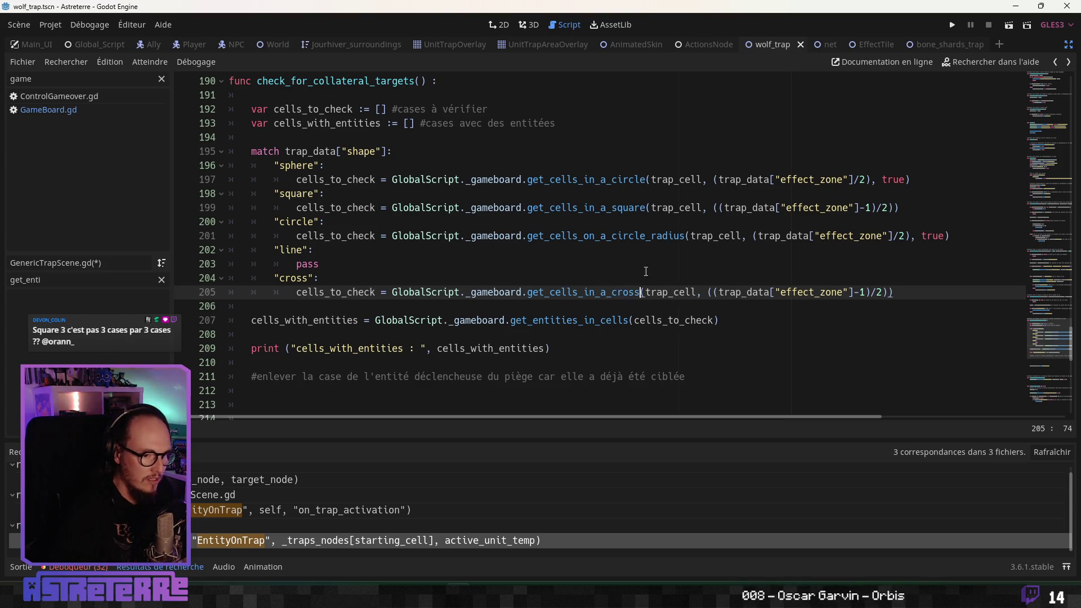
key("Up")
key("Up")
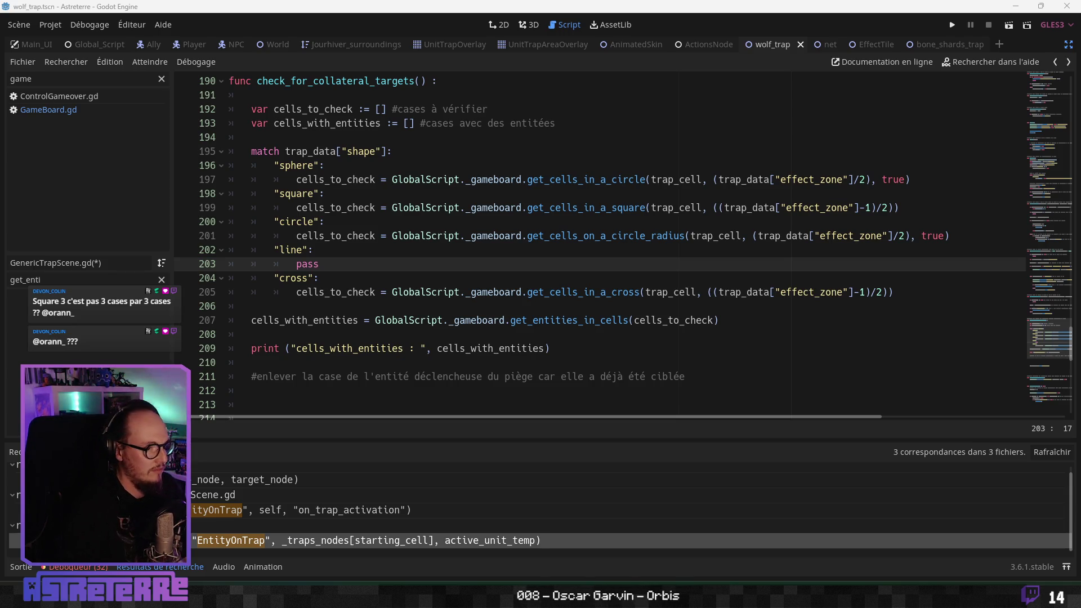
left_click(426, 292)
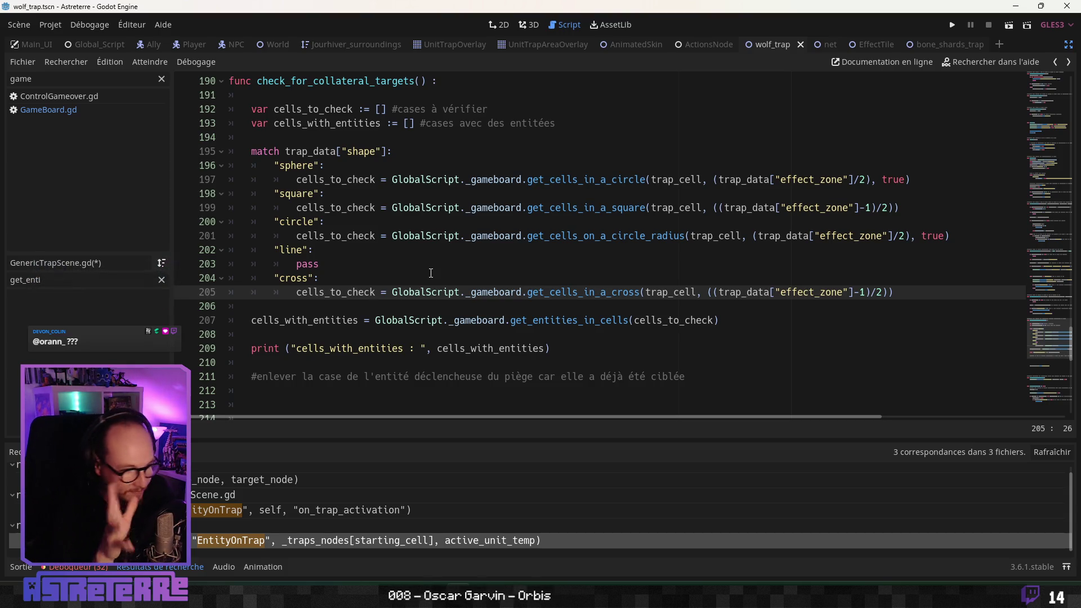
left_click(528, 236)
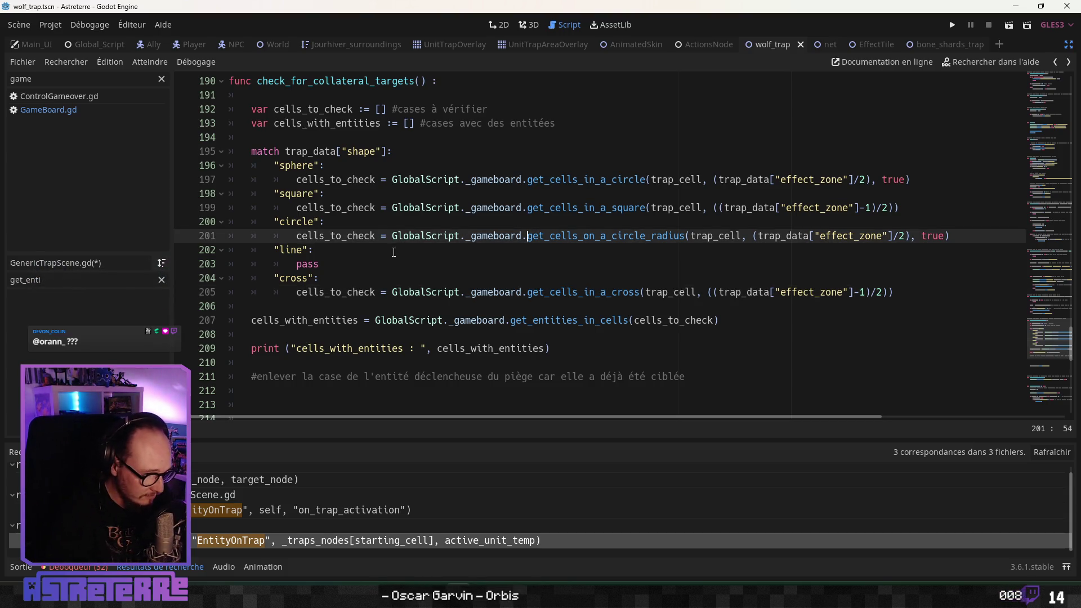
left_click(393, 252)
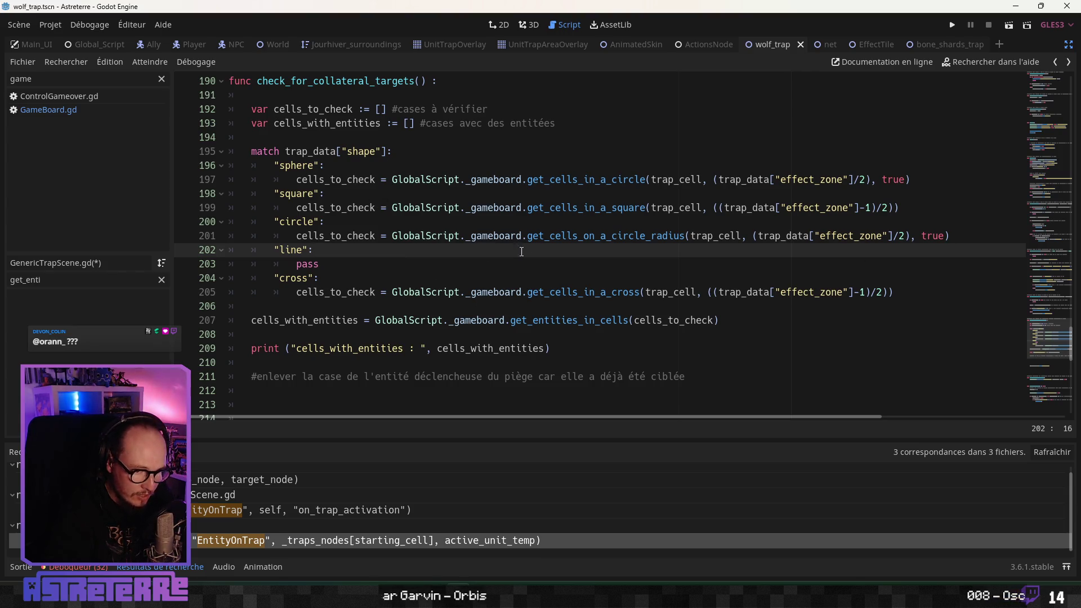
left_click(299, 310)
left_click(362, 345)
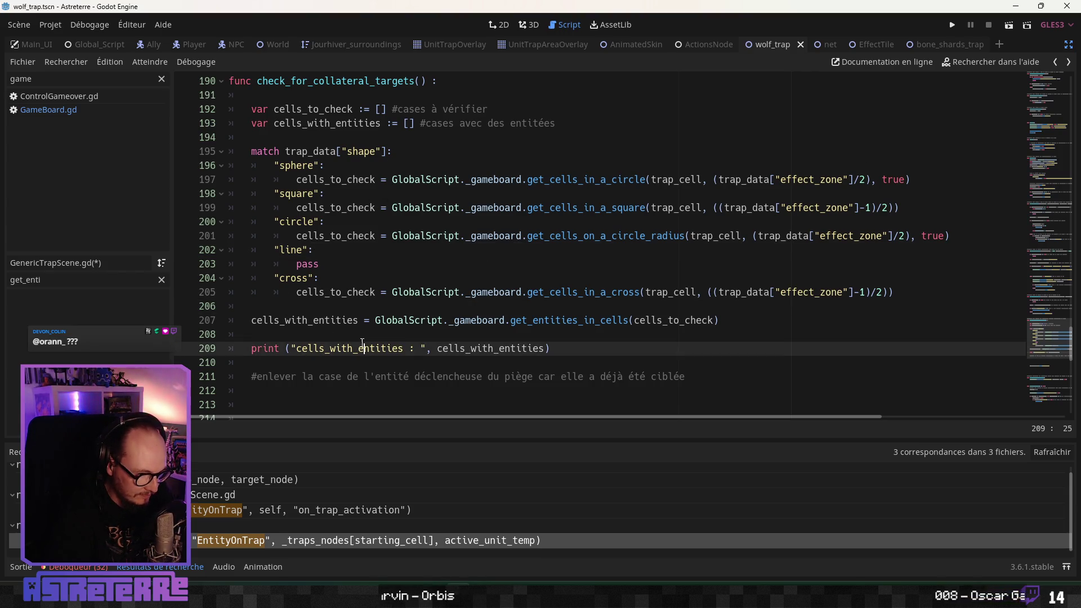
left_click(464, 291)
scroll(445, 281, "up", 1)
scroll(427, 264, "down", 1)
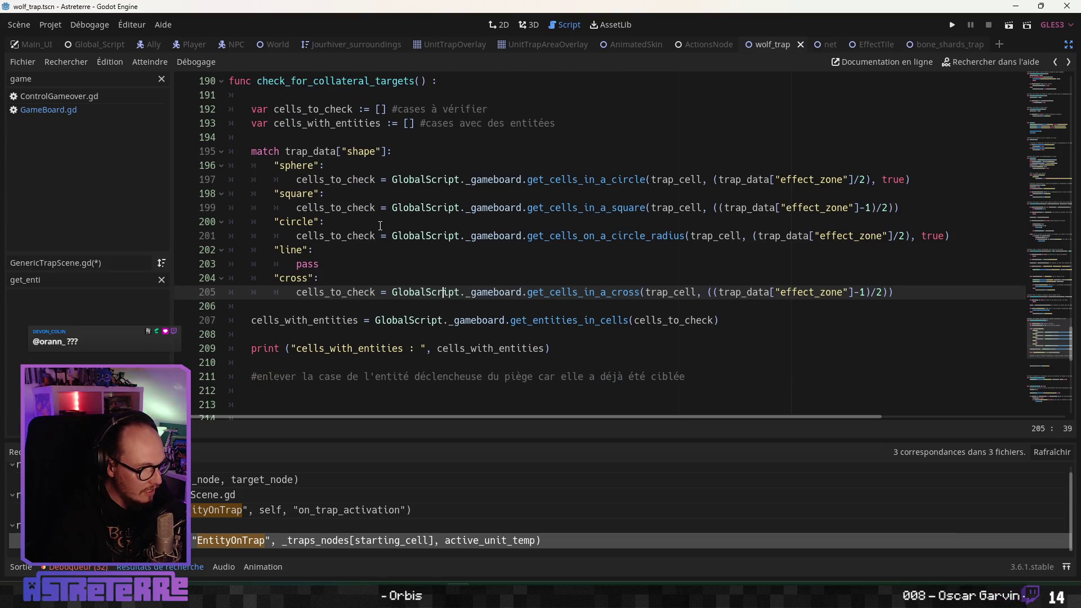
scroll(380, 224, "up", 4)
scroll(380, 224, "down", 6)
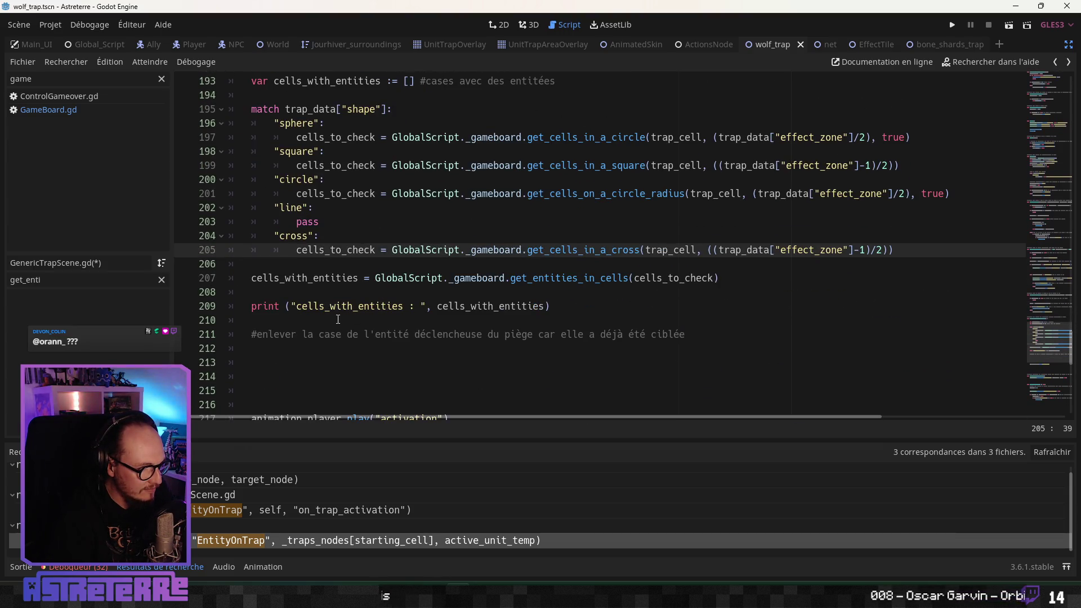
scroll(338, 321, "down", 3)
left_click(319, 246)
scroll(323, 259, "up", 10)
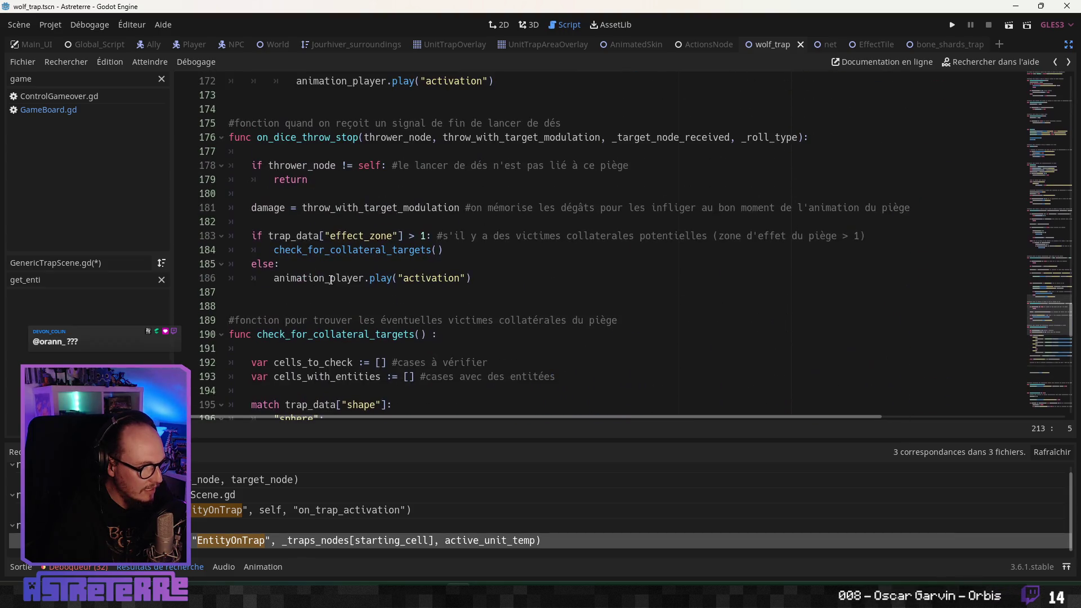
scroll(332, 280, "up", 6)
scroll(334, 278, "down", 4)
scroll(337, 278, "up", 2)
scroll(337, 278, "down", 5)
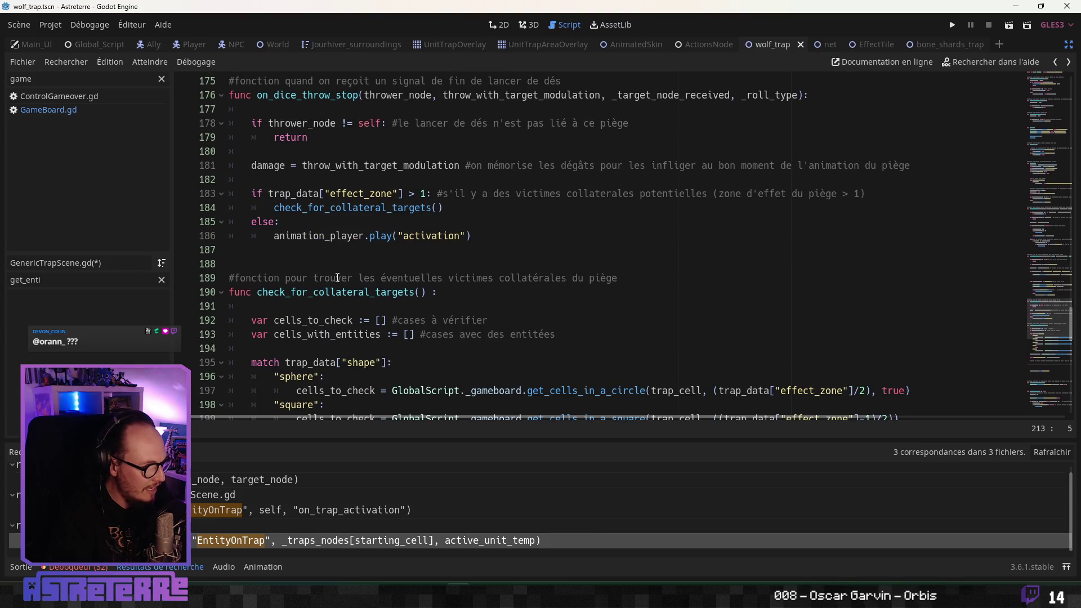
scroll(337, 277, "down", 5)
scroll(337, 277, "down", 2)
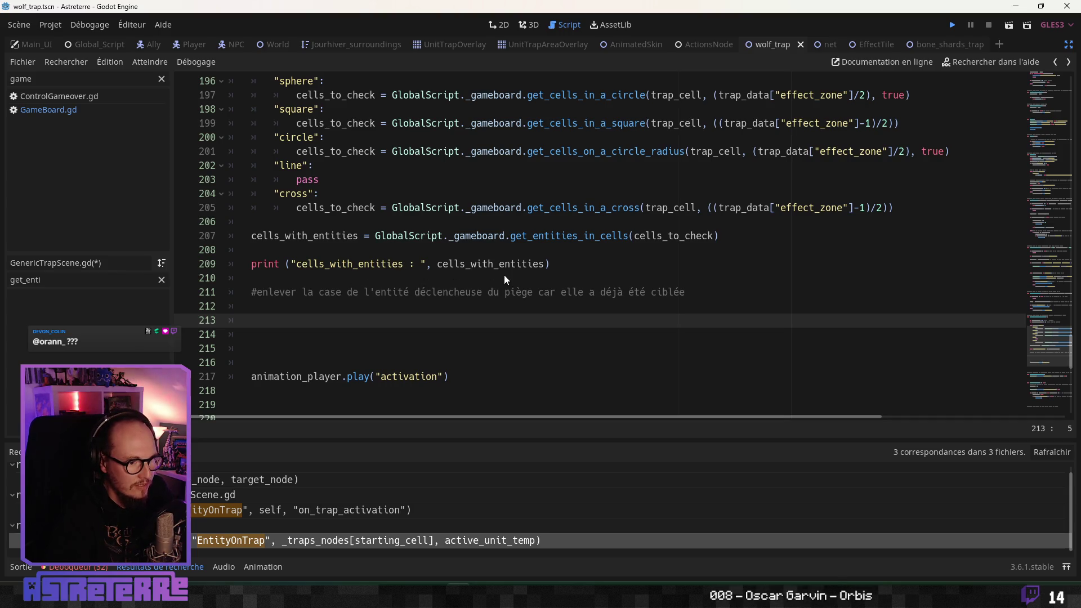
Step: Run the game, remove the character's gold armor, enlarge the window, and lay a first trap
key("F5")
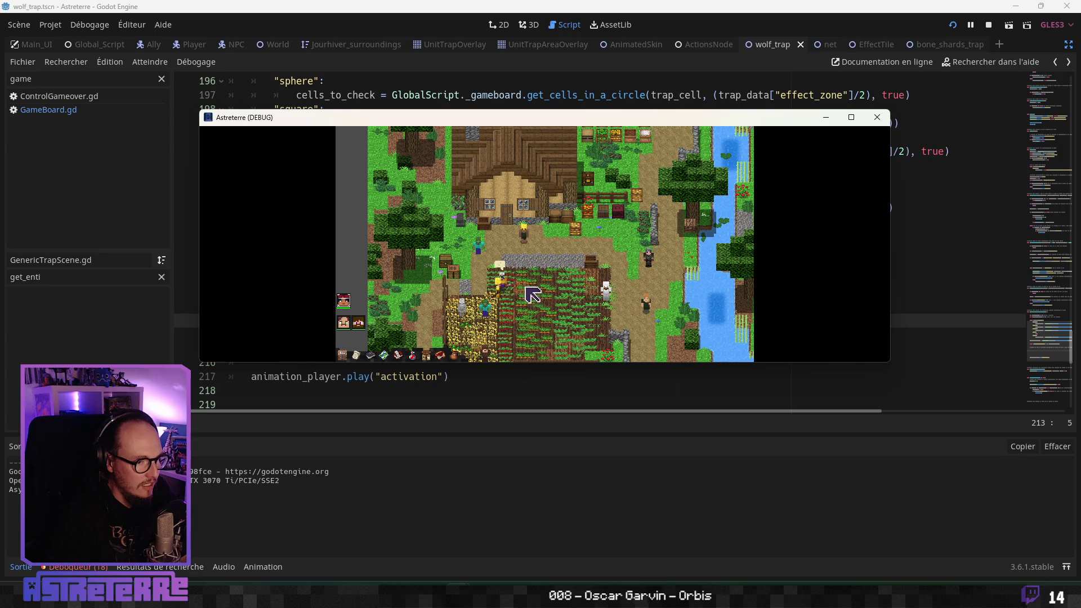
key("i")
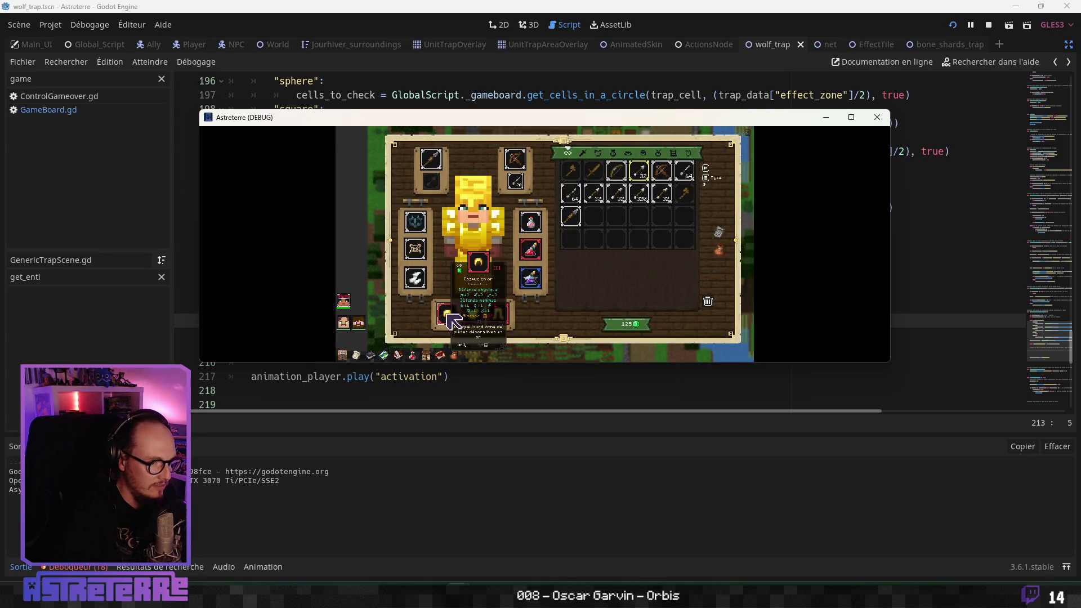
left_click(453, 322)
key("i")
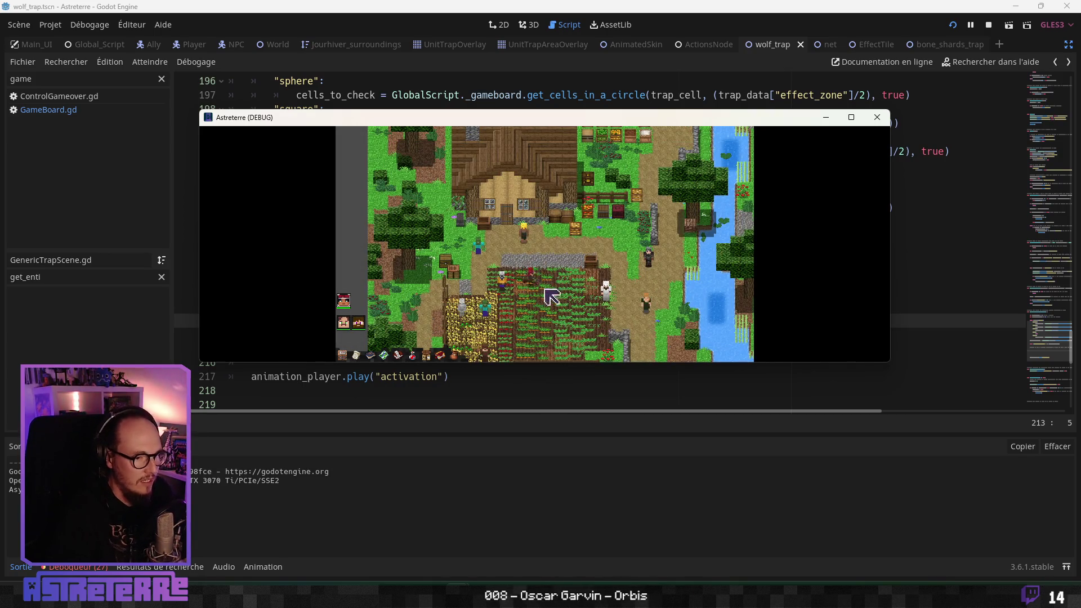
left_click_drag(551, 363, 555, 485)
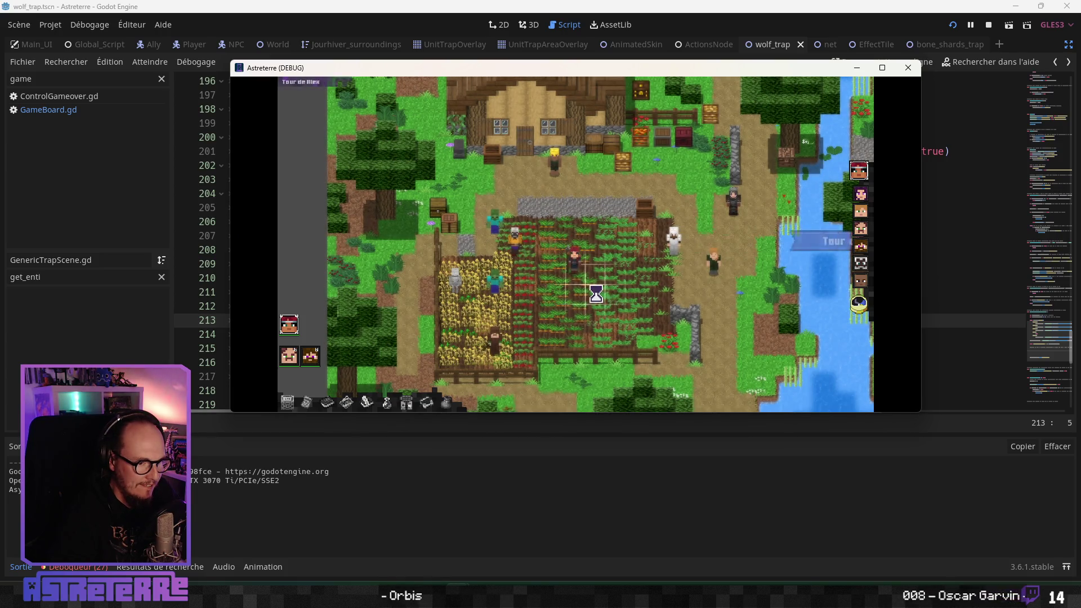
left_click(625, 385)
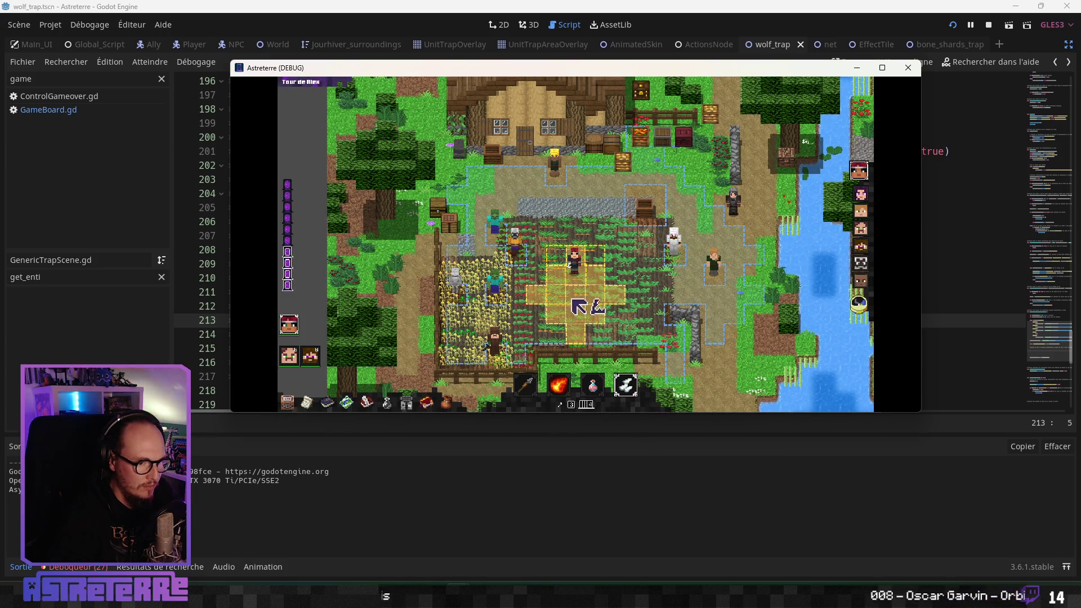
left_click(574, 307)
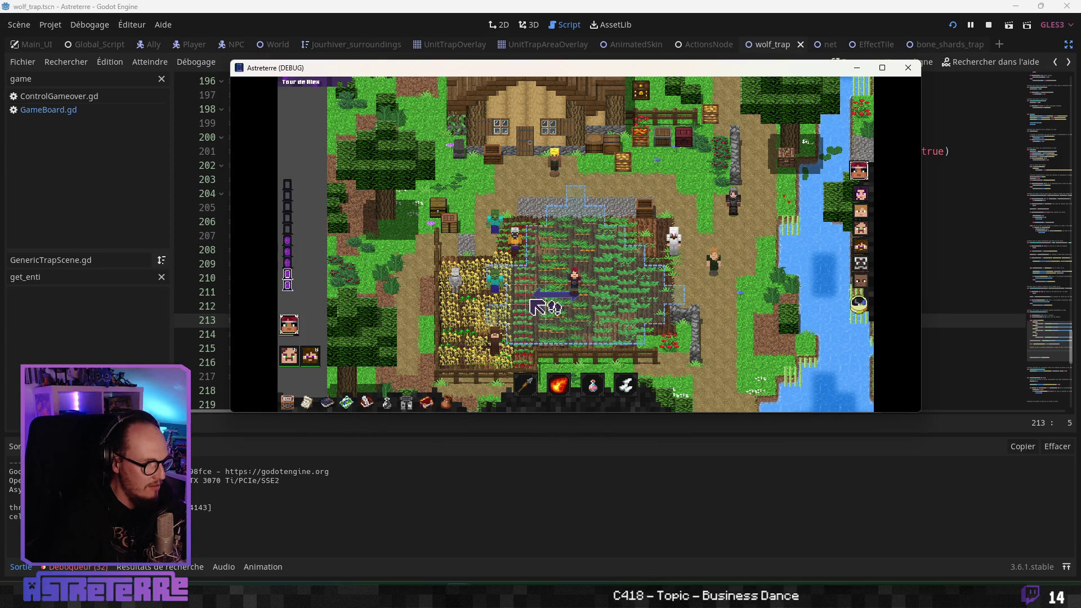
Step: Give the character 10 more action points via the debug console and lay another trap
left_click(625, 385)
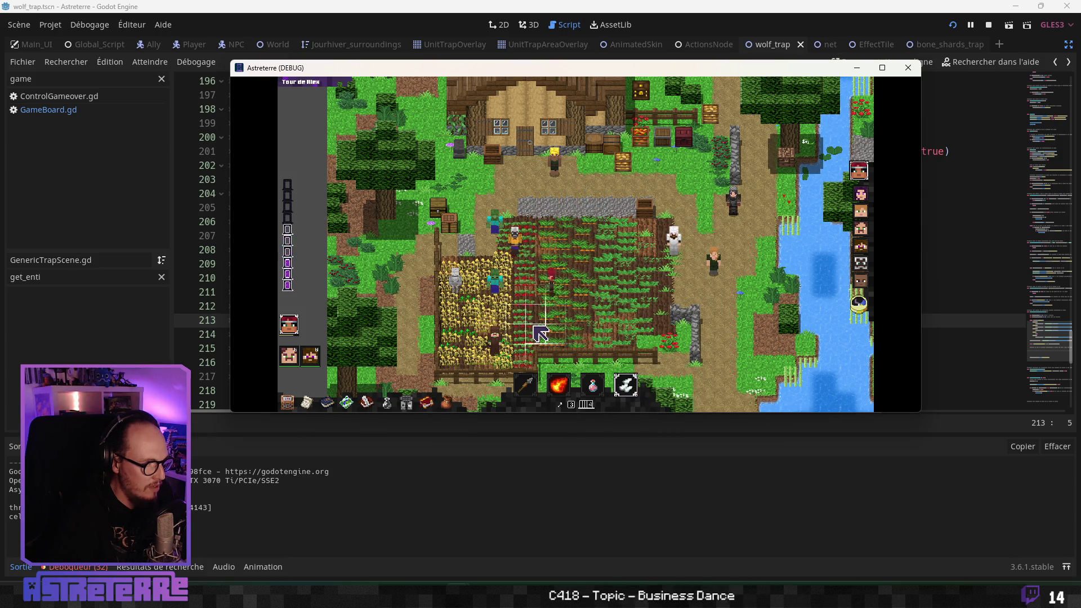
key("grave")
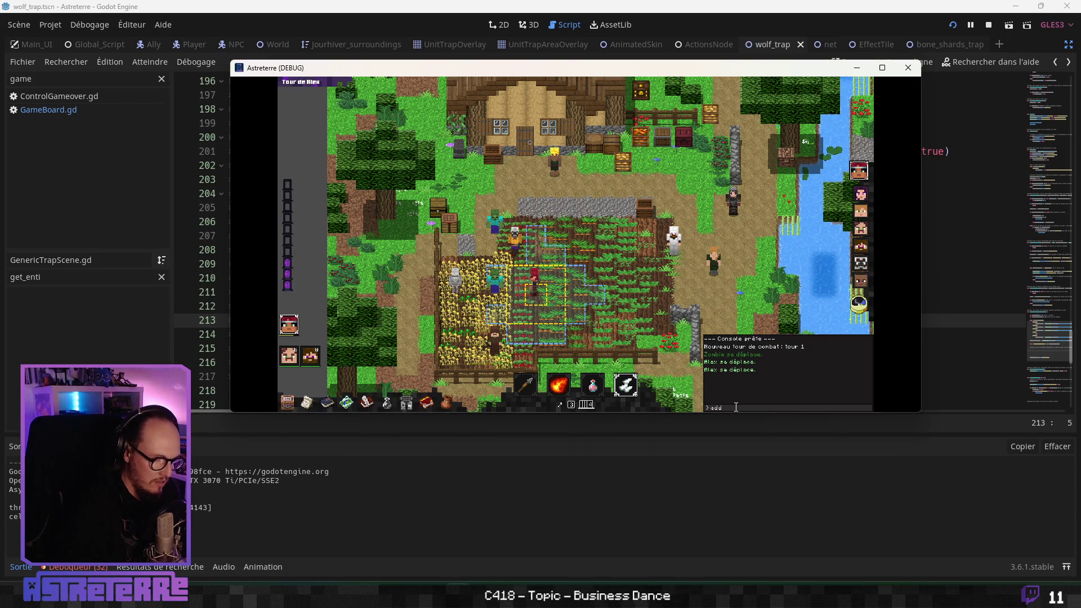
type(" action_points 10")
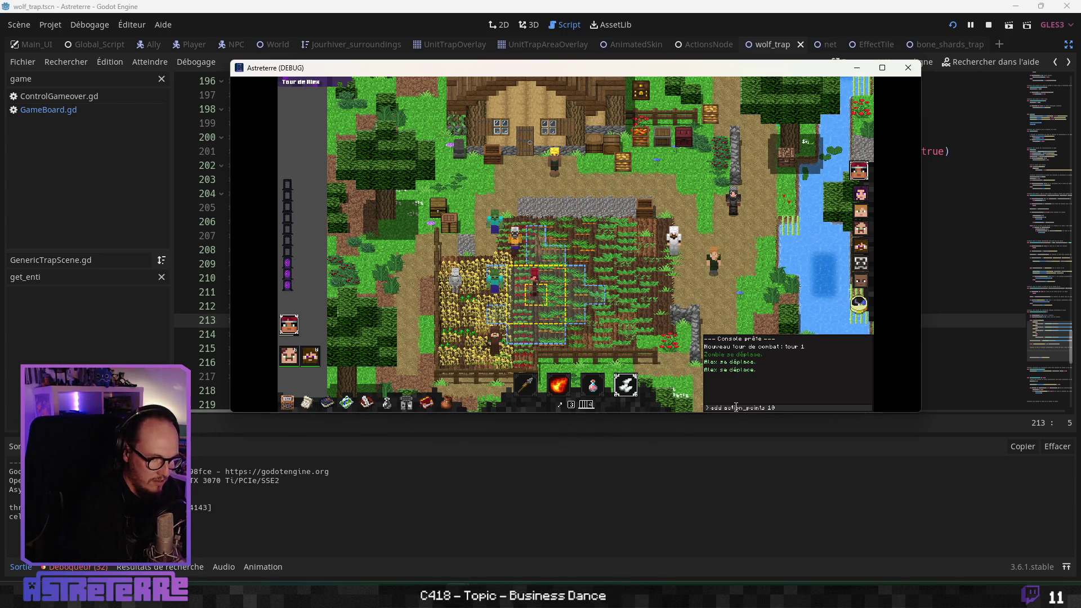
key("Return")
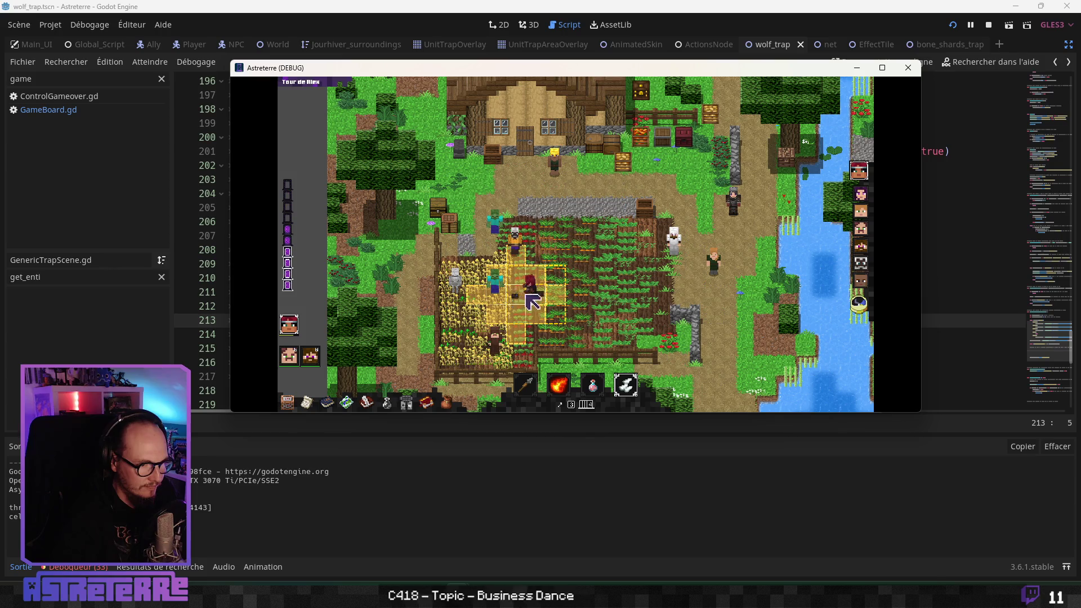
left_click(517, 298)
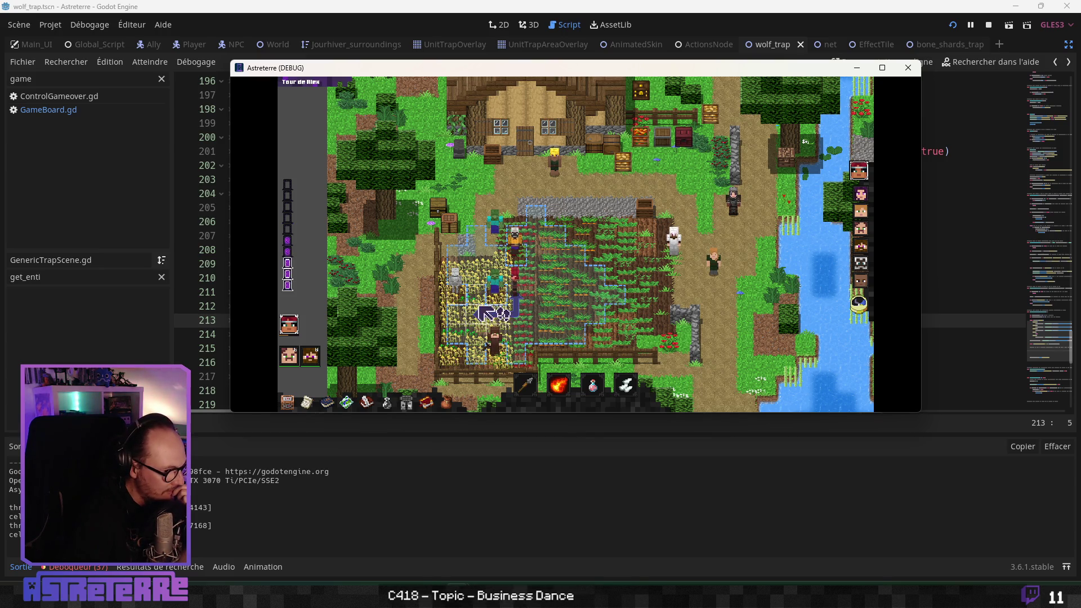
Step: Use an item from the pop-up row, then lay a trap beside the grouped characters
left_click(625, 385)
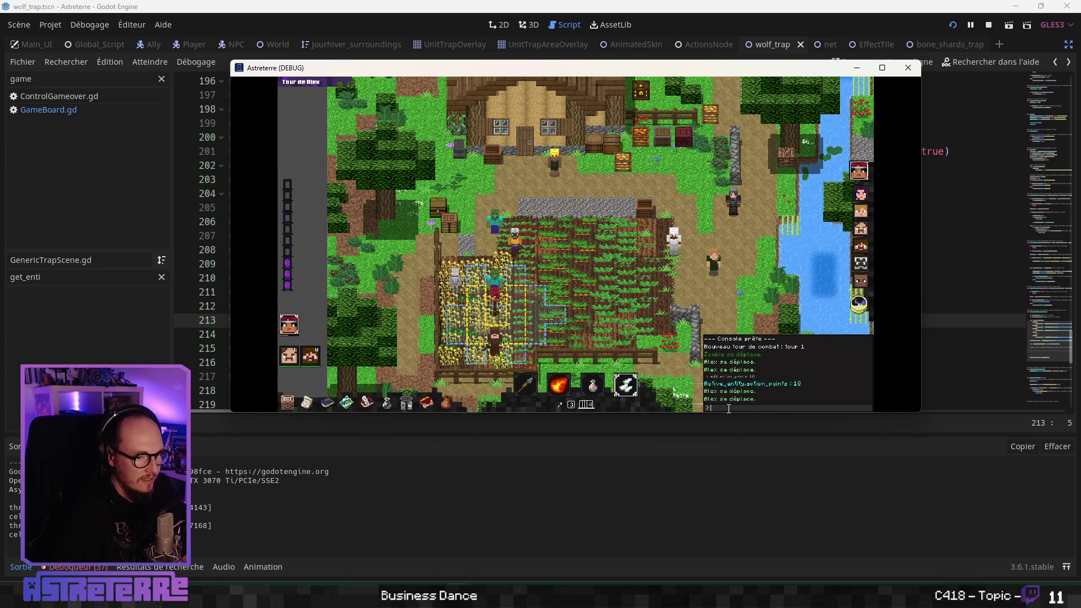
right_click(729, 408)
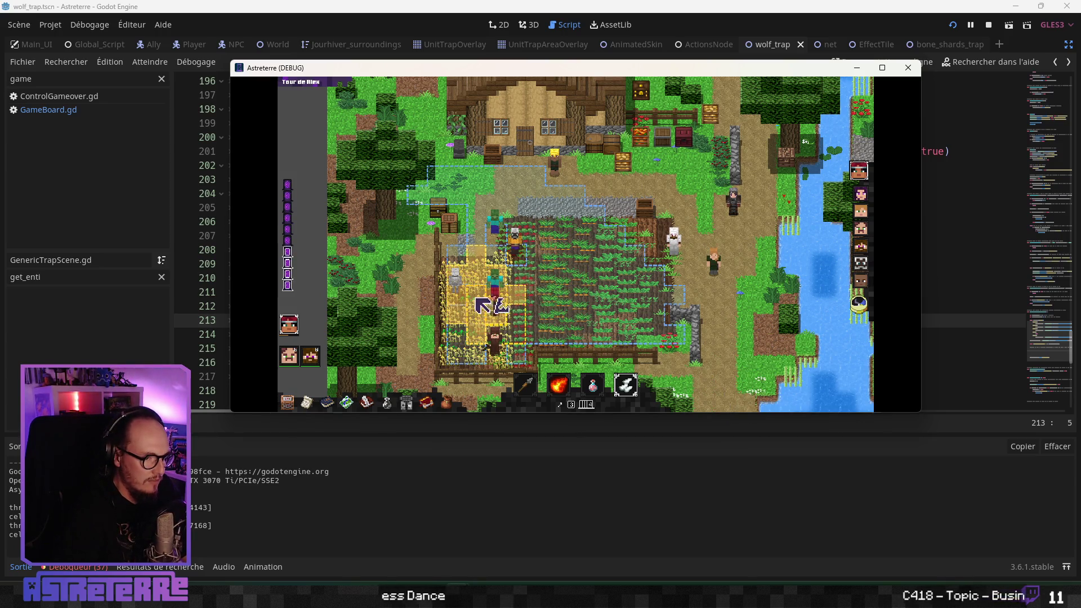
mouse_move(615, 415)
left_click(585, 368)
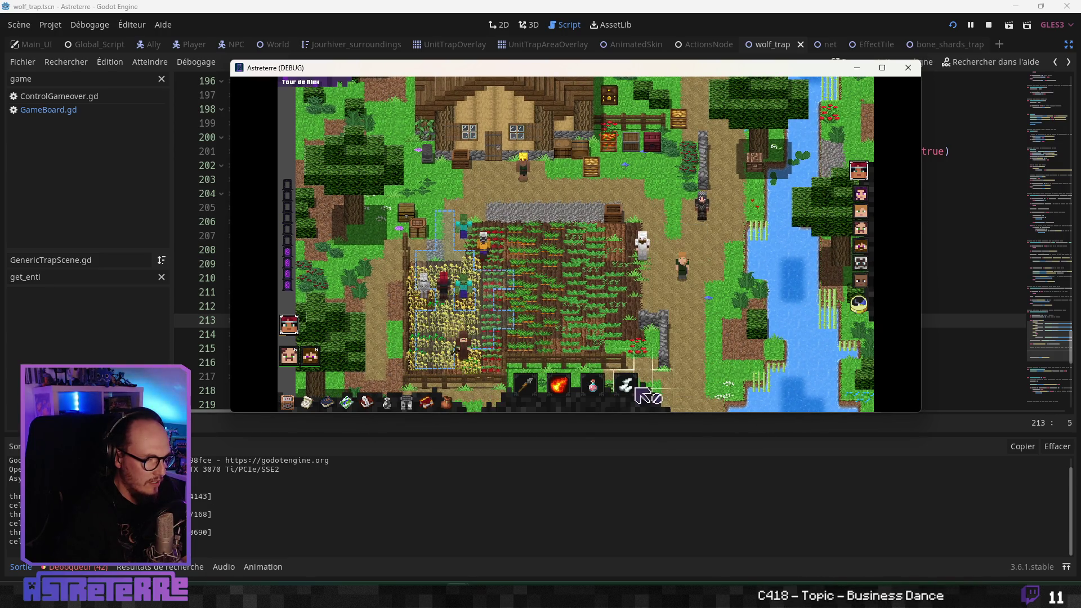
left_click(635, 388)
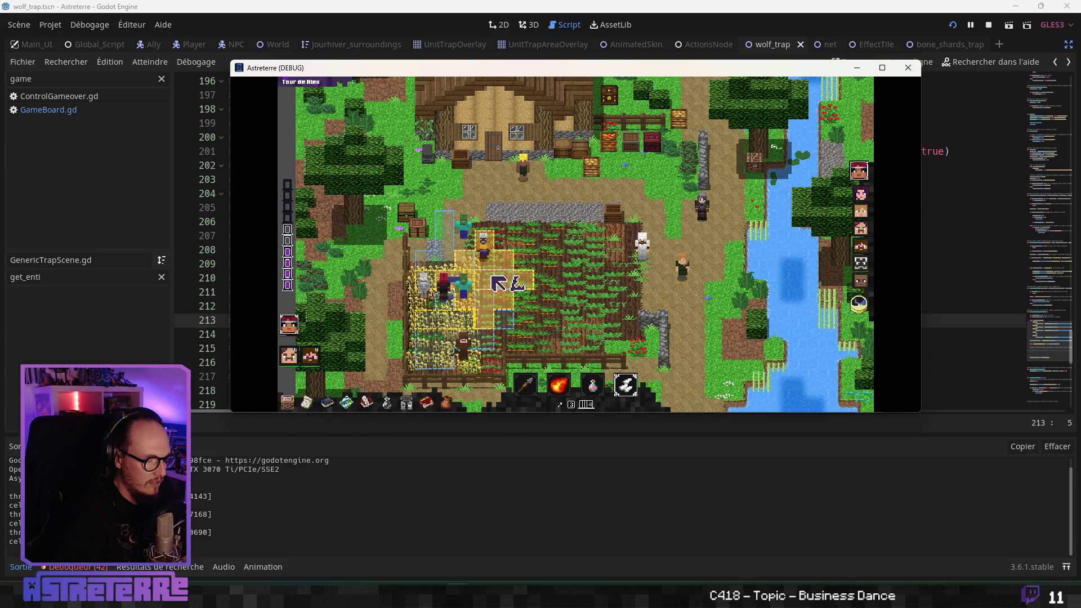
left_click(492, 276)
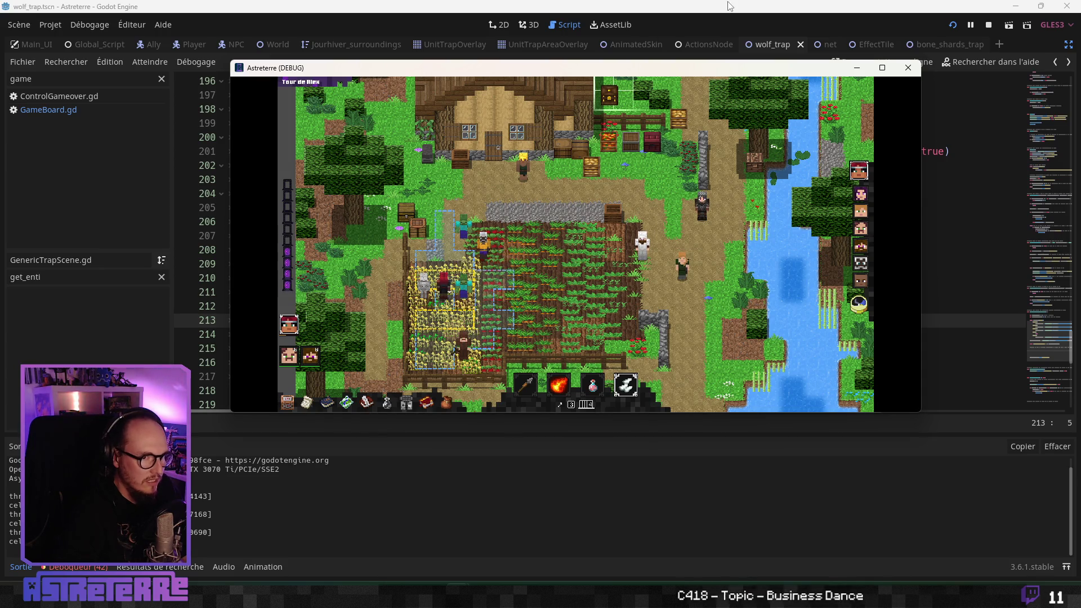
scroll(720, 259, "up", 2)
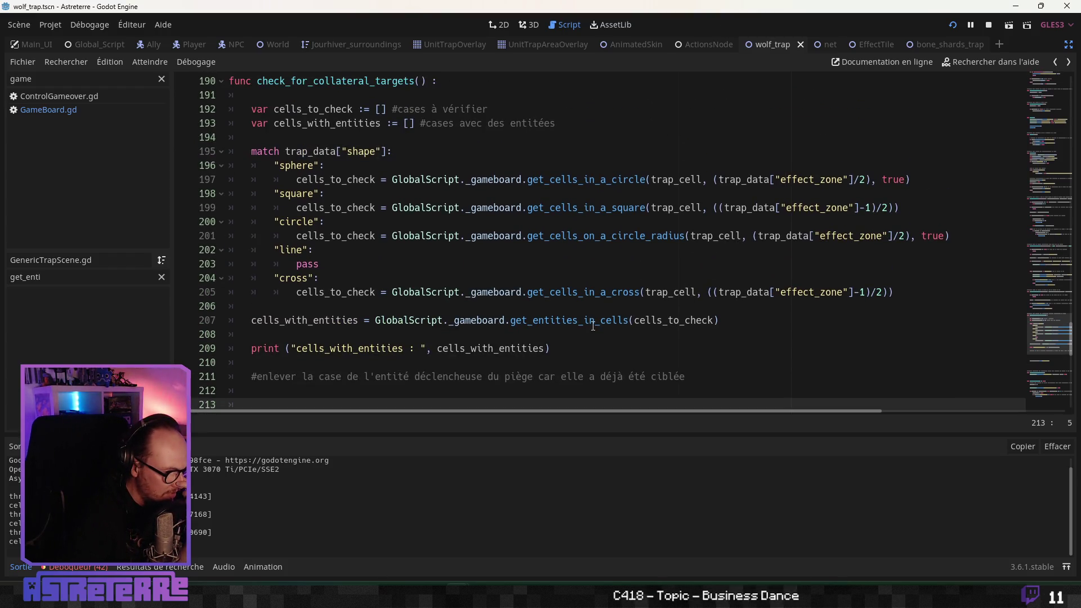
Step: After checking Actions_Catalog, remove the leftover /2 parenthesis so the sphere case passes full effect_zone
key("alt+Tab")
key("alt+Tab")
key("alt+Tab")
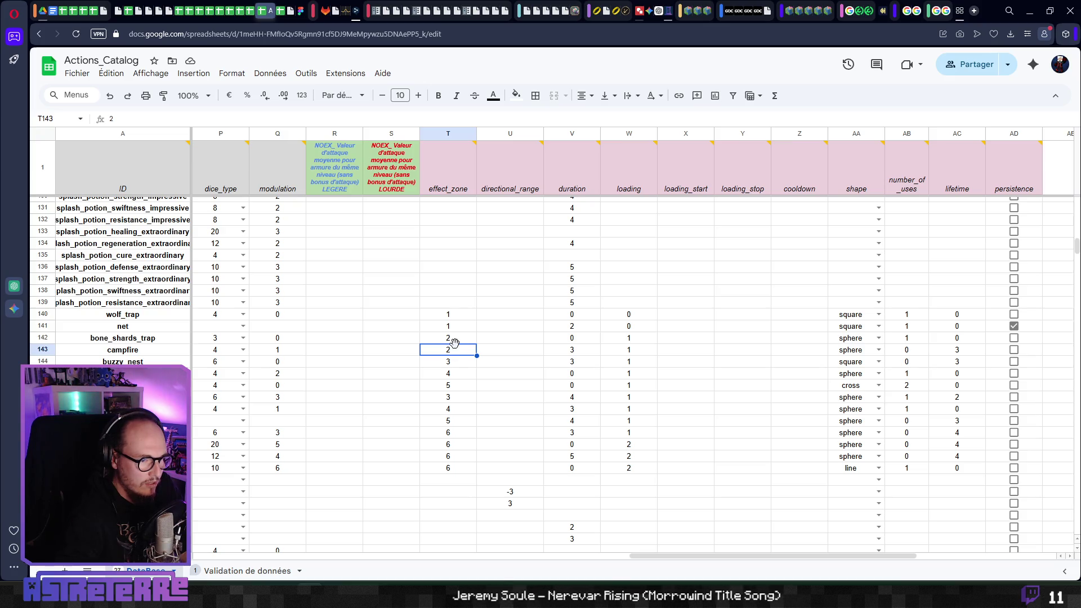
key("alt+Tab")
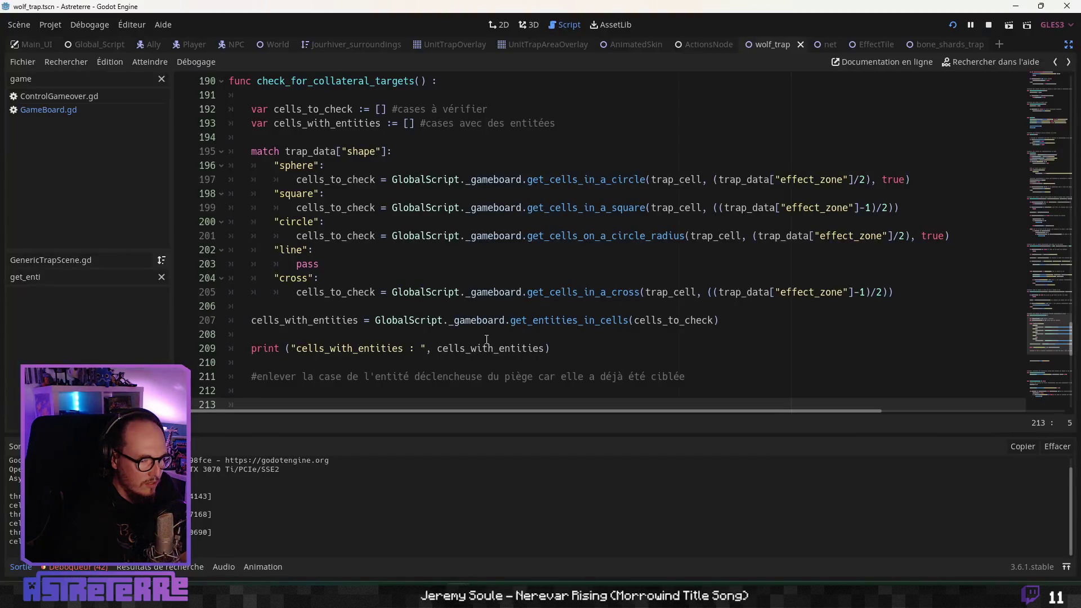
left_click(864, 180)
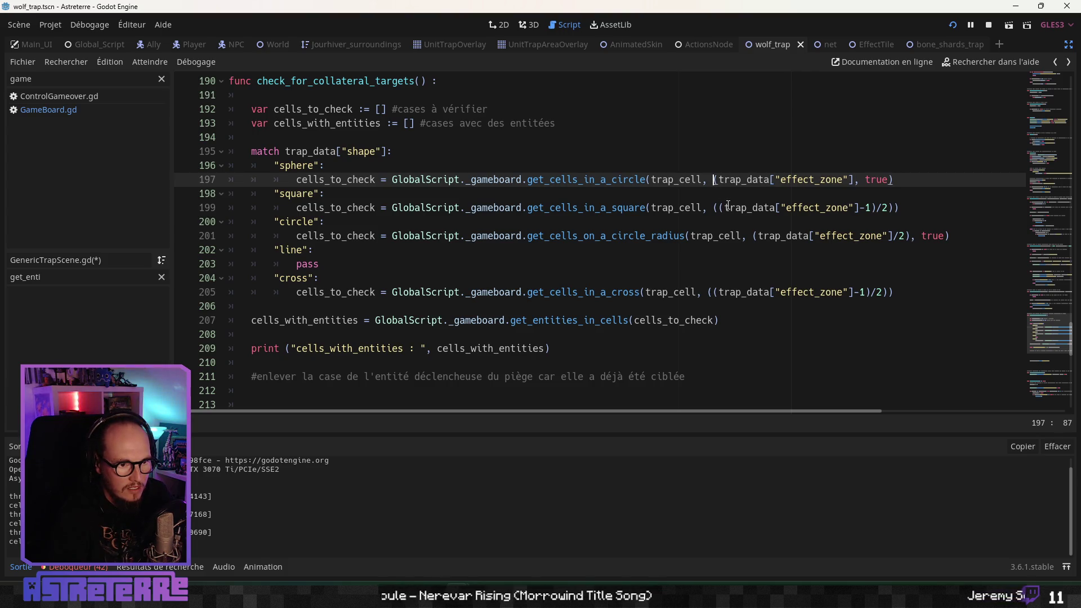
key("Delete")
left_click(754, 209)
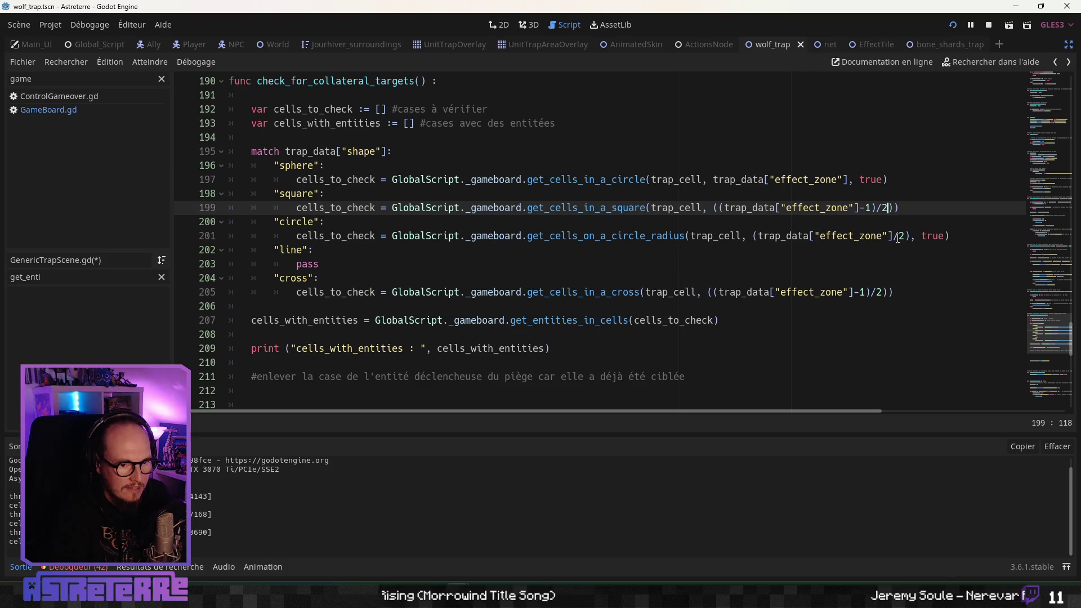
left_click(898, 236)
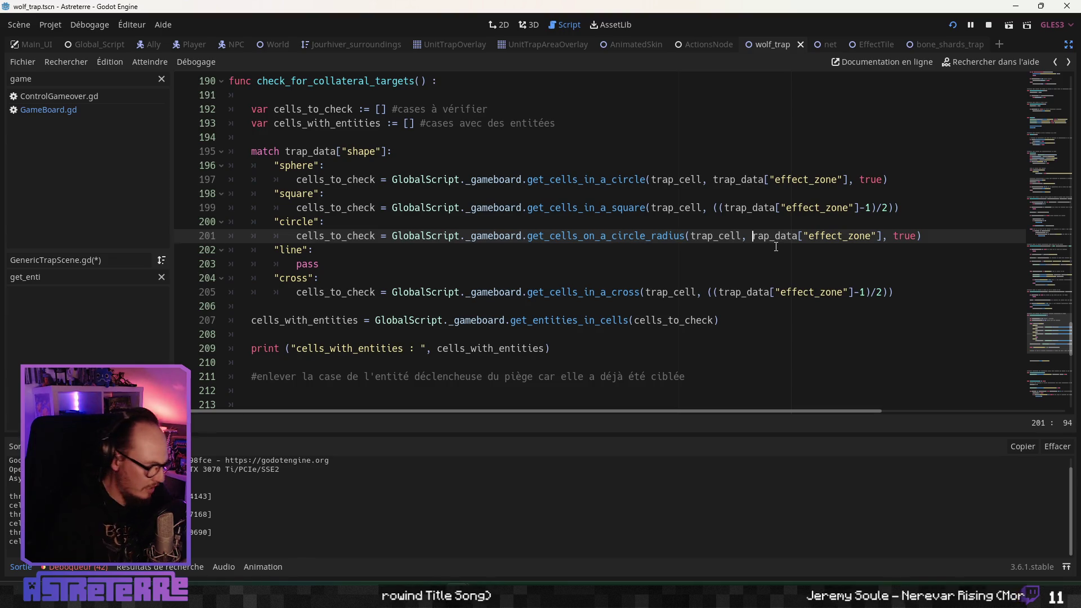
Step: Recheck Actions_Catalog, review the square and cross case lines, then save the script and launch the game
key("alt+Tab")
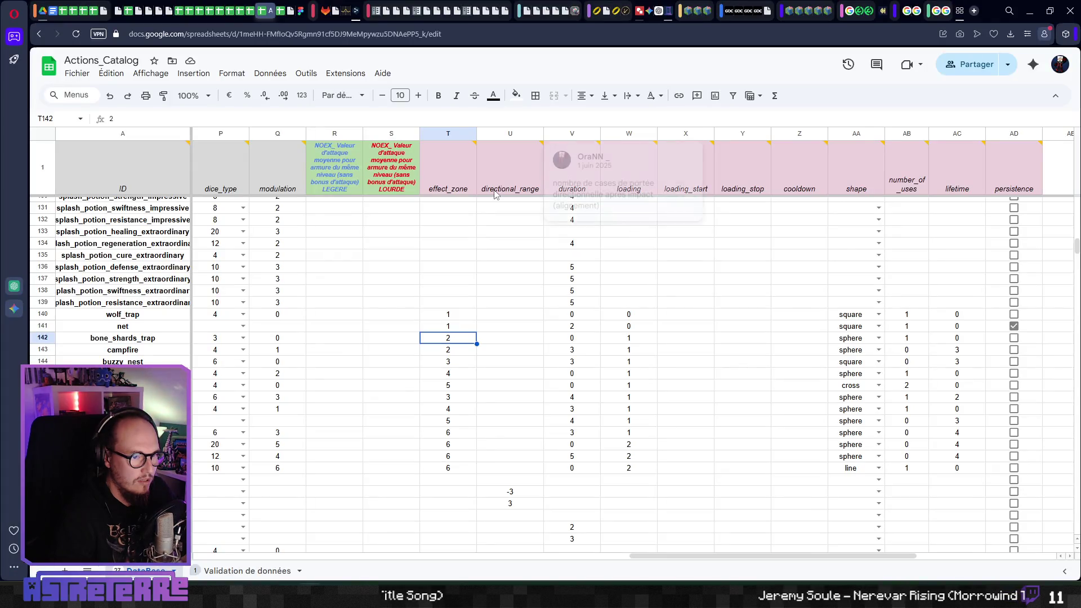
mouse_move(460, 189)
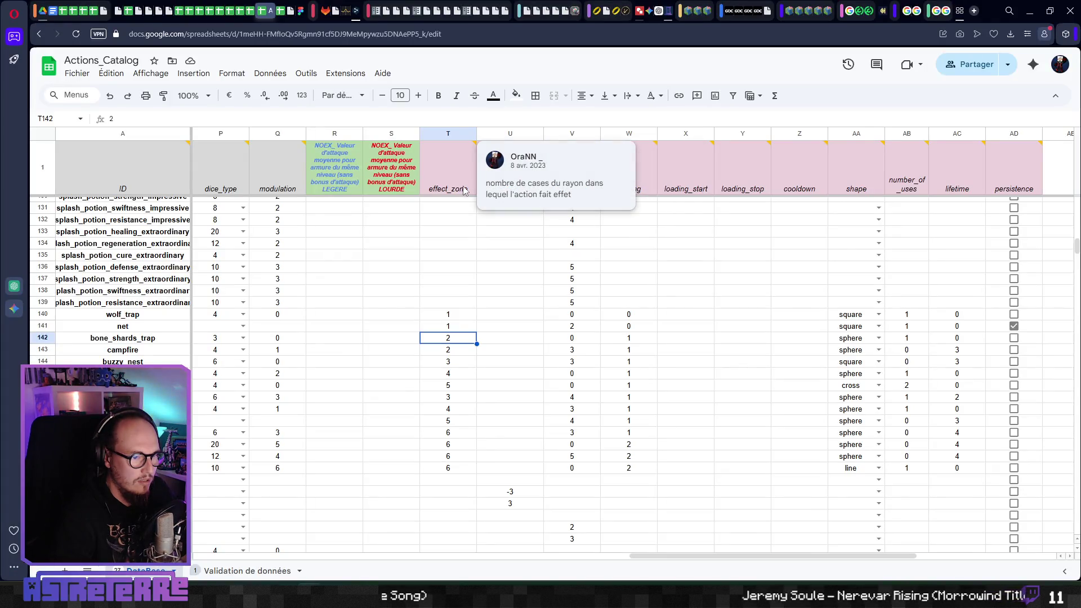
key("alt+Tab")
left_click(757, 250)
left_click(750, 277)
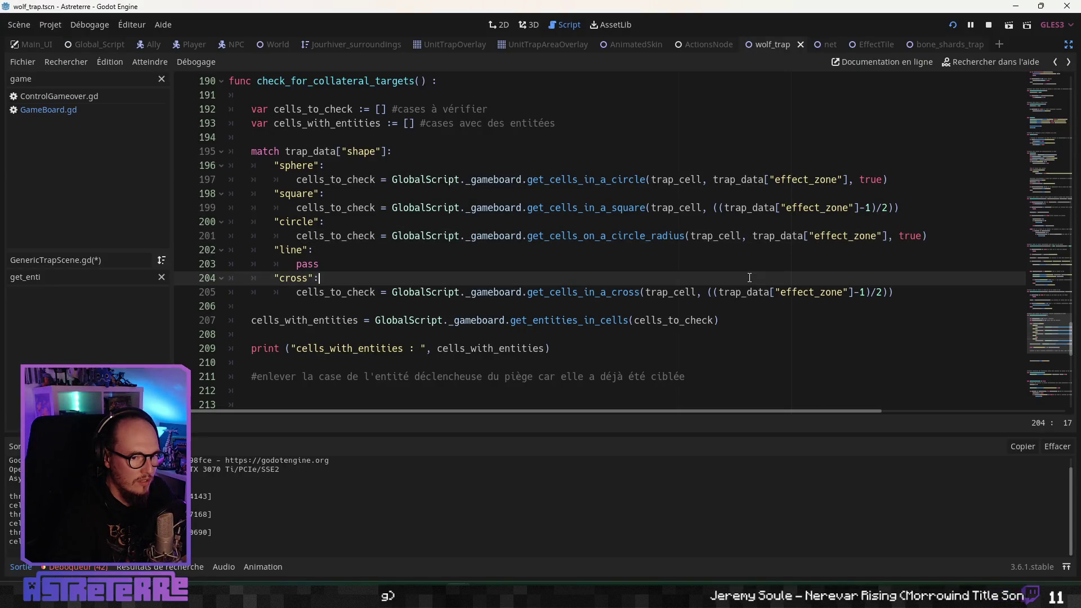
left_click(814, 291)
left_click(512, 208)
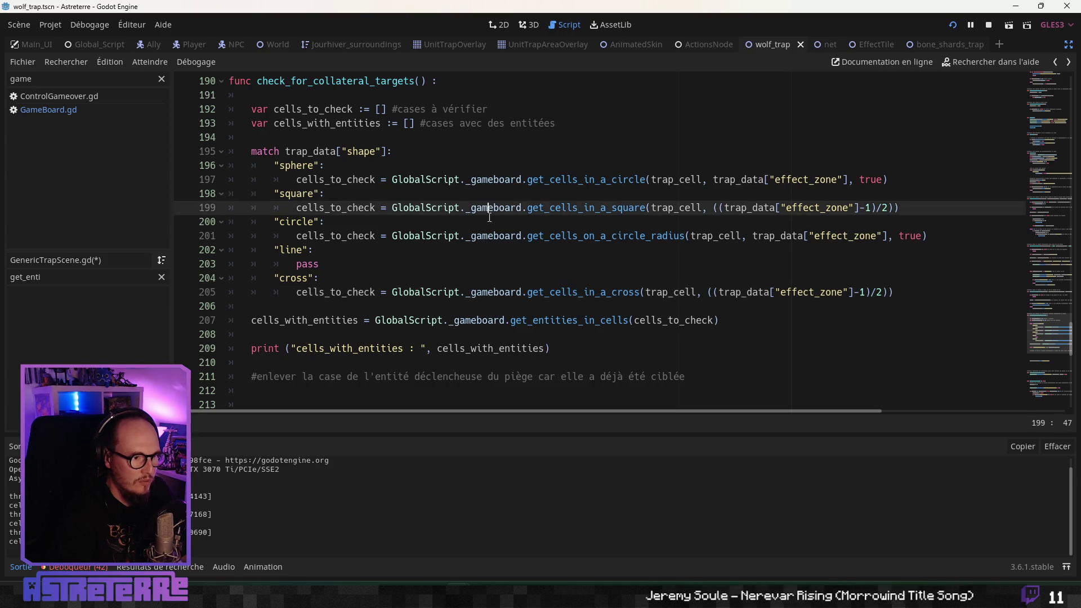
key("Down")
key("Down")
key("Down")
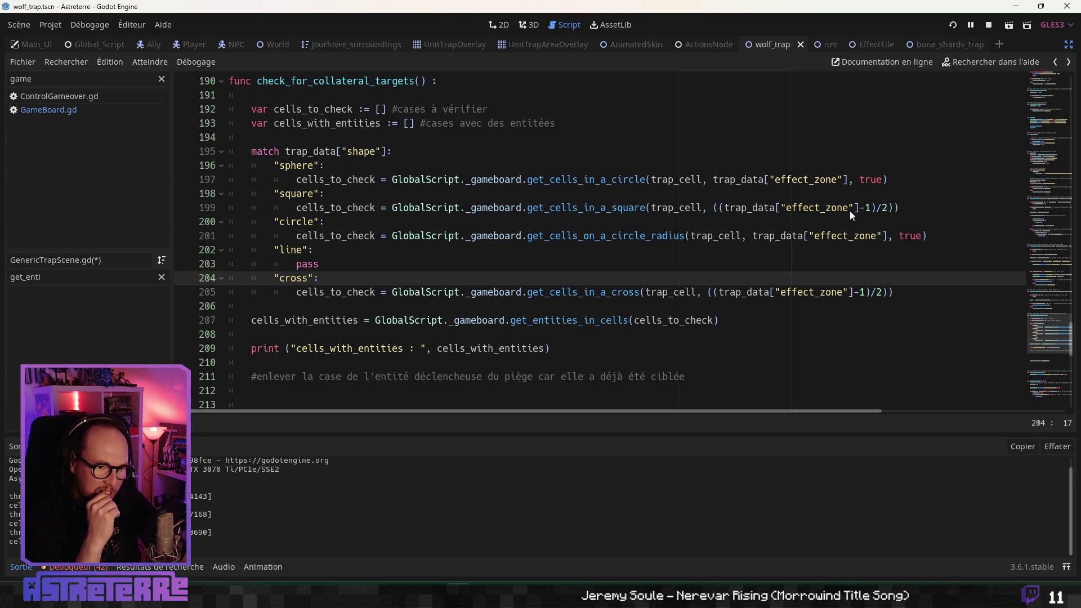
key("F5")
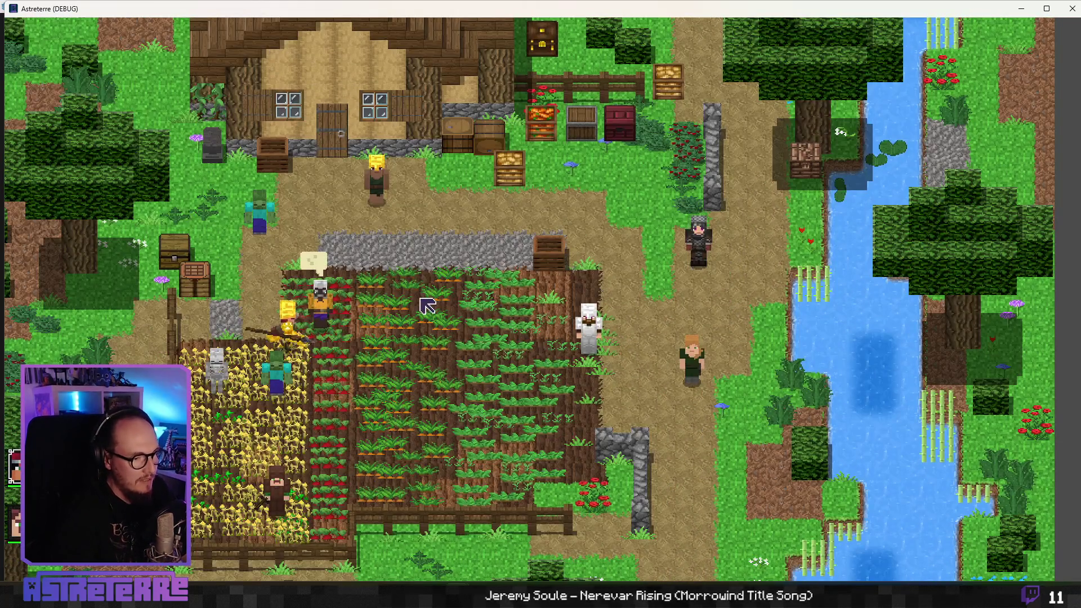
Step: Unequip the character's helmet, chestplate and leggings from the inventory
key("i")
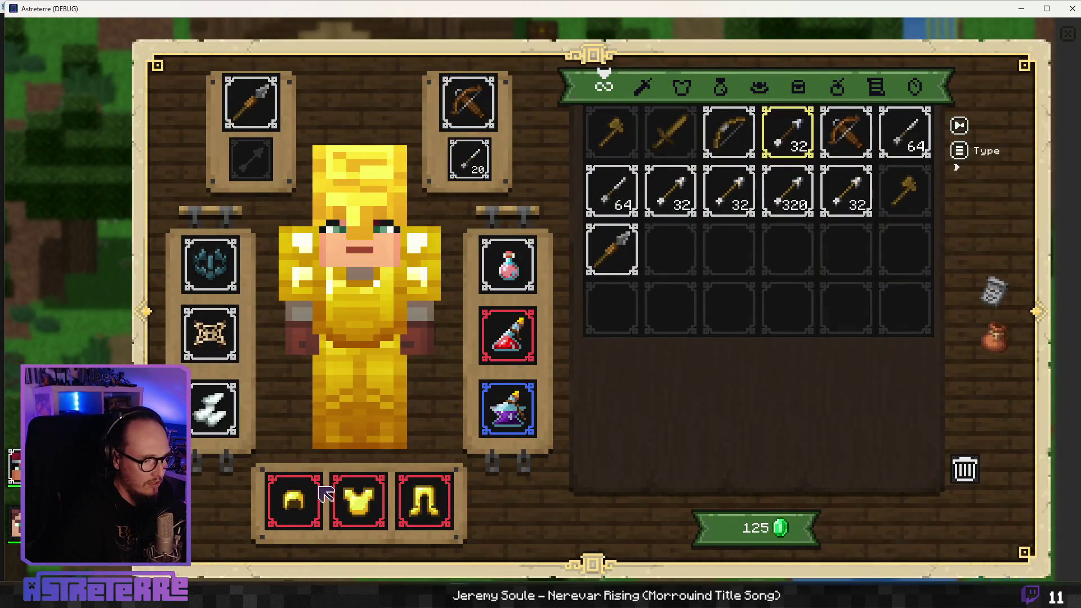
left_click(295, 500)
left_click(359, 500)
left_click(424, 501)
key("i")
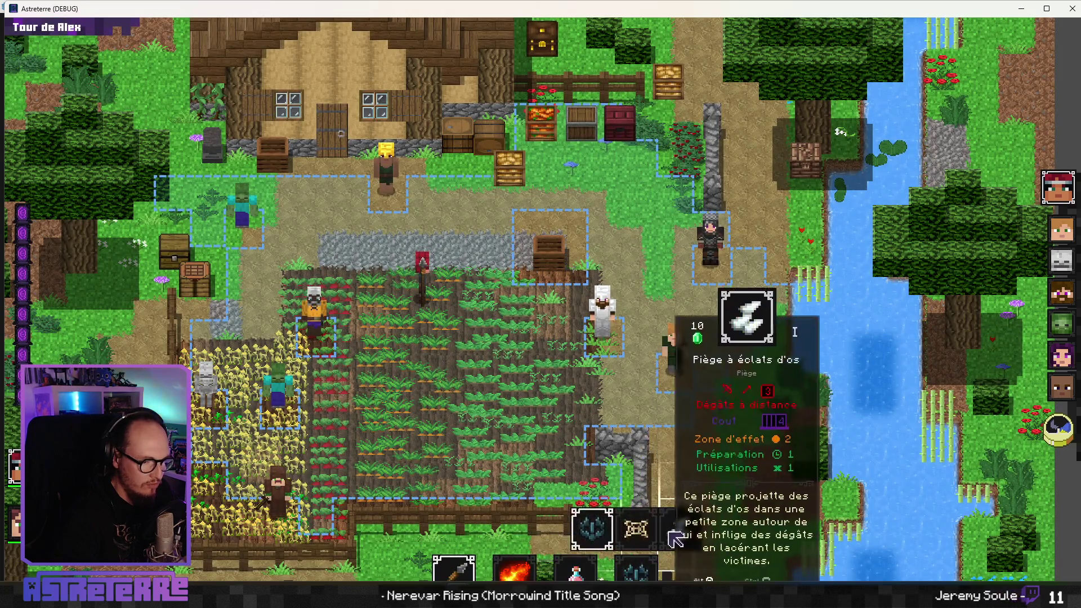
Step: Place the bone shards trap on a field tile, step onto it, and shrink the game window
left_click(669, 532)
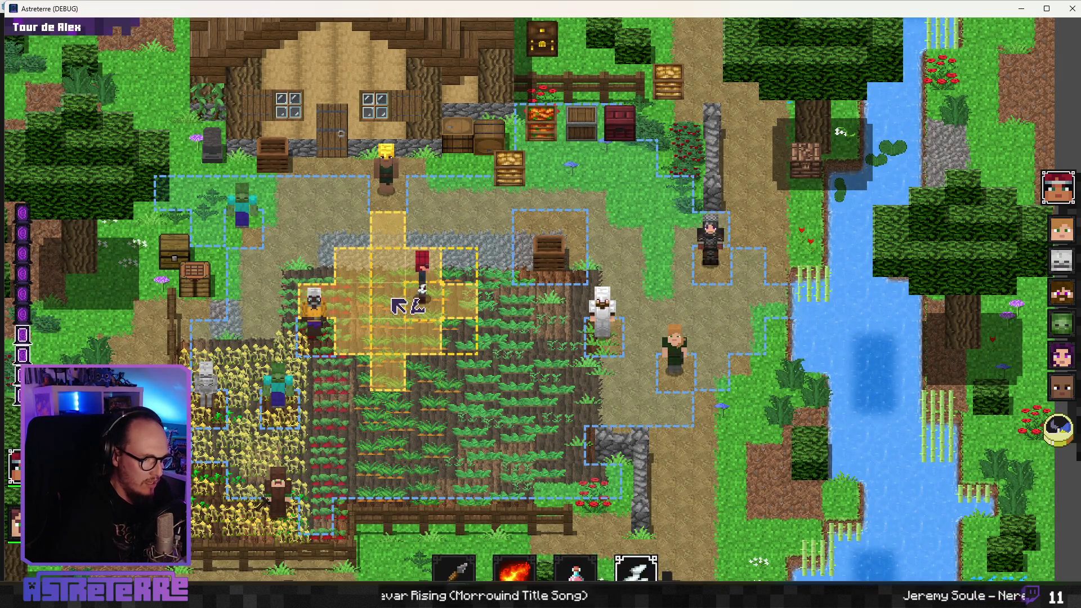
left_click(387, 335)
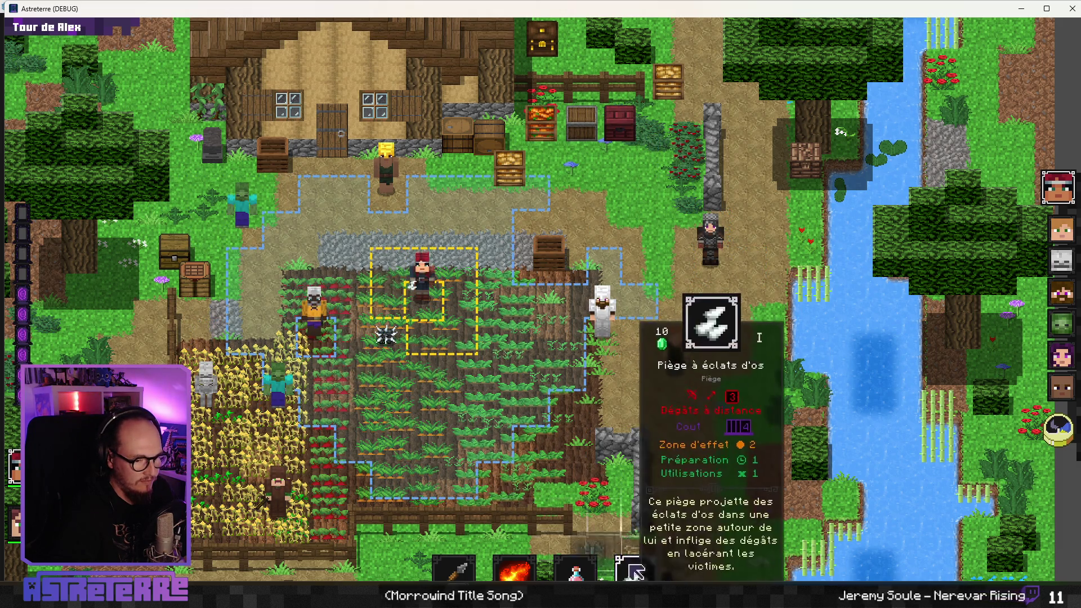
left_click(411, 335)
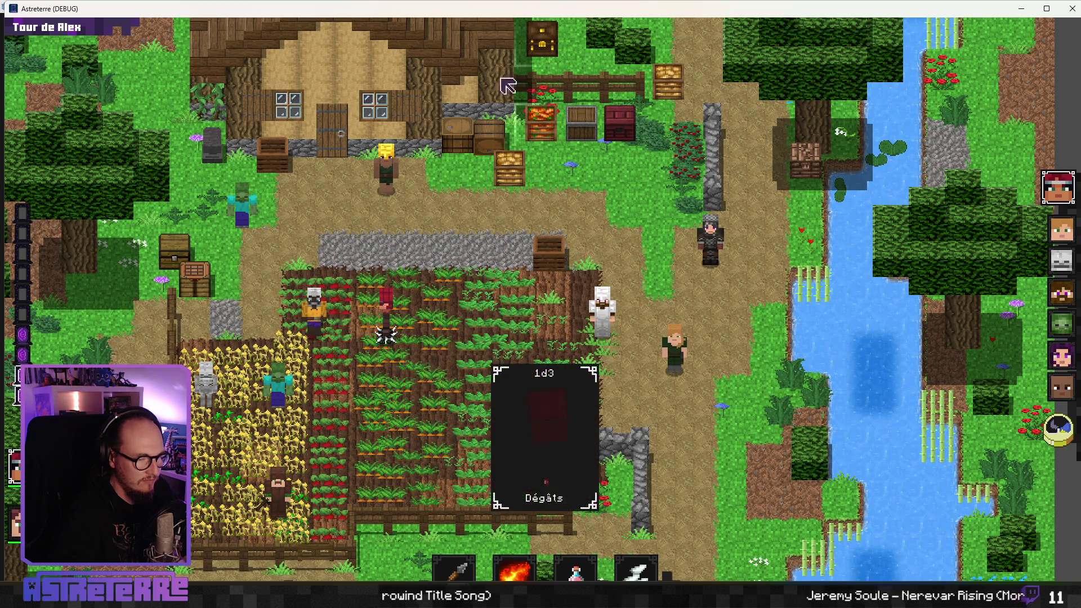
mouse_move(76, 13)
left_mouse_down()
mouse_move(439, 166)
mouse_move(438, 180)
mouse_move(312, 25)
mouse_move(329, 22)
left_mouse_up()
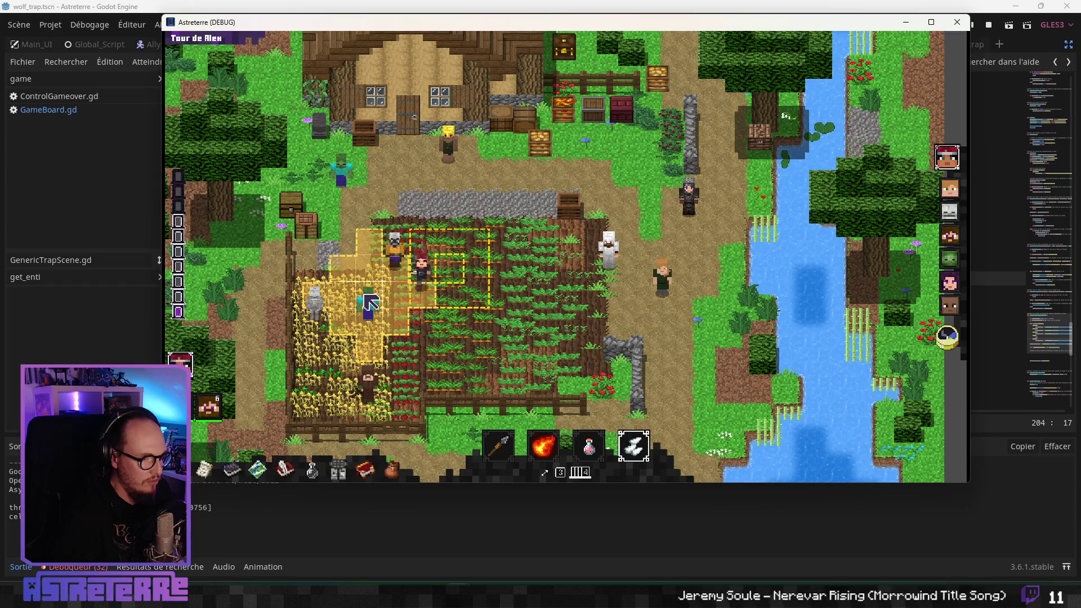
Step: Add 10 action points with 'add action_points 10' in the debug console, then place the trap again
key("quoteleft")
type("add action_points 10")
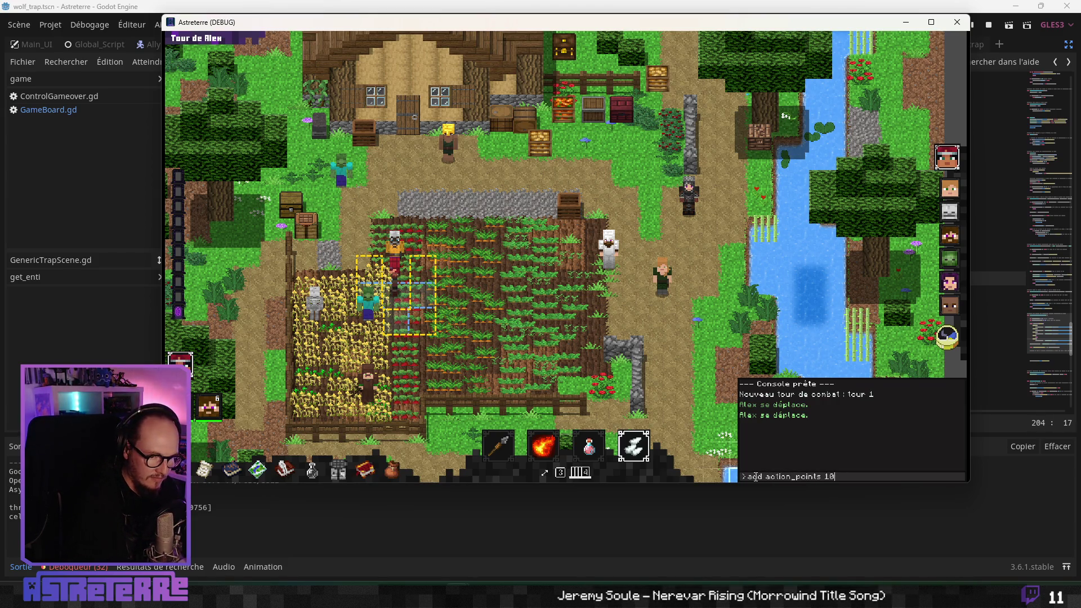
key("Return")
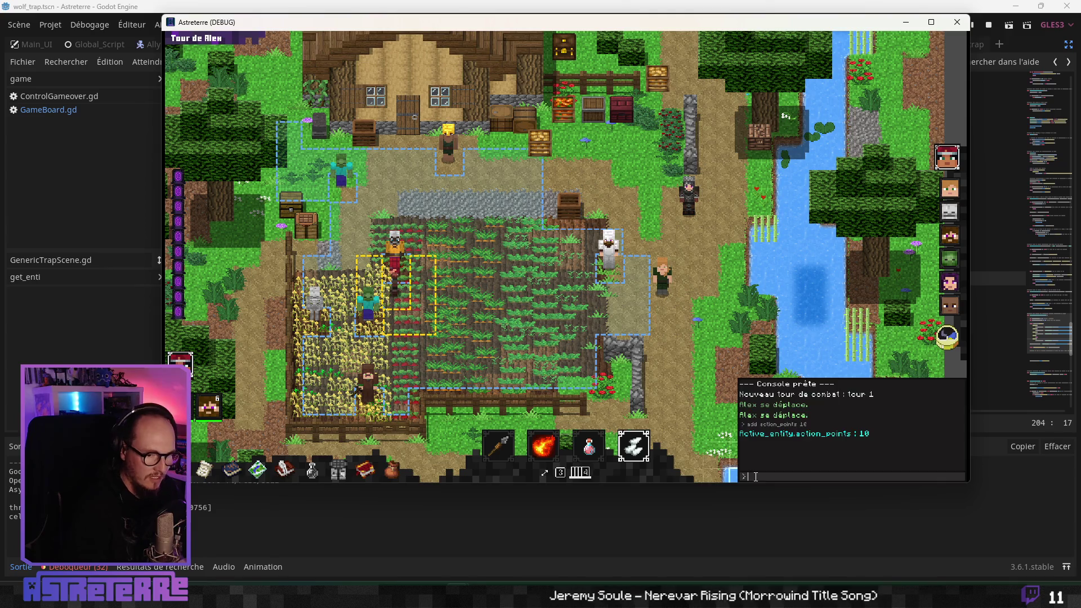
key("quoteleft")
left_click(366, 309)
left_click(366, 309)
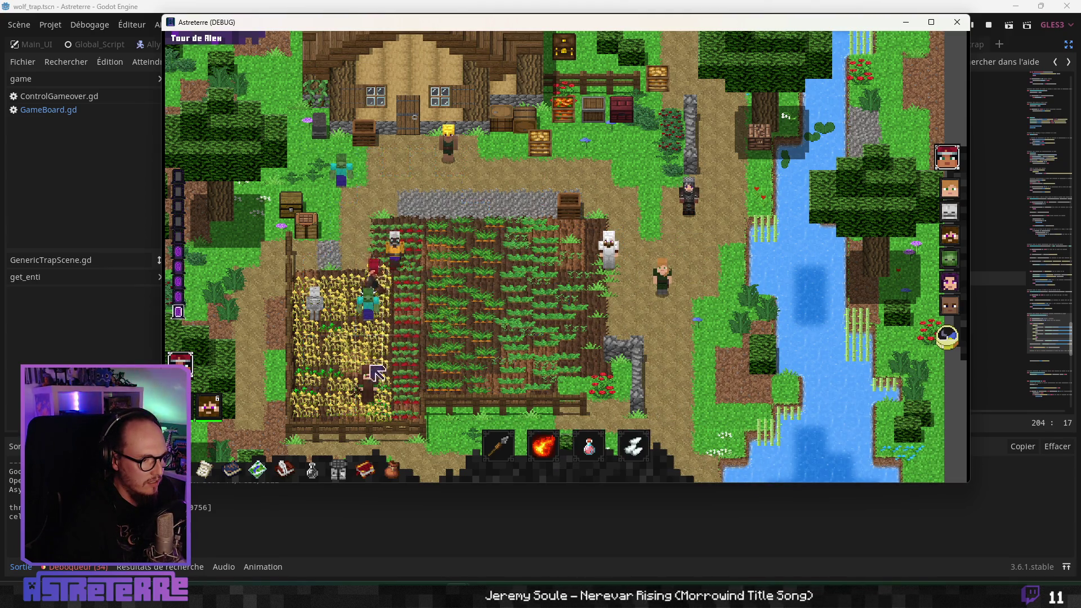
mouse_move(381, 378)
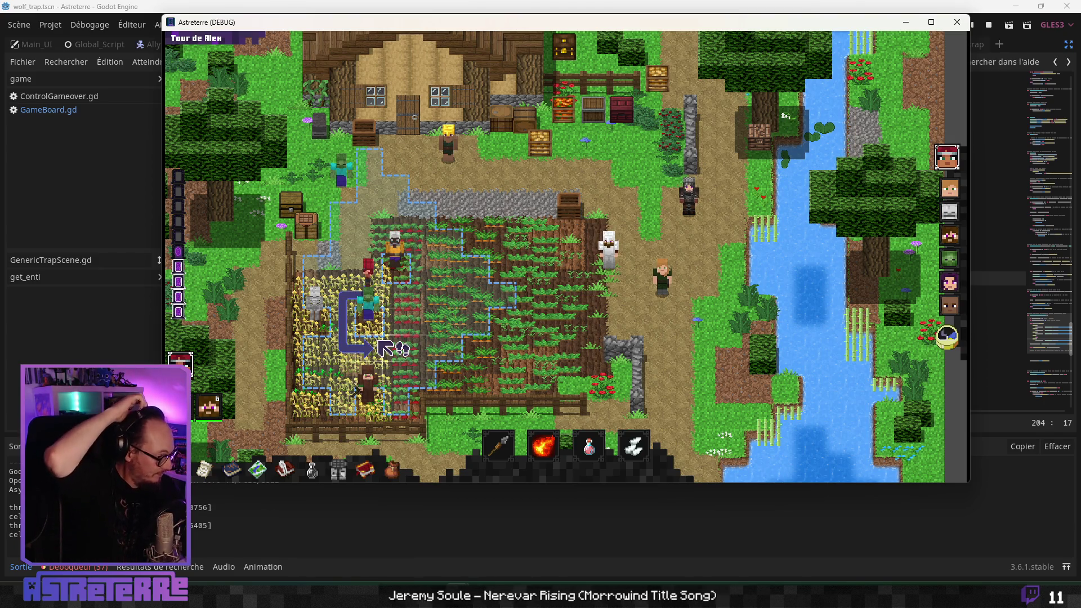
Step: Close the Astreterre debug window and put the caret in the sphere case call on line 197
left_click(956, 21)
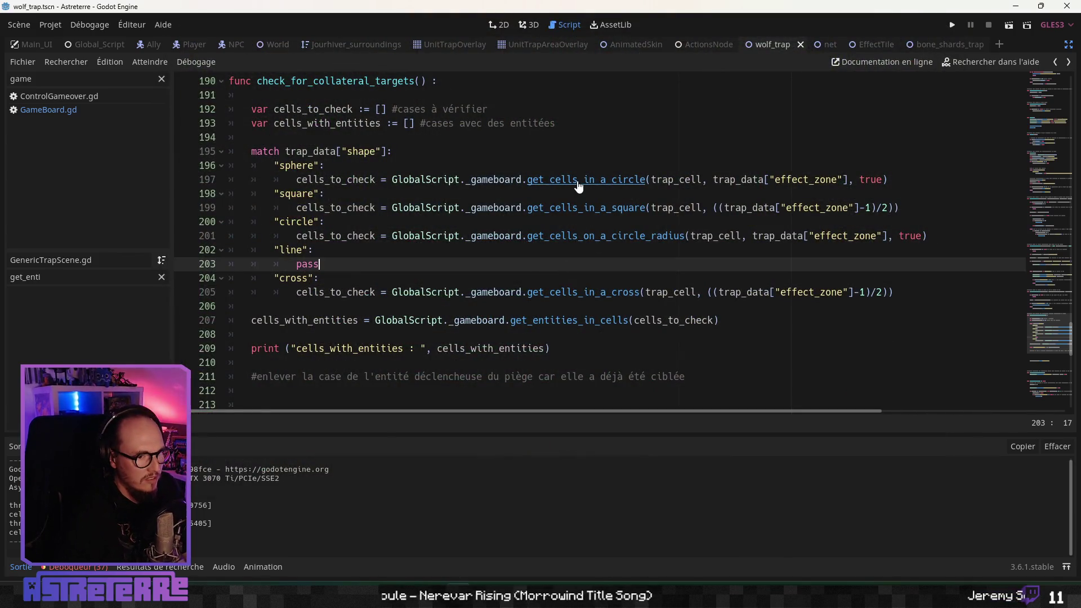
left_click(578, 179)
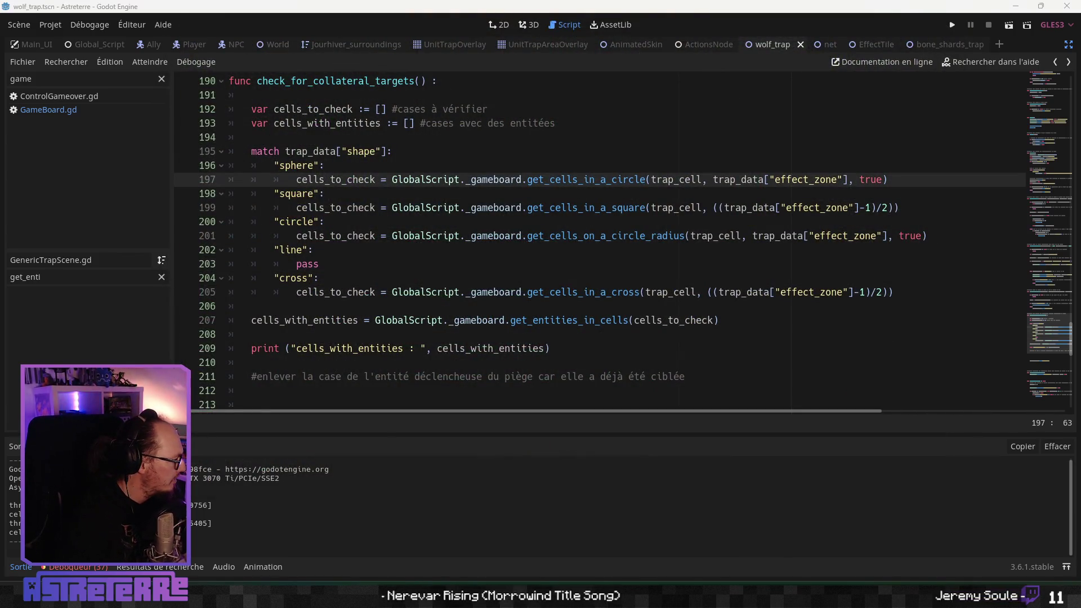
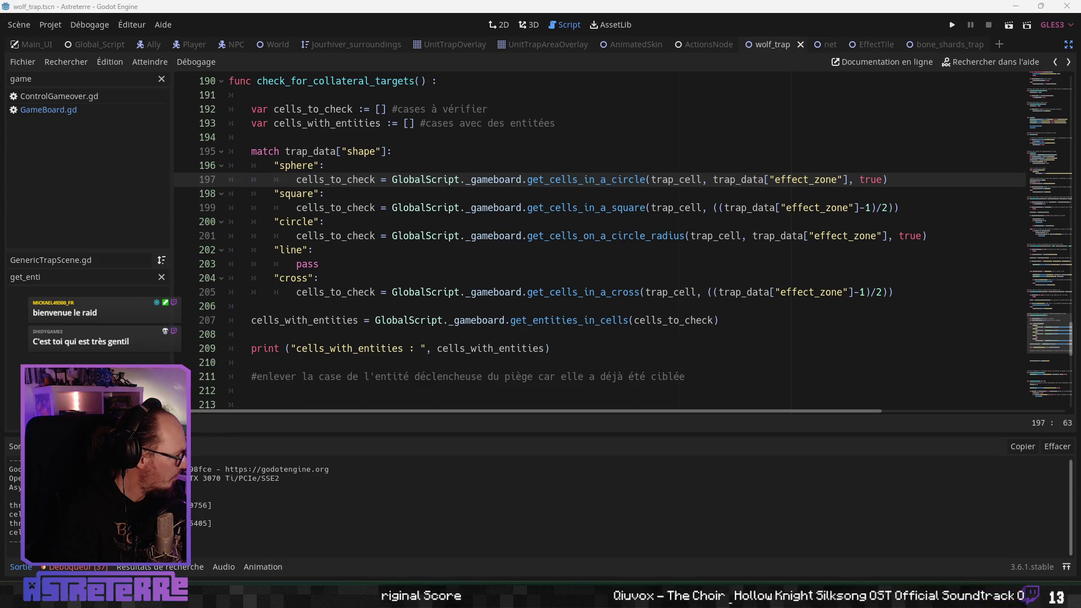
Step: Launch the Astreterre project in a debug run, saving the current scene
left_click(951, 26)
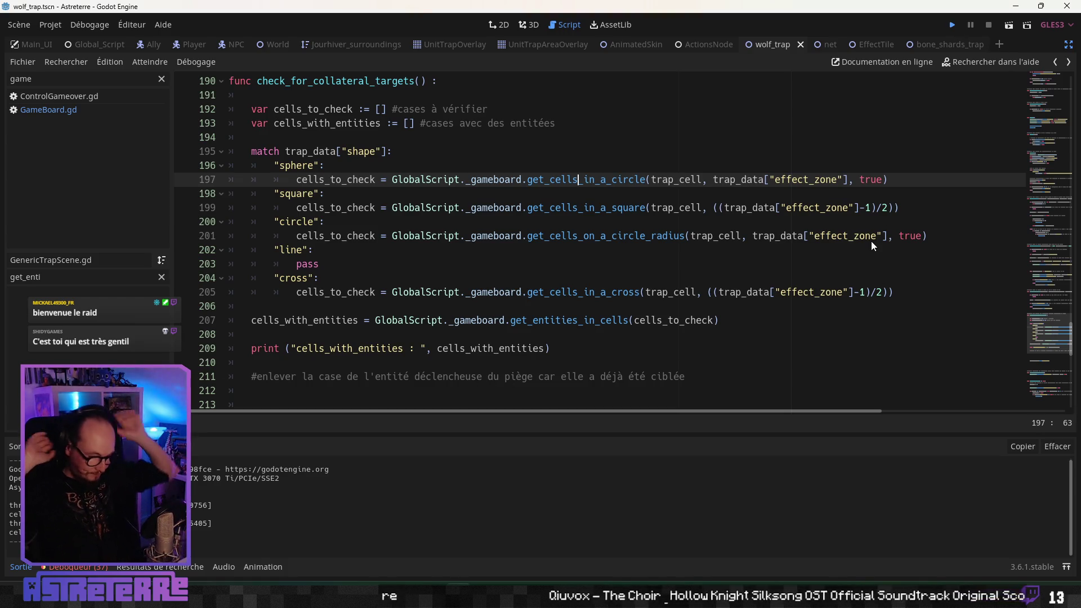
key("ctrl+s")
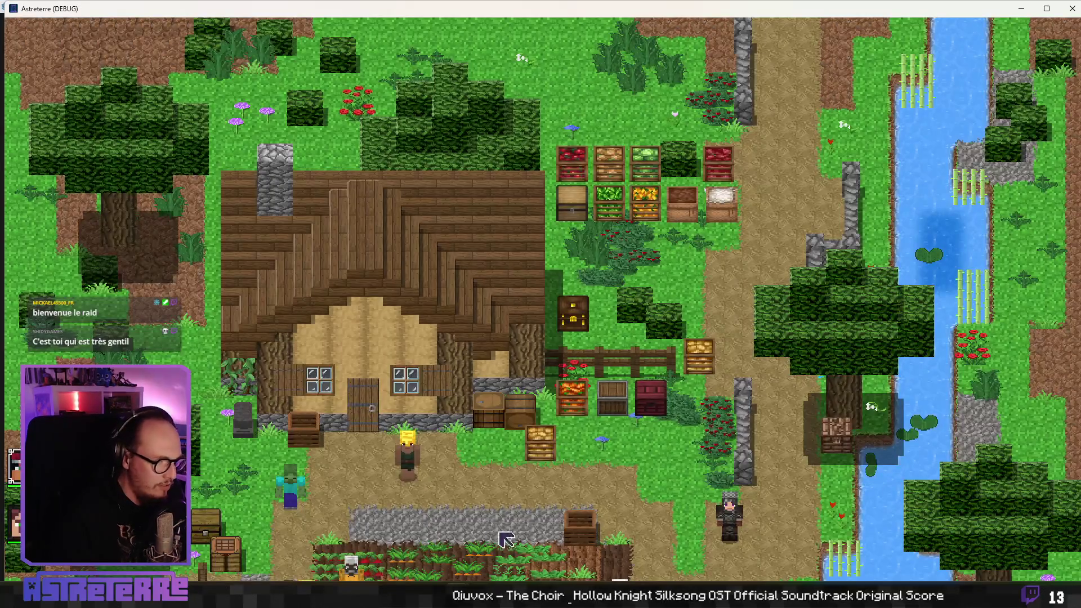
Step: Walk the player across the field and unequip the gold helmet, chestplate and leggings
key("d")
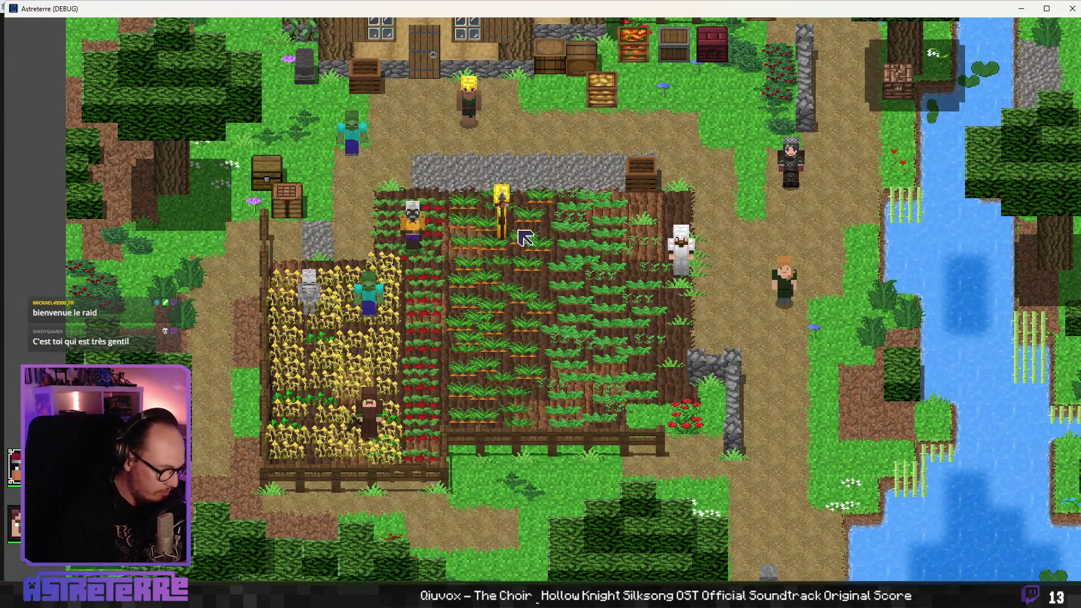
key("e")
left_click(294, 501)
left_click(359, 501)
left_click(424, 501)
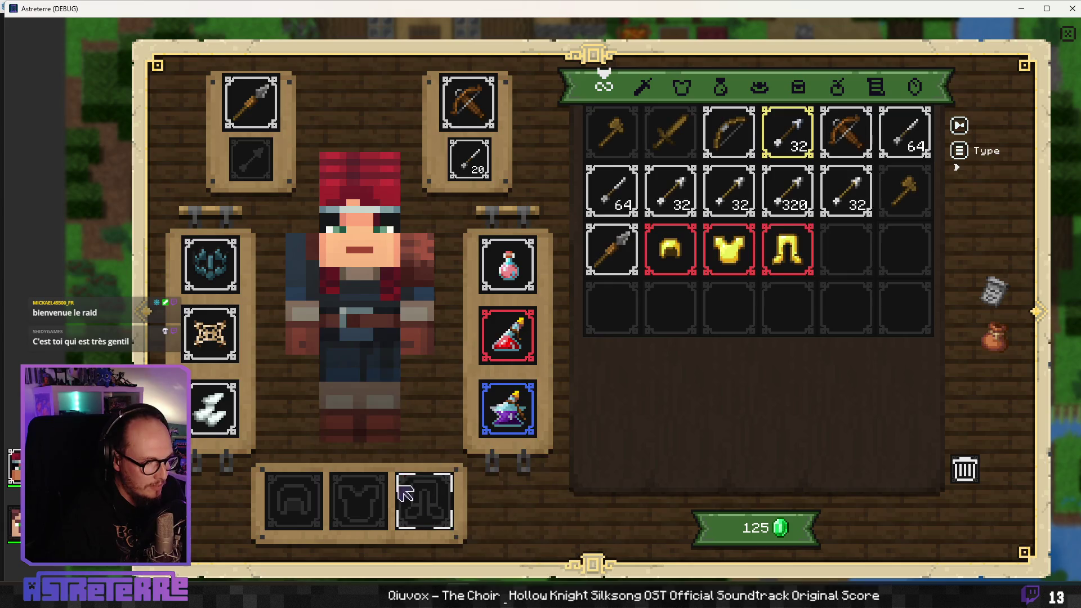
key("e")
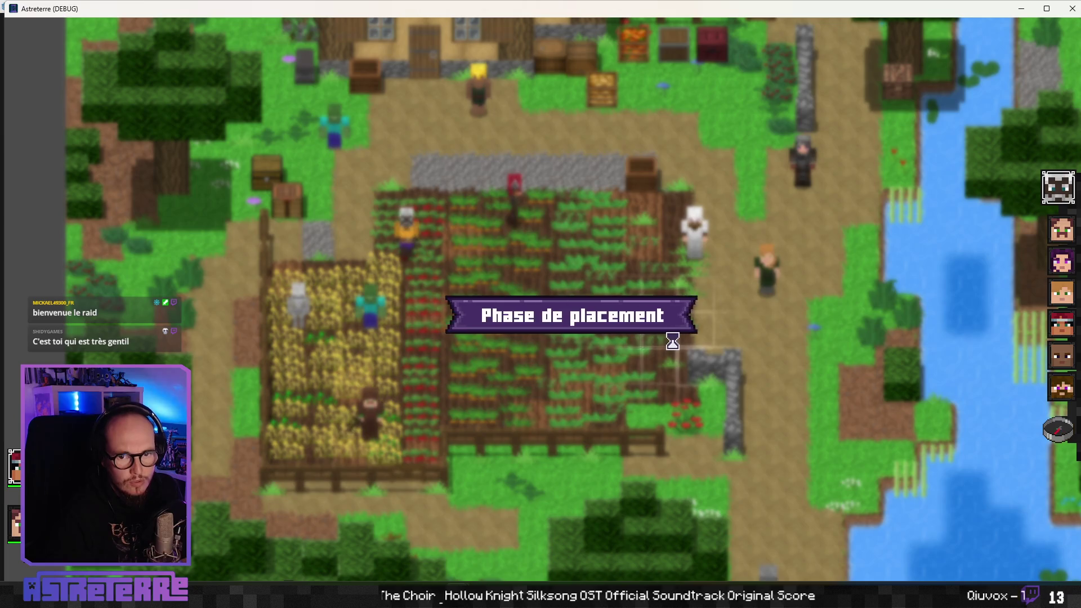
Step: Start combat from a riverside tile, place a wolf trap and walk the character onto it
left_click(966, 413)
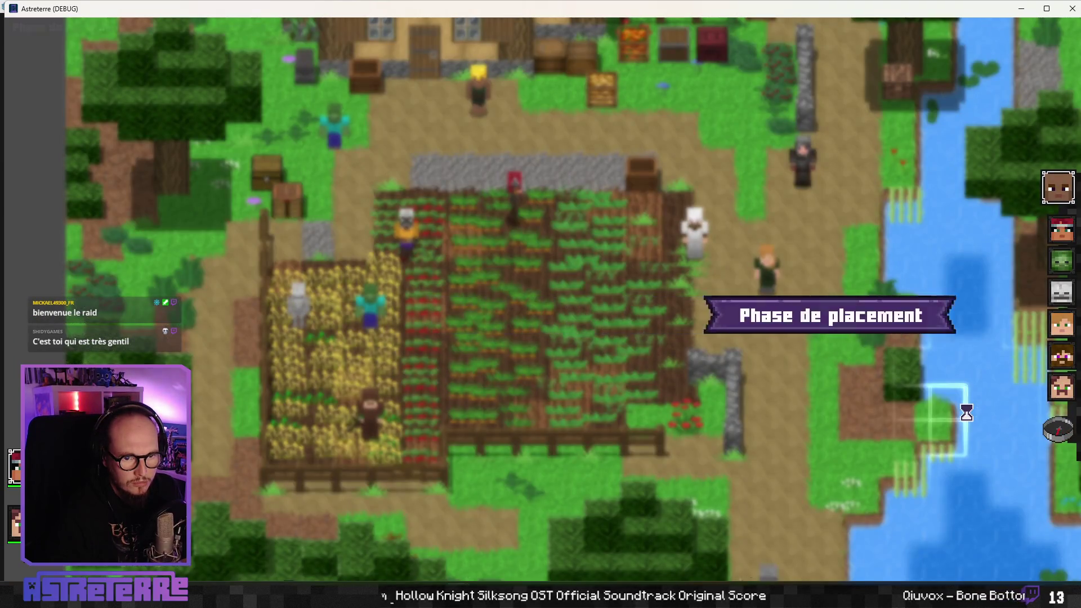
left_click(1059, 442)
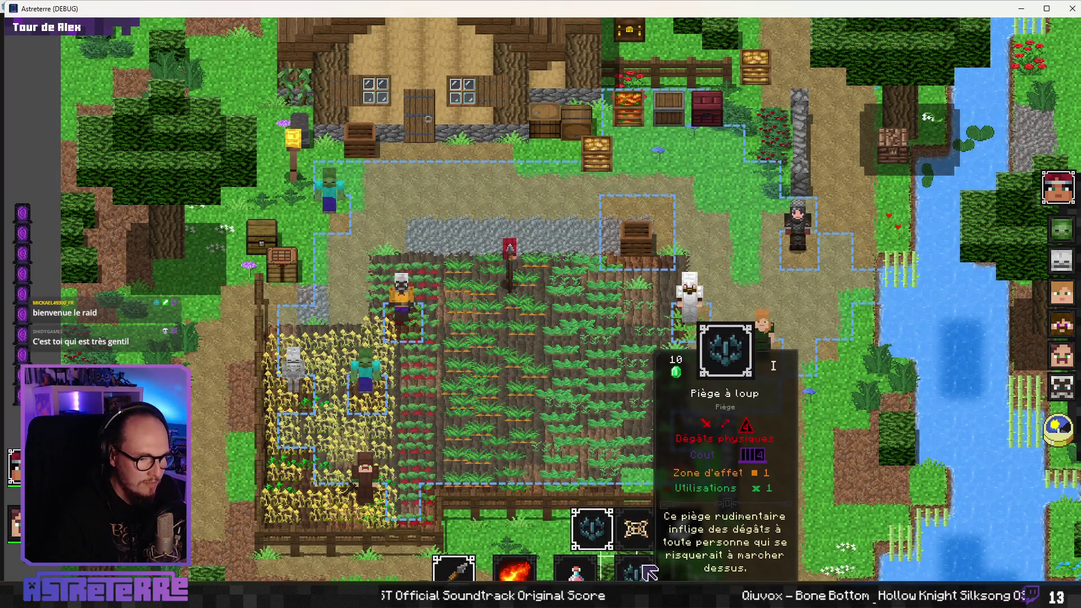
left_click(649, 572)
left_click(545, 288)
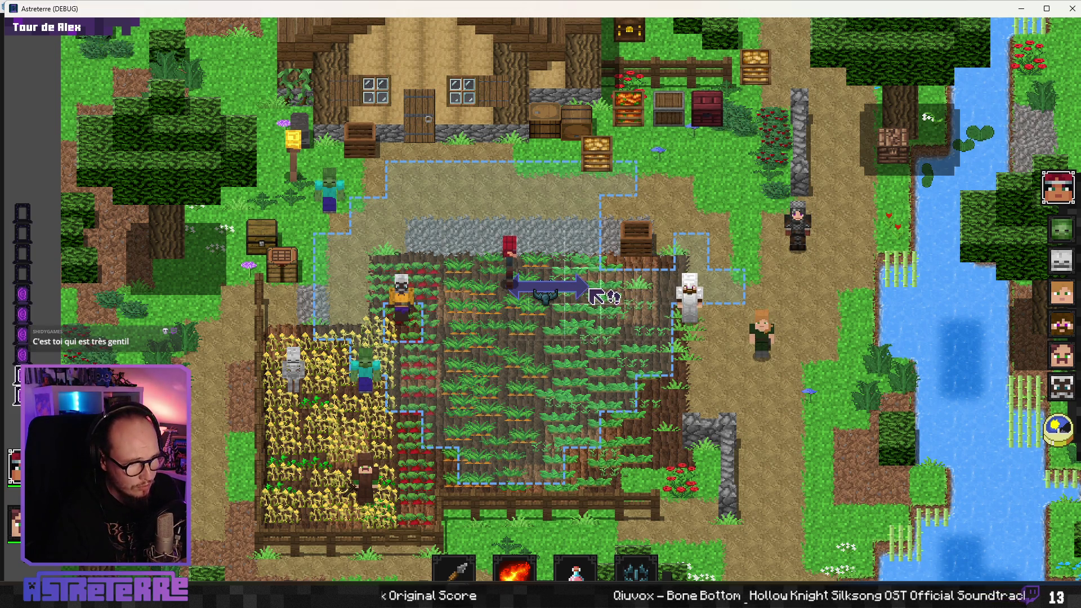
left_click(603, 296)
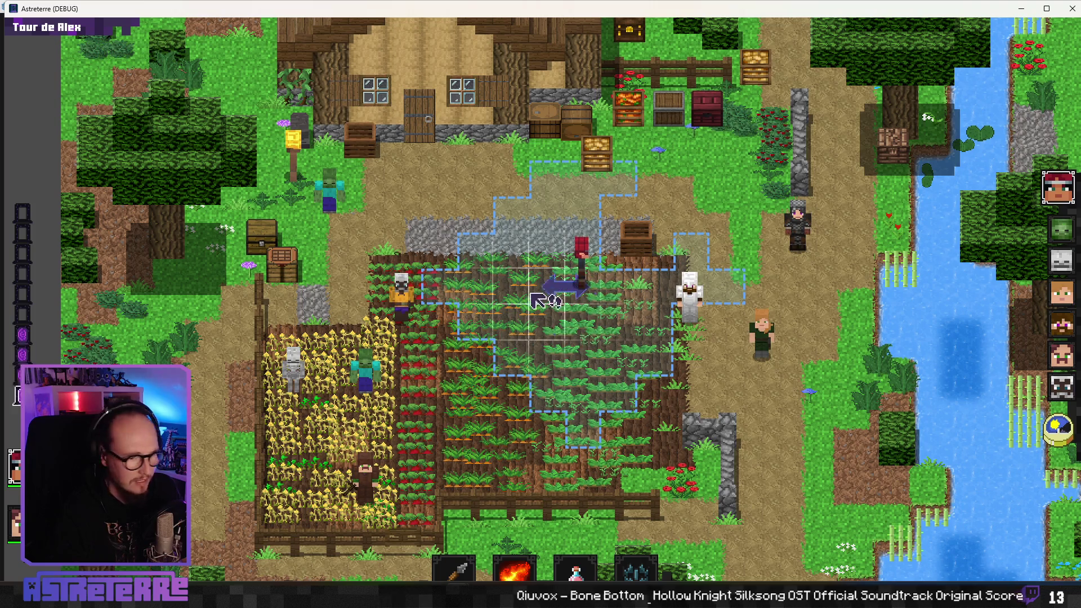
Step: Move the red-haired character into the field and add action points via the in-game console
left_click(636, 572)
right_click(458, 392)
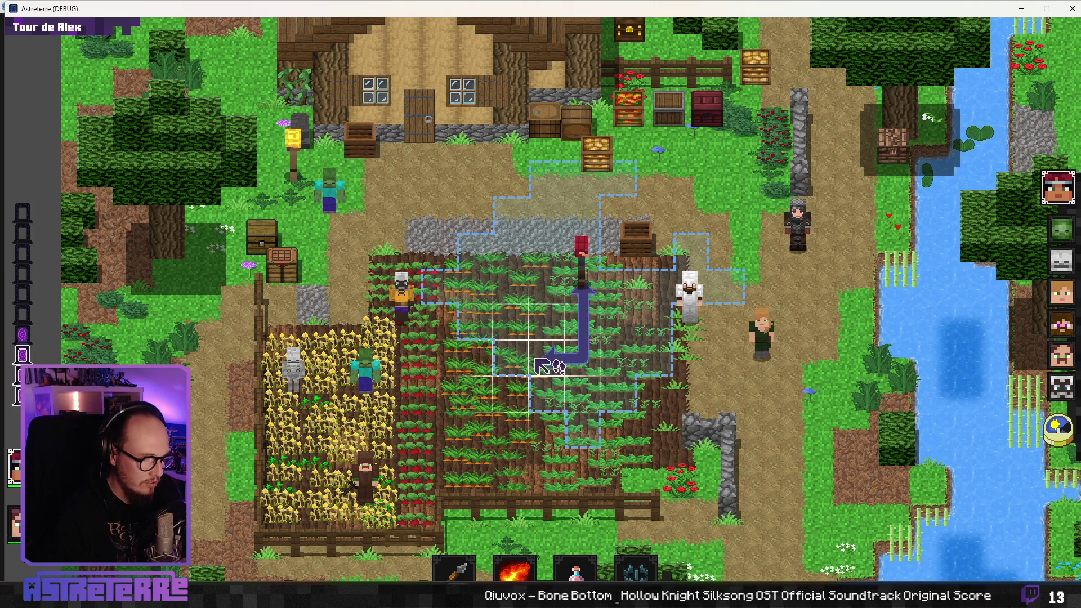
left_click(519, 364)
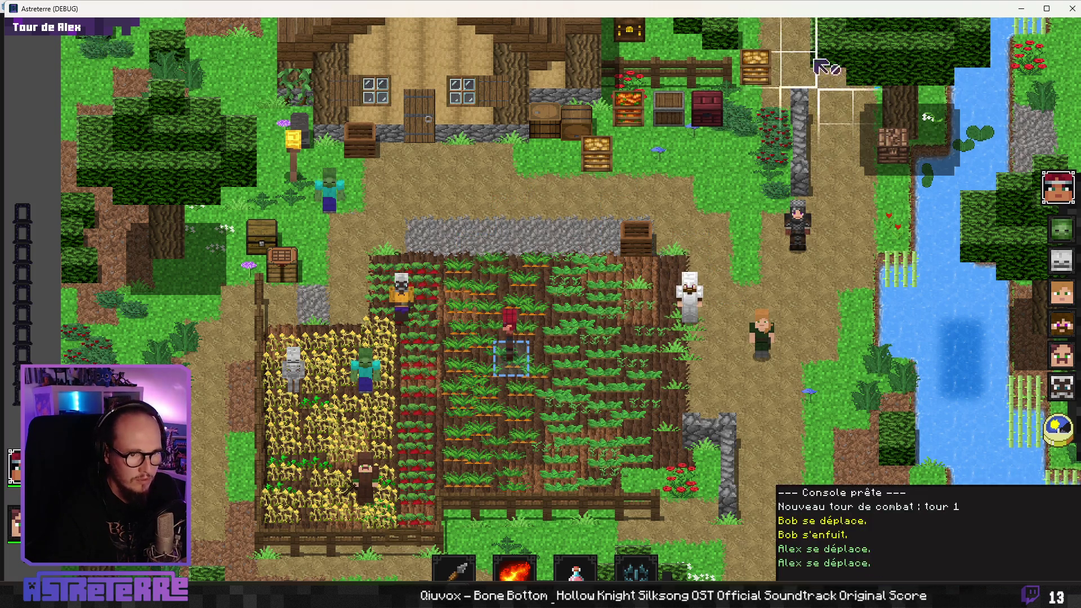
left_click(796, 577)
type("add action_points 10")
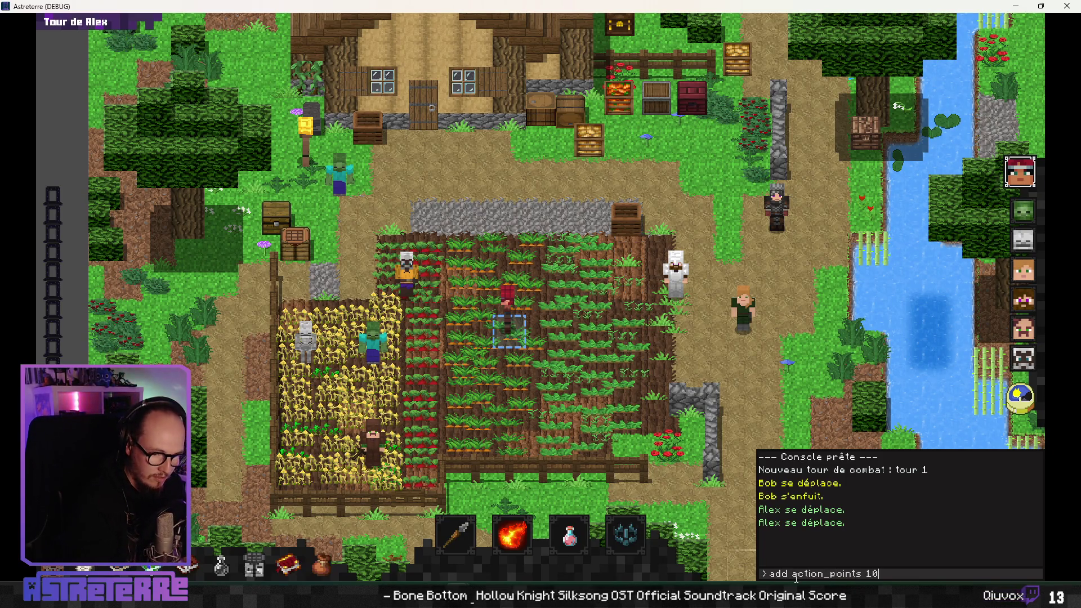
key("Return")
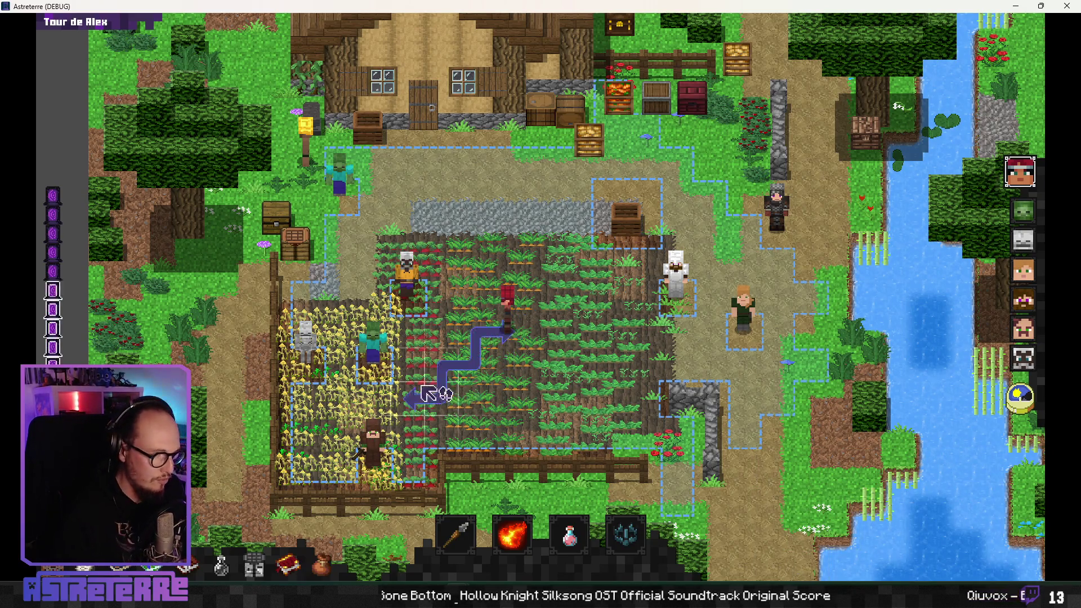
Step: Place a trap in the wheat field, walk the character over it, and restore the game window
left_click(618, 551)
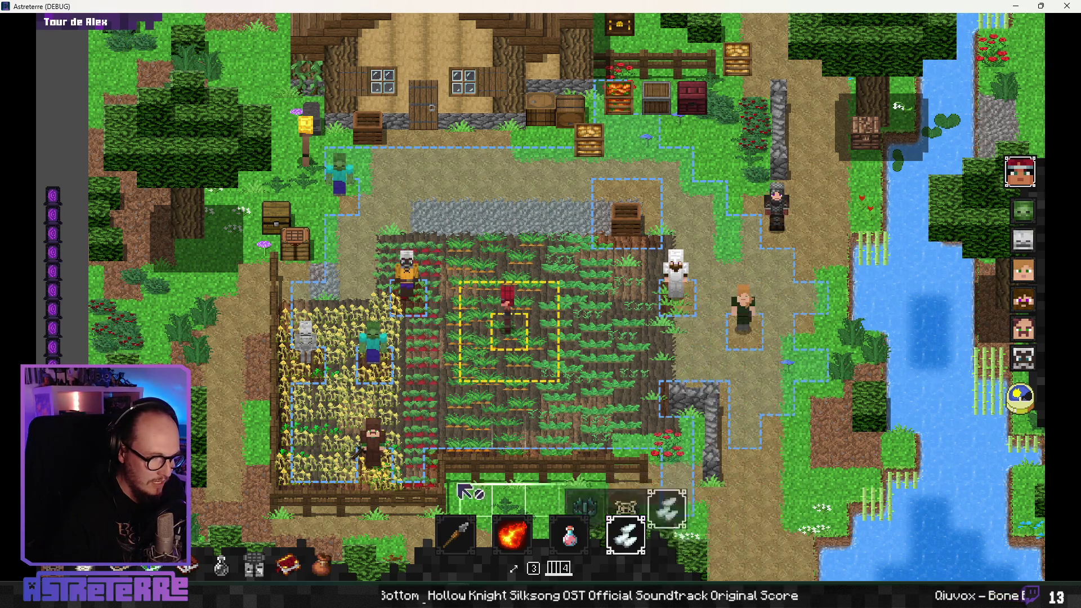
left_click(359, 390)
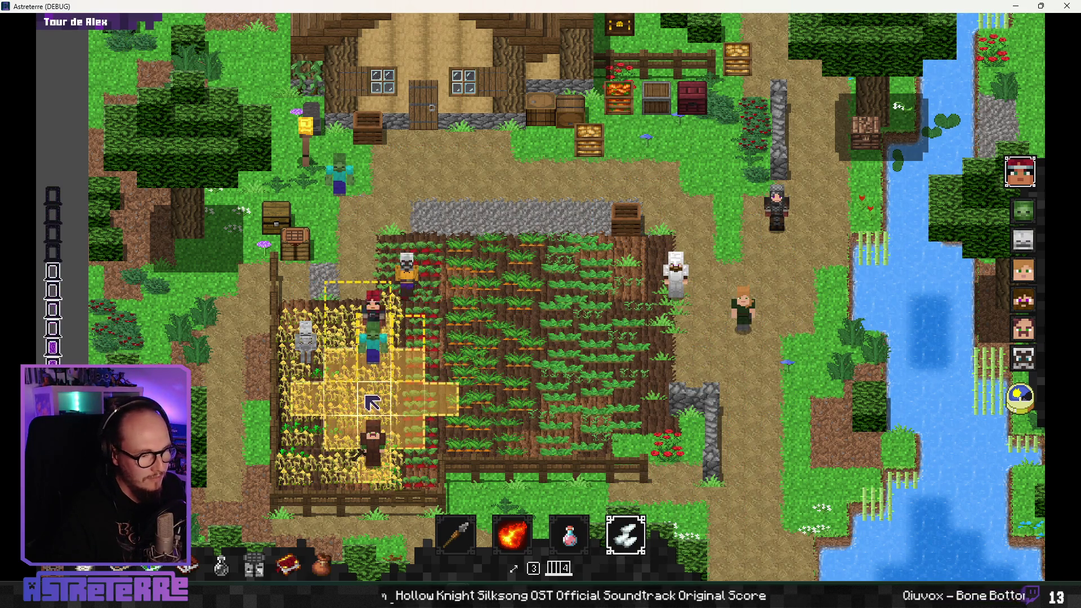
left_click(624, 534)
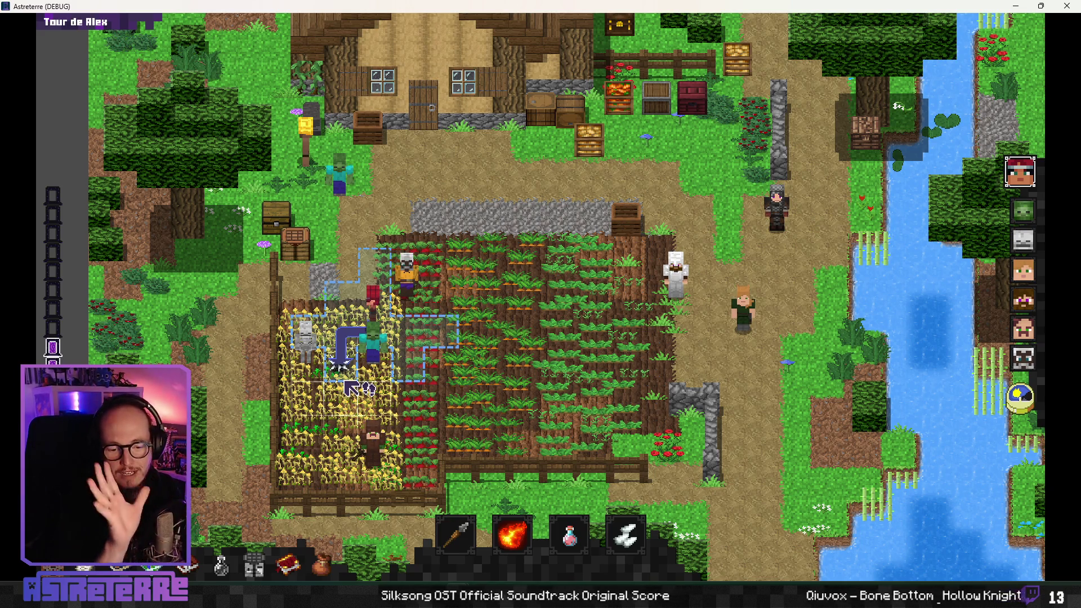
left_click(347, 385)
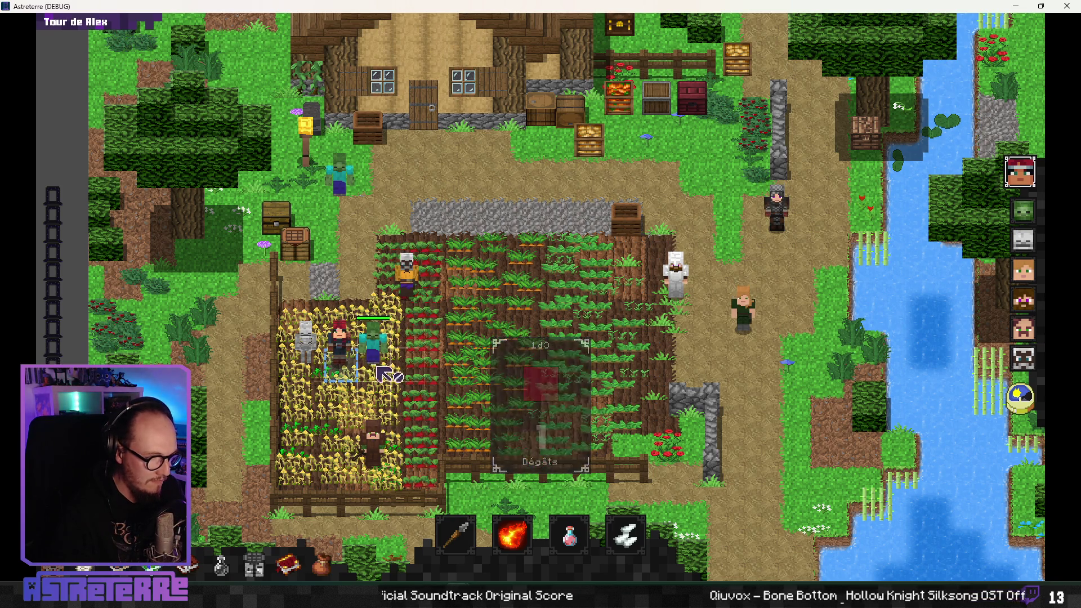
key("super+Down")
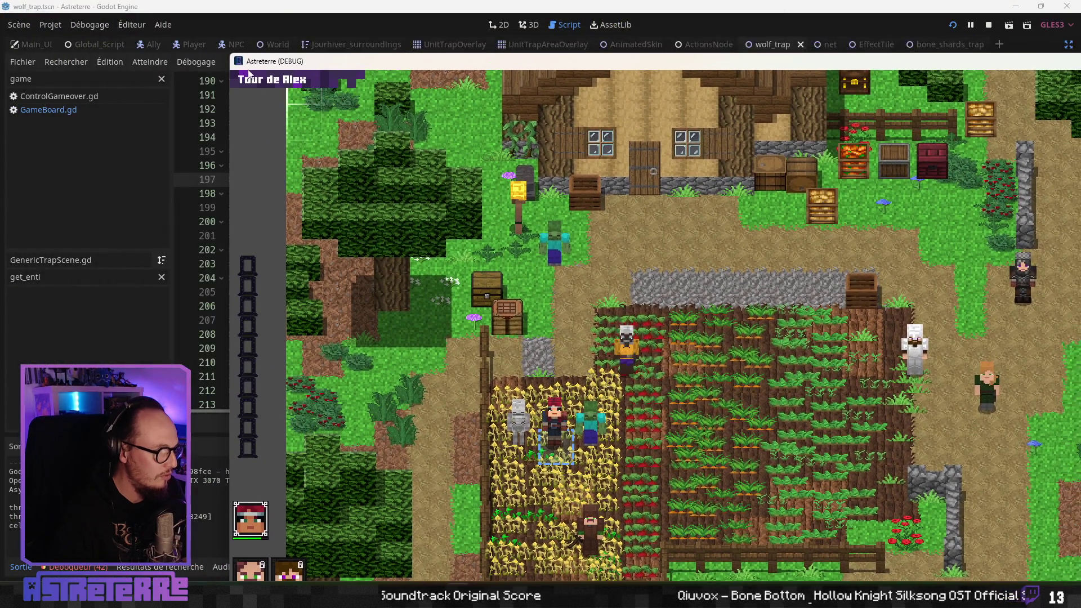
Step: Shrink and close the game debug window, returning to the wolf_trap script
mouse_move(235, 50)
left_mouse_down()
mouse_move(363, 102)
mouse_move(566, 443)
mouse_move(203, 153)
mouse_move(159, 25)
left_mouse_up()
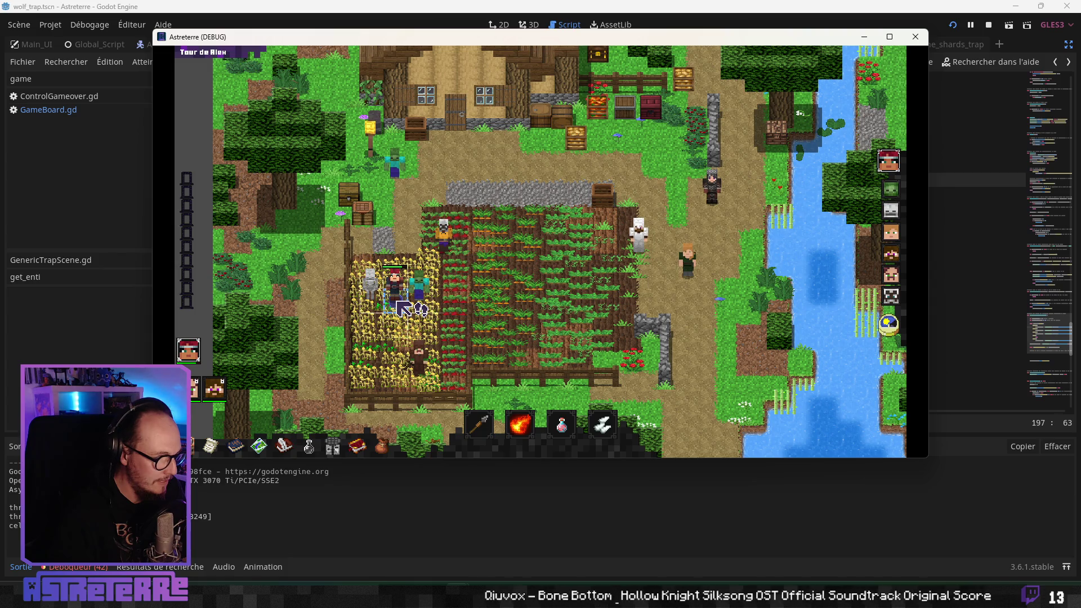
key("F8")
left_click(416, 292)
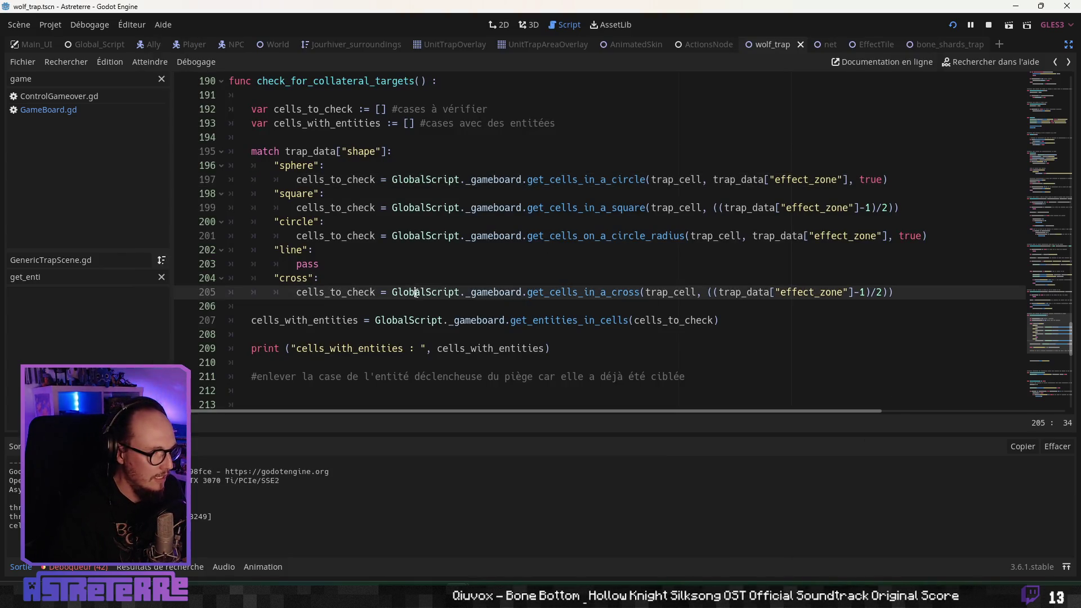
Step: Add print("cells_to_check : ", cells_to_check) on new line 209, save, and relaunch the game
scroll(299, 274, "down", 1)
left_click(316, 292)
key("Return")
type("print (\"\")")
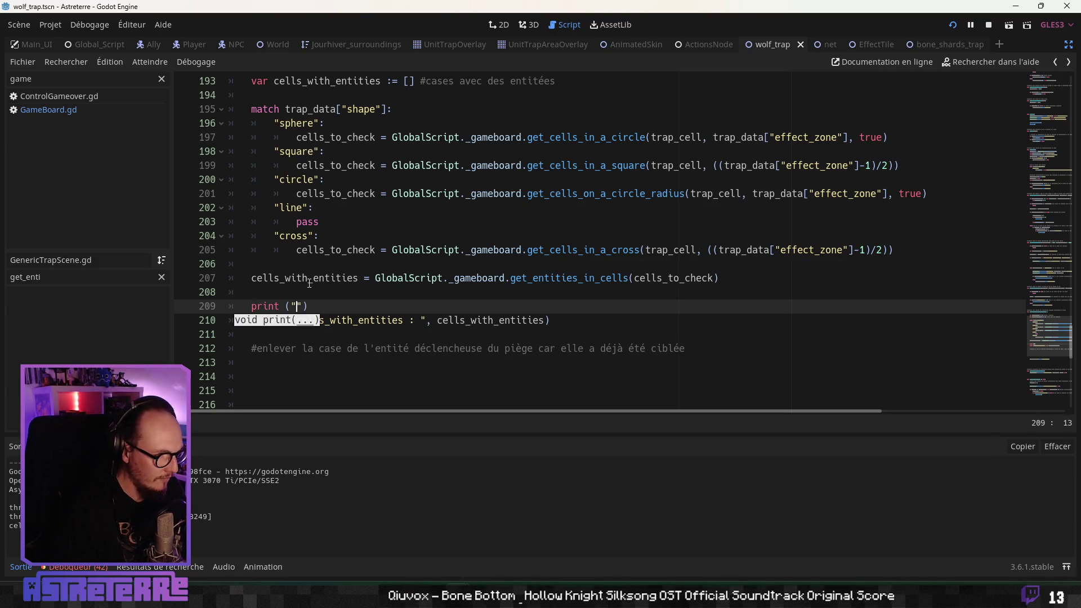
double_click(666, 279)
key("ctrl+c")
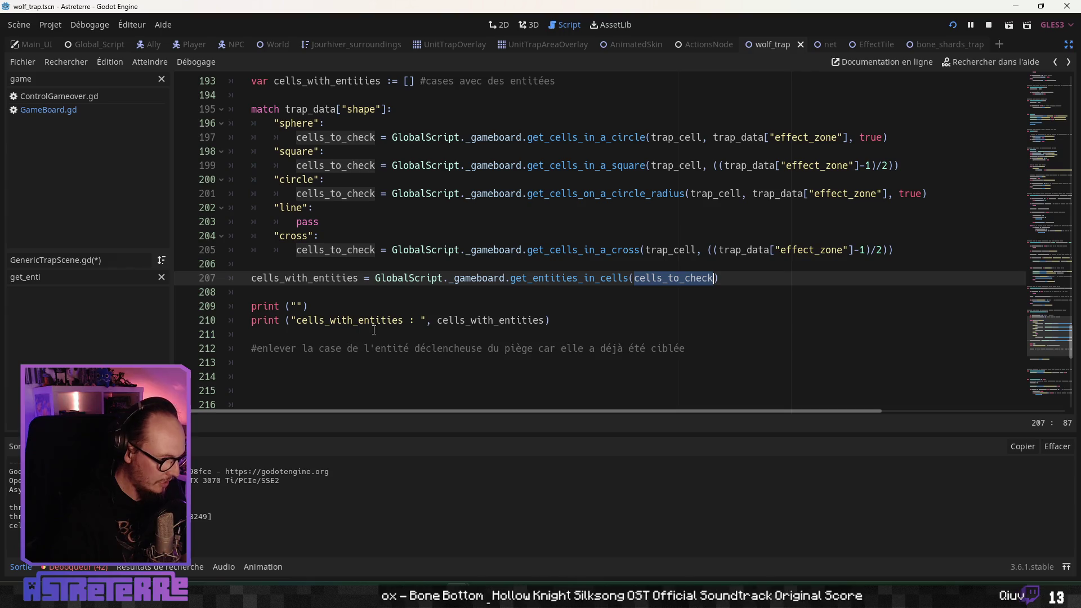
left_click(297, 306)
key("ctrl+v")
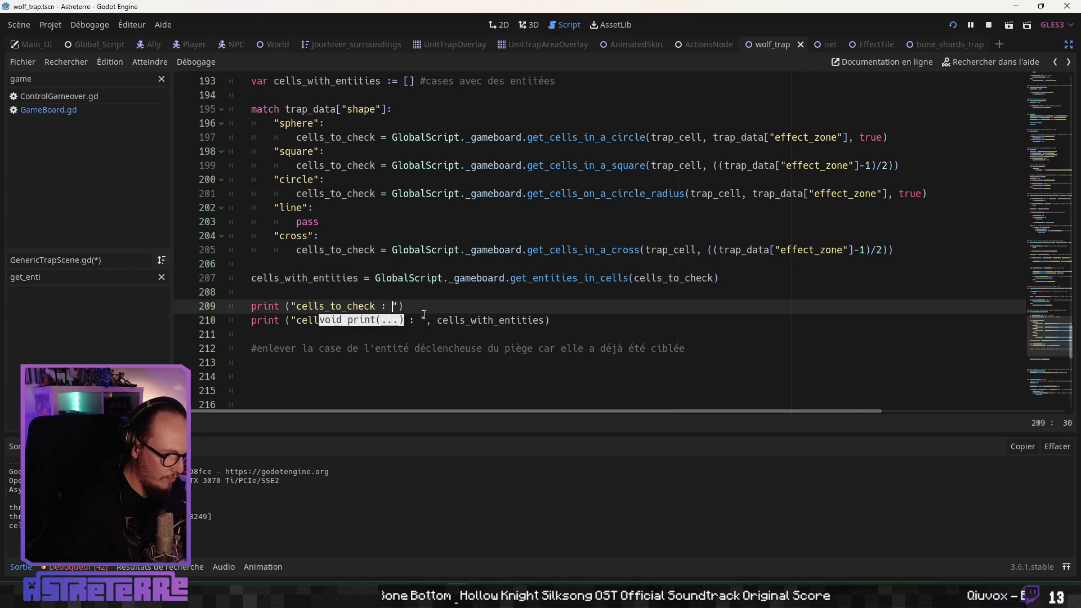
key("Right")
key("ctrl+v")
left_click(551, 332)
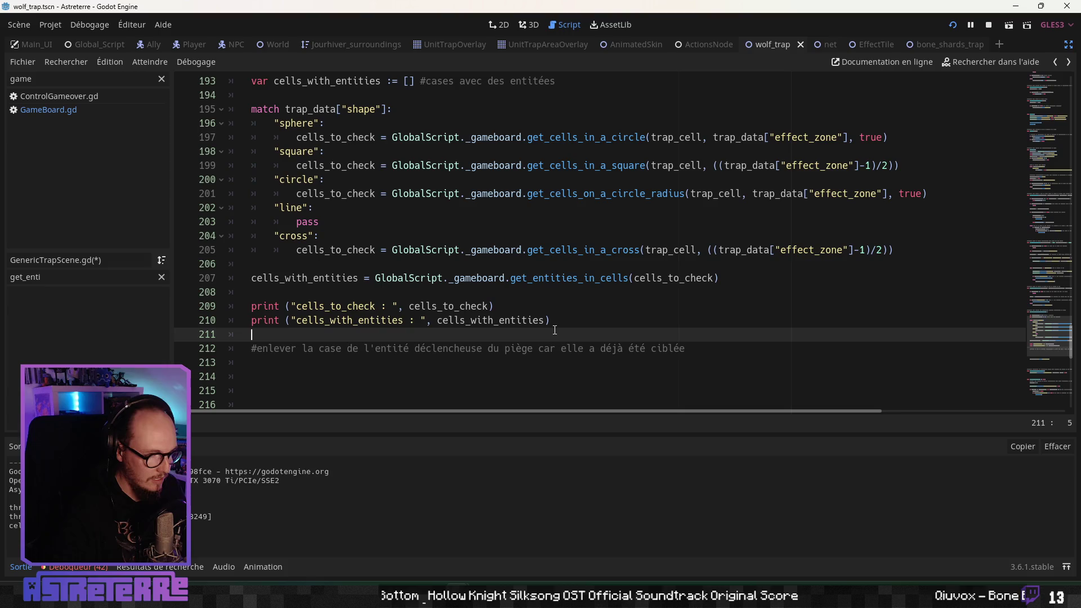
key("ctrl+s")
left_click(467, 306)
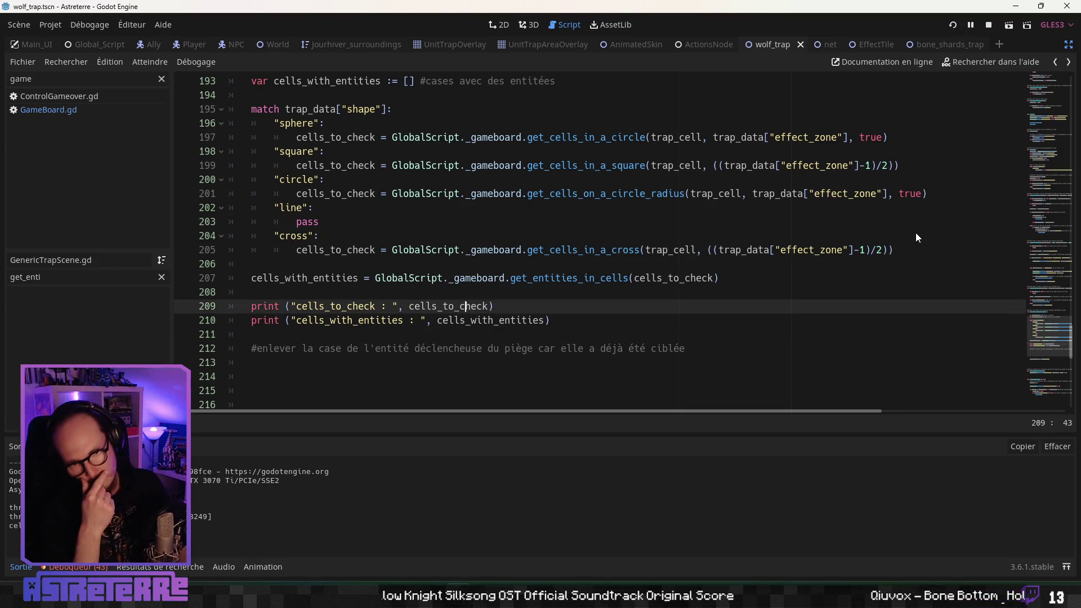
key("F5")
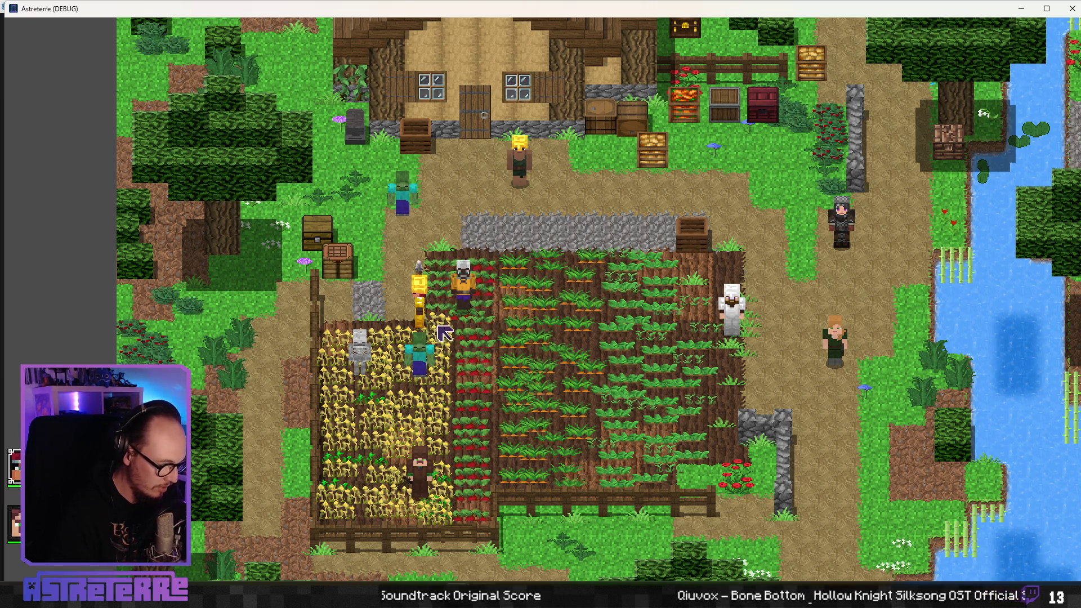
Step: Unequip the gold helmet, chestplate and leggings from the inventory
key("i")
left_click(293, 517)
left_click(359, 501)
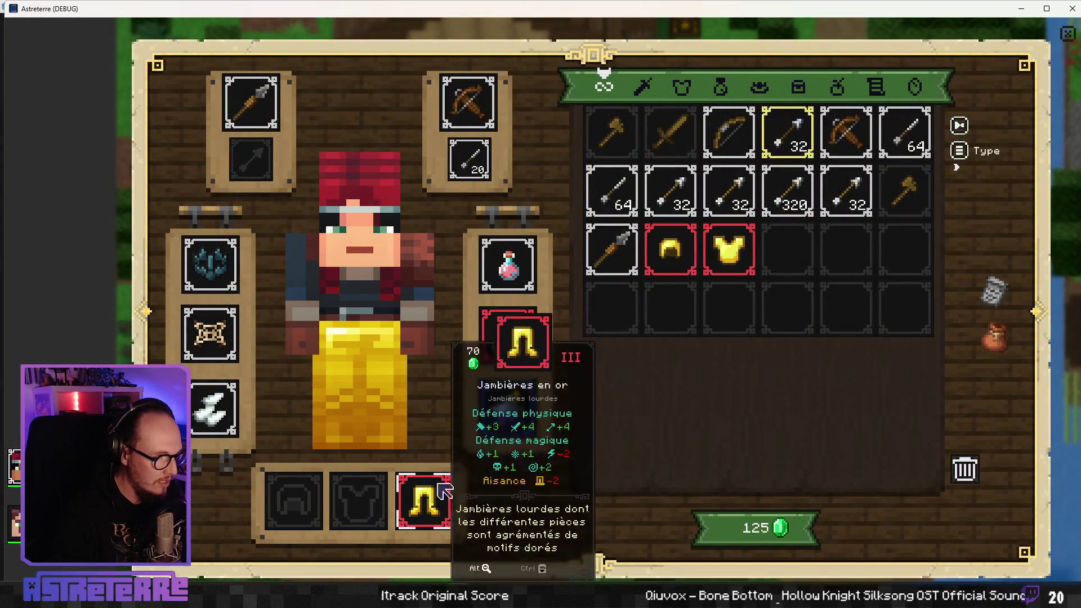
left_click(425, 501)
key("i")
Step: Start a fight, place a bone-shard trap in the wheat field, step onto it, then minimize the game
left_click(437, 352)
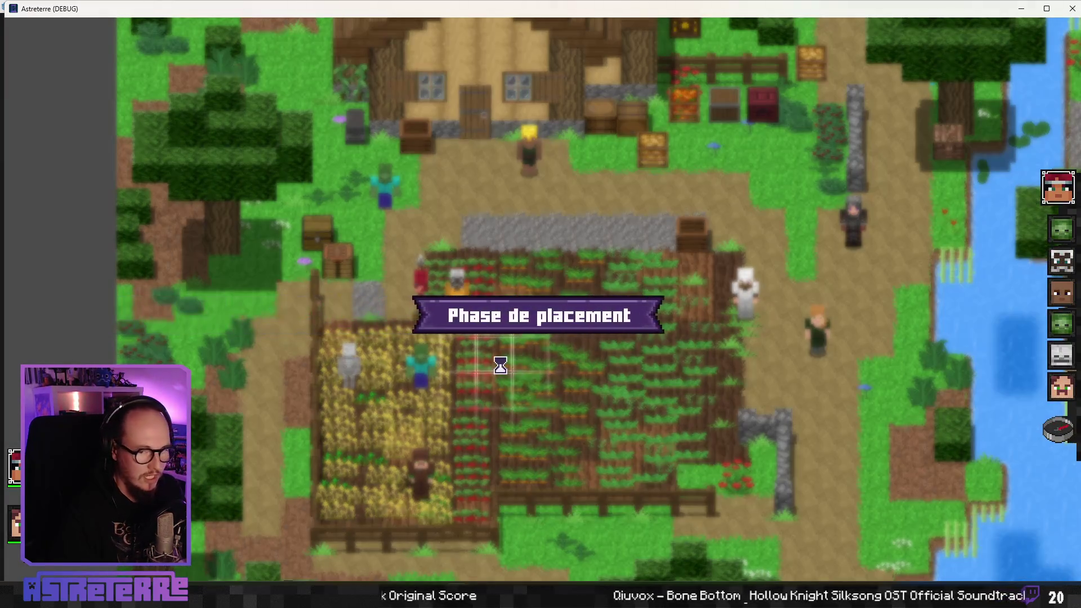
left_click(1061, 429)
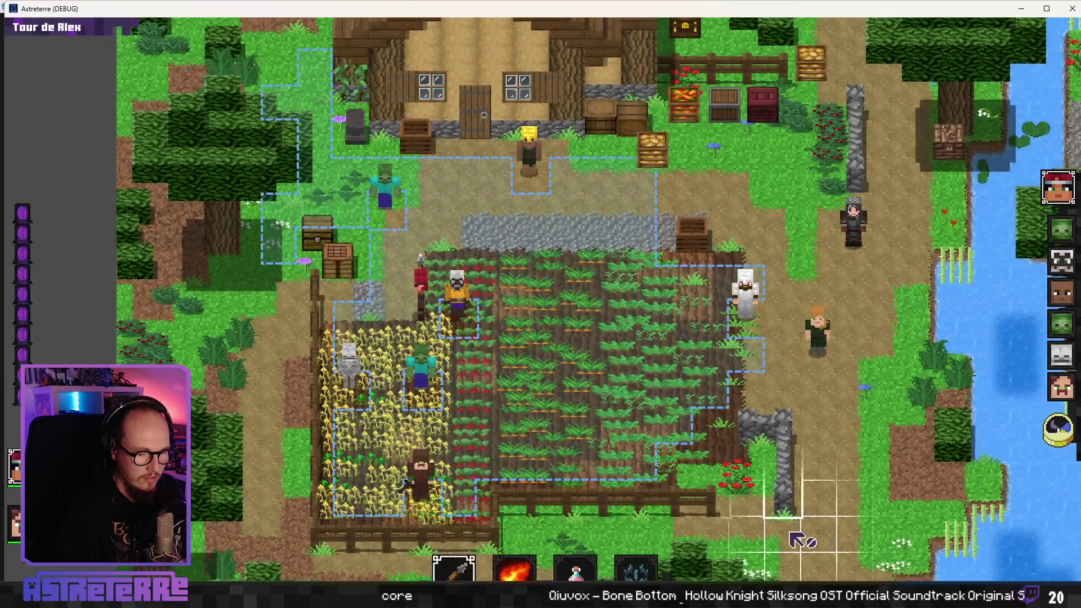
left_click(385, 388)
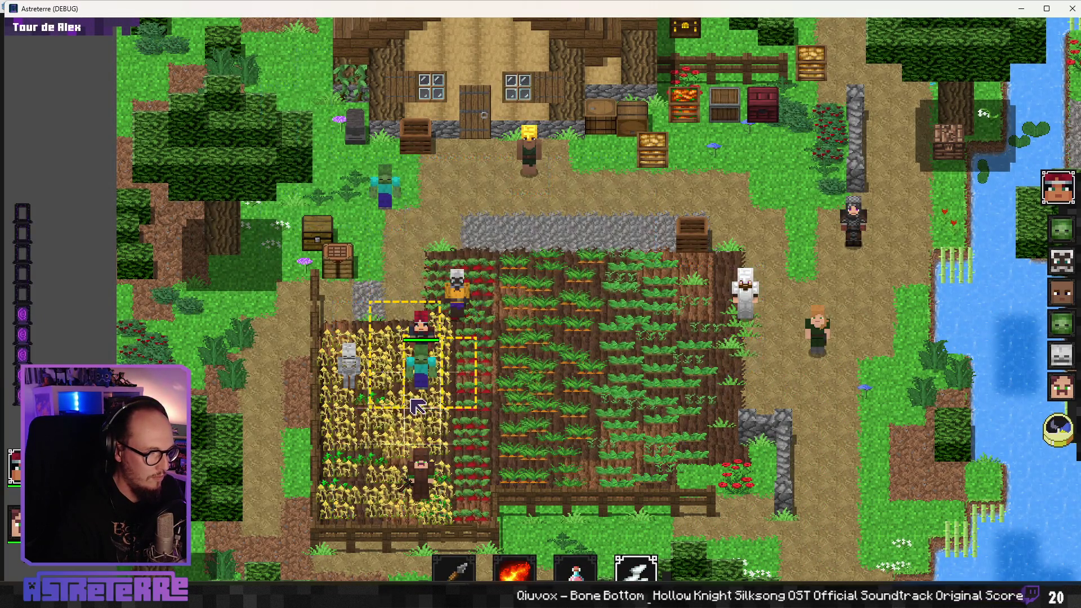
left_click(385, 372)
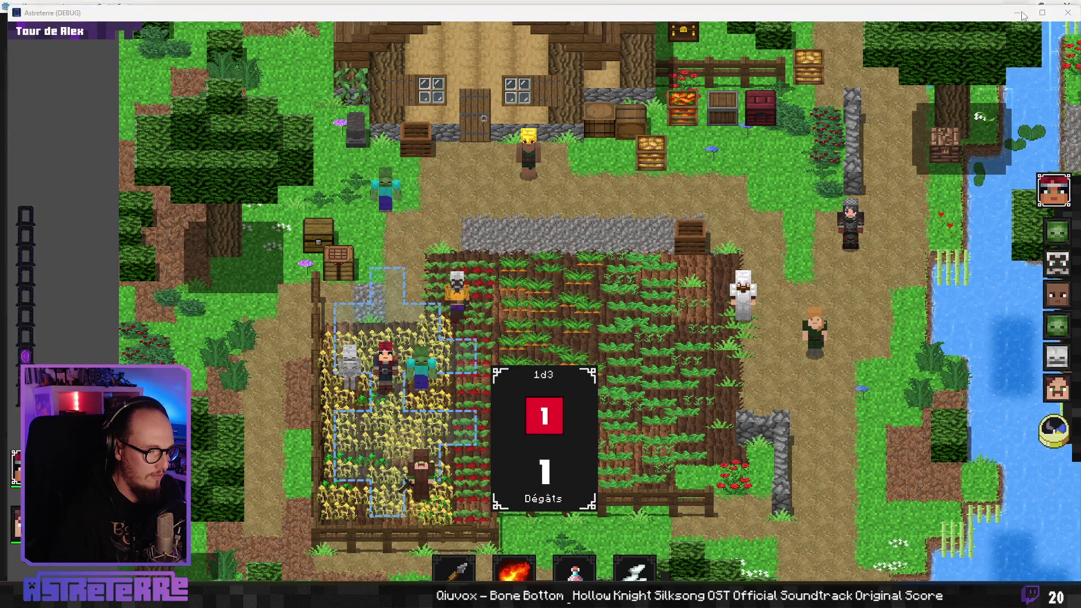
left_click(1022, 14)
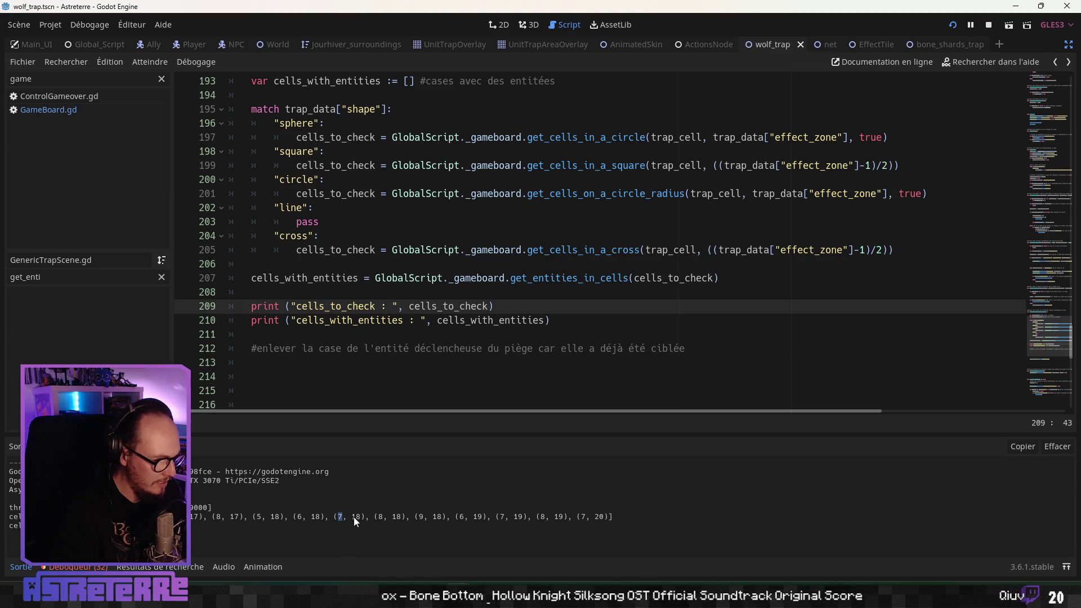
left_click_drag(364, 517, 336, 517)
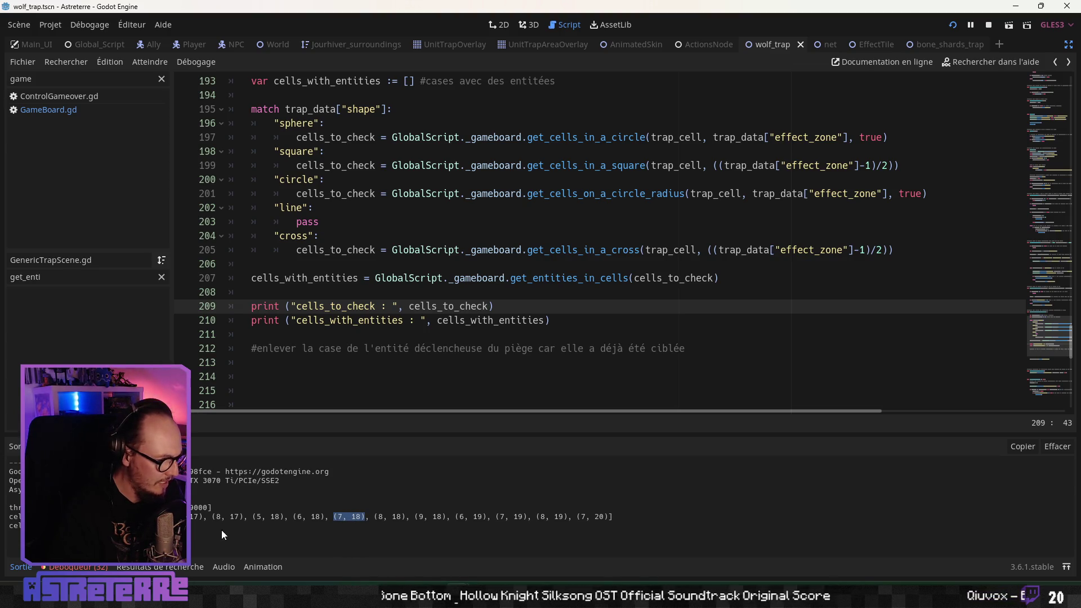
left_click(445, 320)
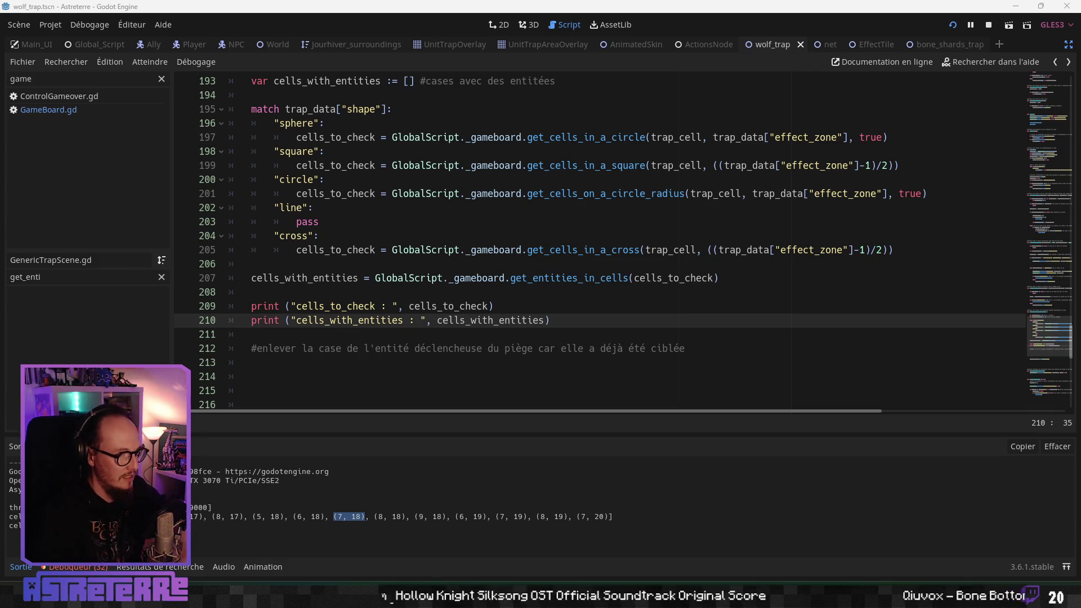
left_click_drag(555, 320, 215, 312)
Step: Delete the two print lines and join the comment onto line 207
key("Delete")
mouse_move(704, 320)
left_mouse_down()
mouse_move(250, 320)
mouse_move(257, 296)
left_mouse_up()
key("Up")
key("End")
key("Delete")
key("Delete")
key("Delete")
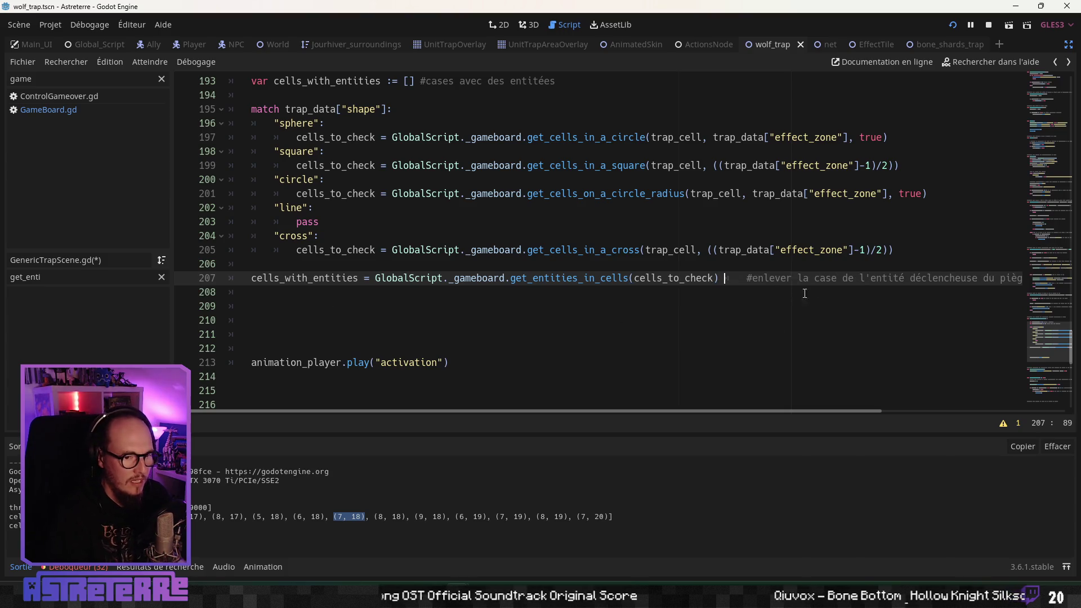
key("Delete")
key("Right")
Step: Replace 'enlever' with text saying movement hasn't yet updated the Gameboard entity dictionaries; unindent line 208
key("Delete")
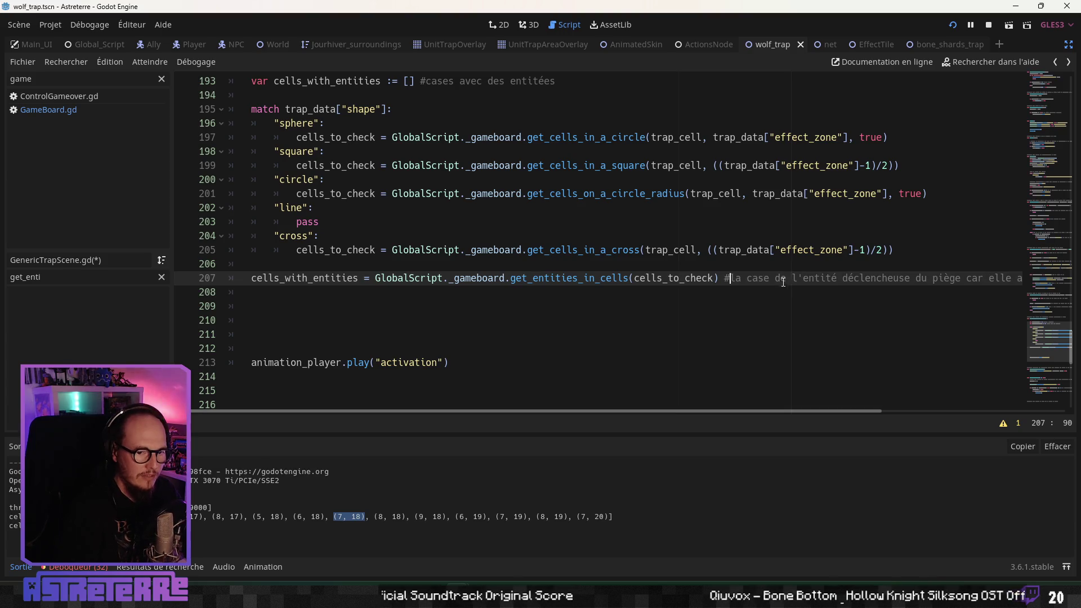
left_click_drag(840, 407, 1009, 410)
left_click_drag(878, 278, 733, 278)
type("n'est pa")
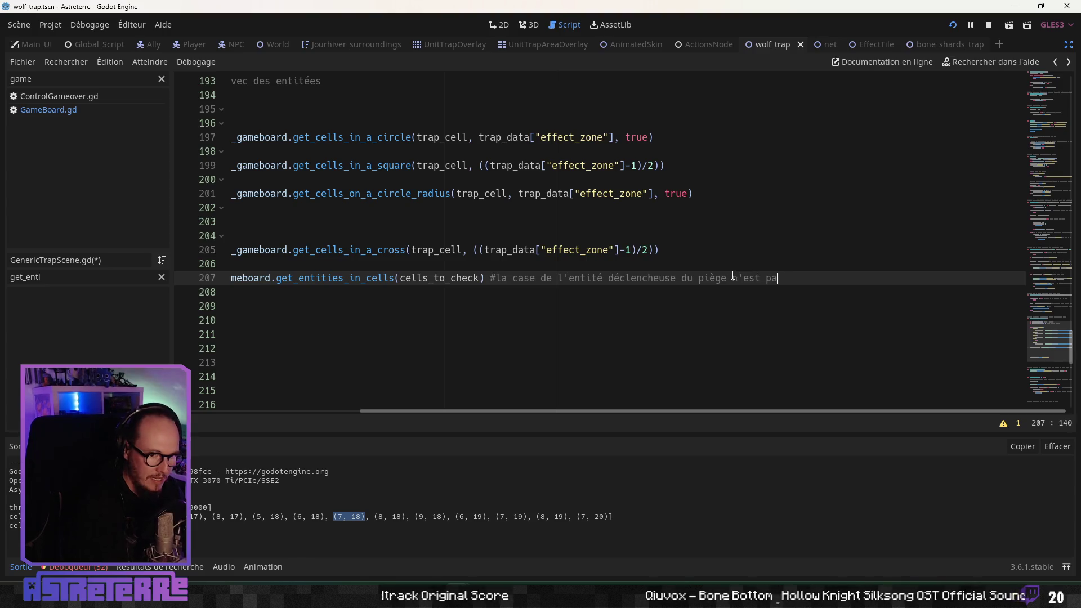
type("s dans l'array car le ")
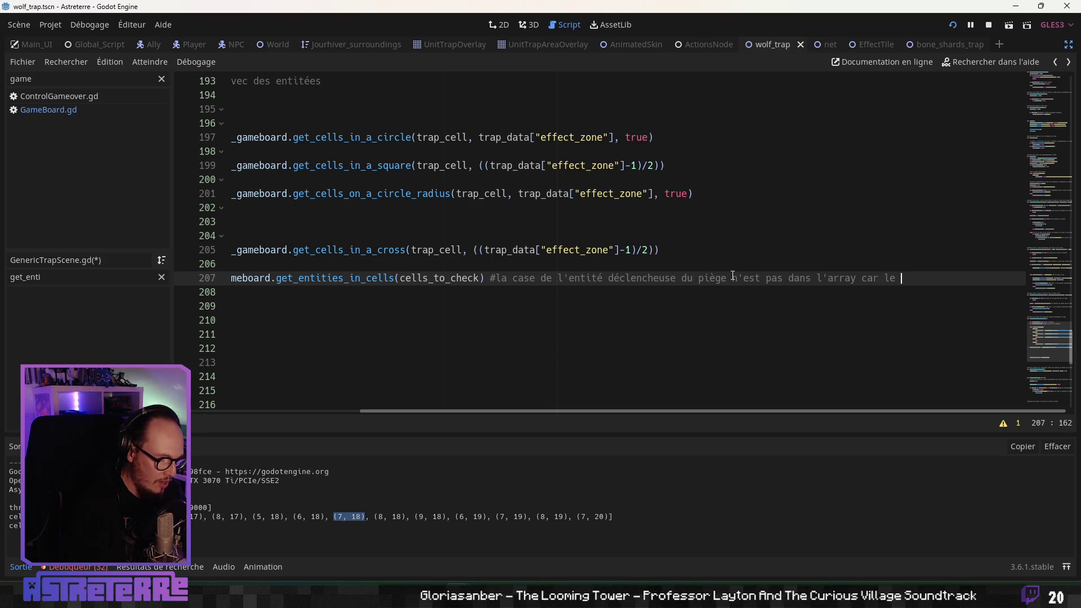
type("tronçon de dépla")
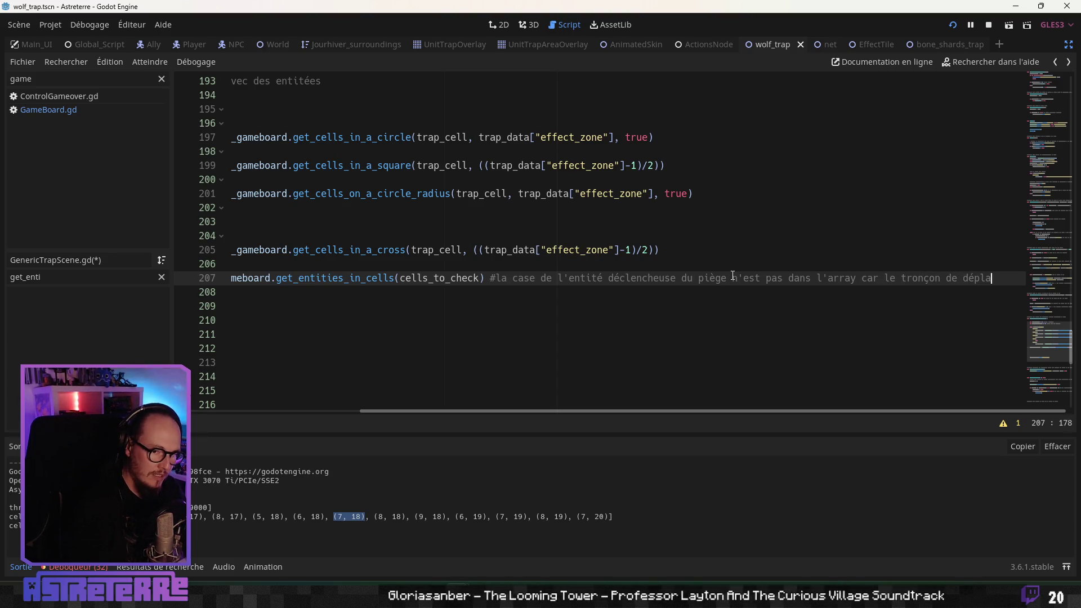
type("cement n'a pas e")
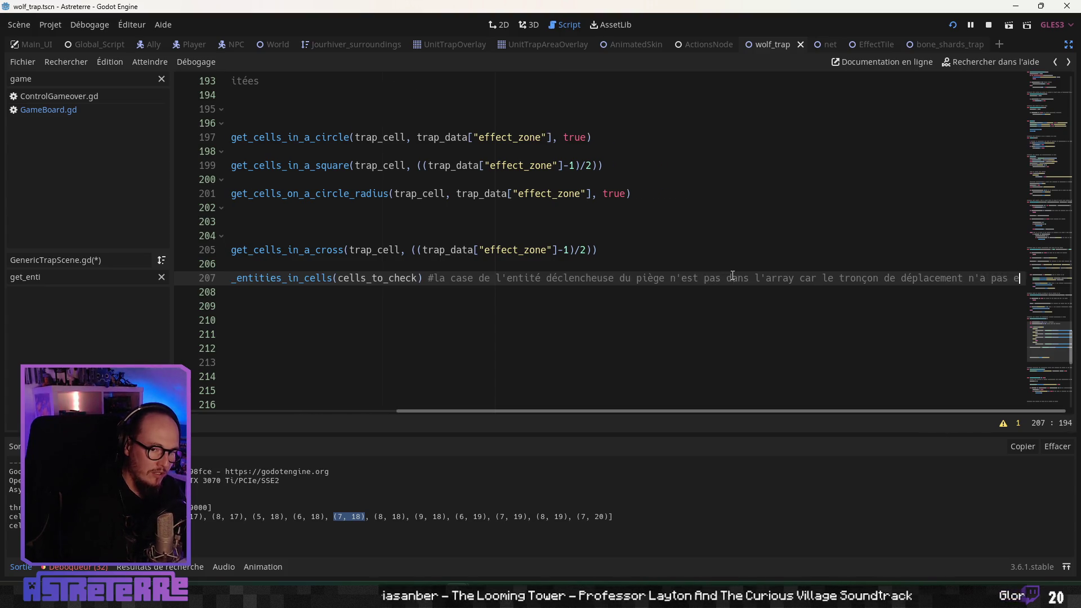
type("ncore actualis")
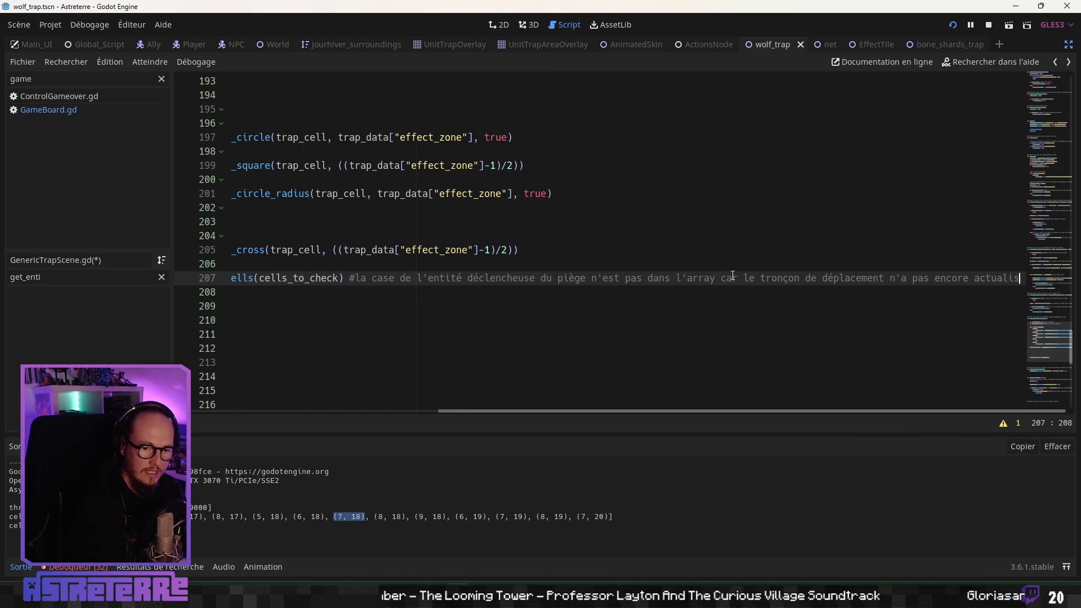
type("é les dicti")
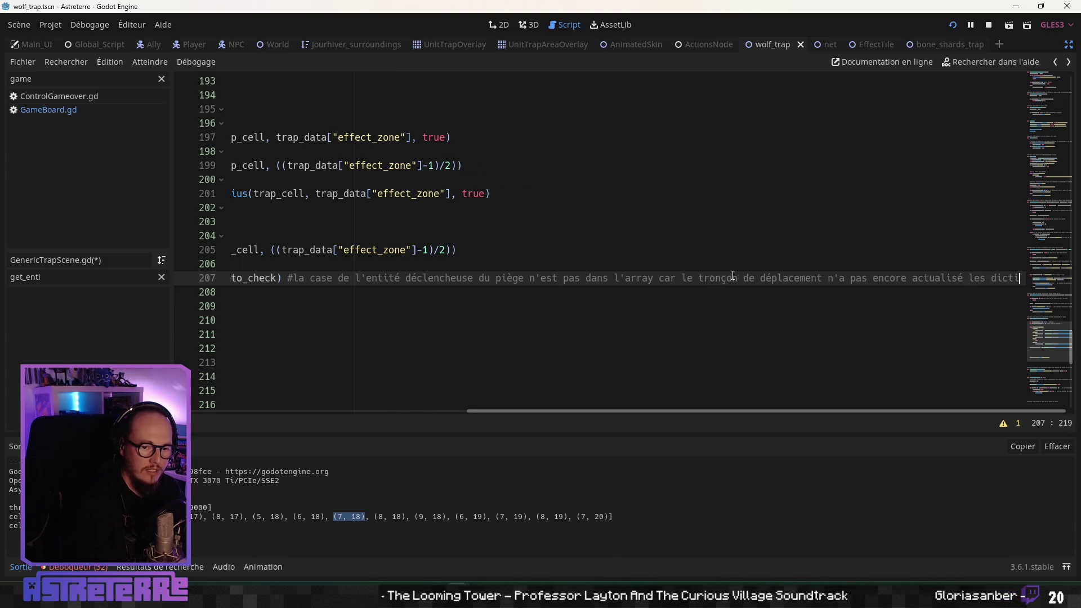
type("onnaires duse du piège n'est pas dan")
type("s entités du Gameboard")
key("Home")
key("Down")
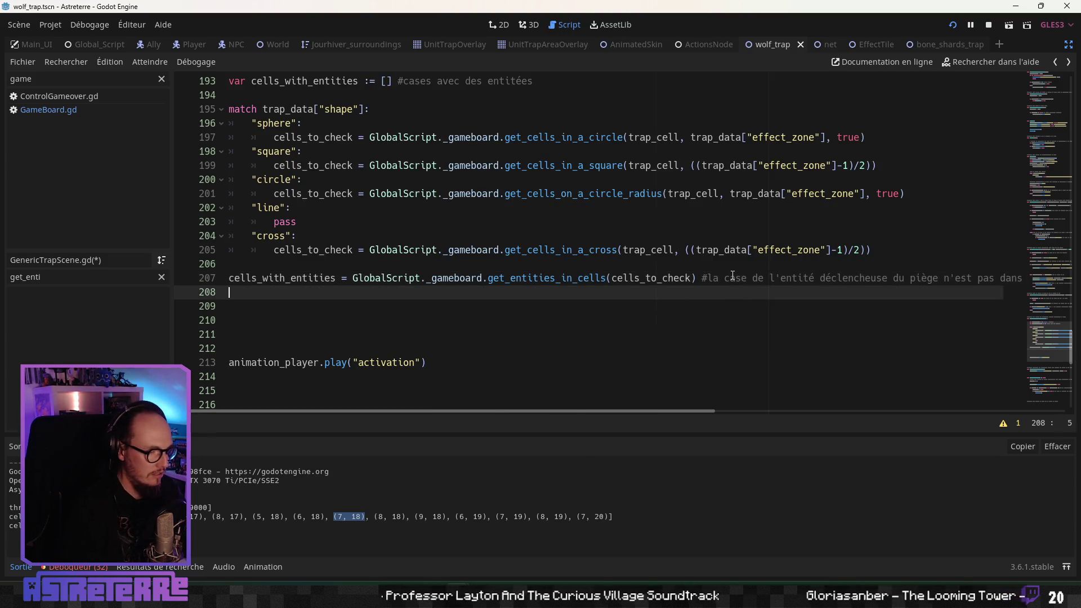
key("BackSpace")
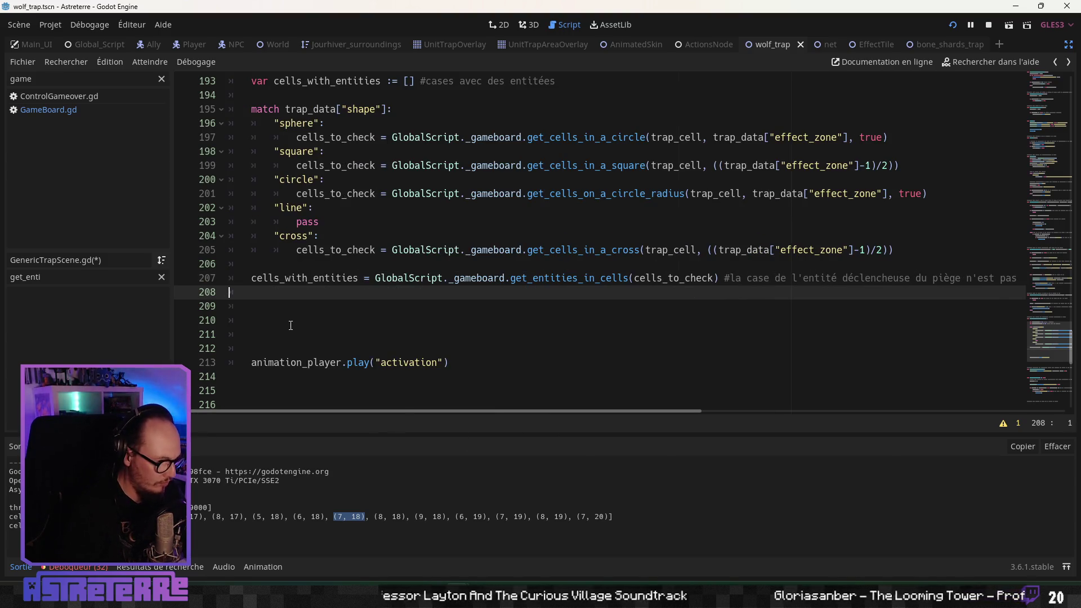
left_click(277, 307)
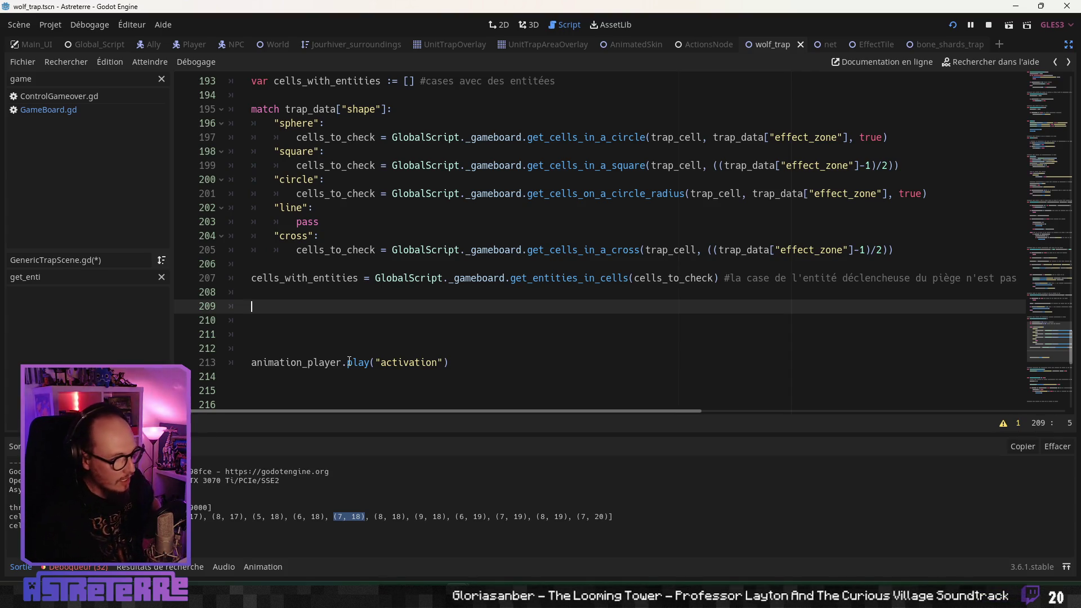
left_click(285, 324)
key("Up")
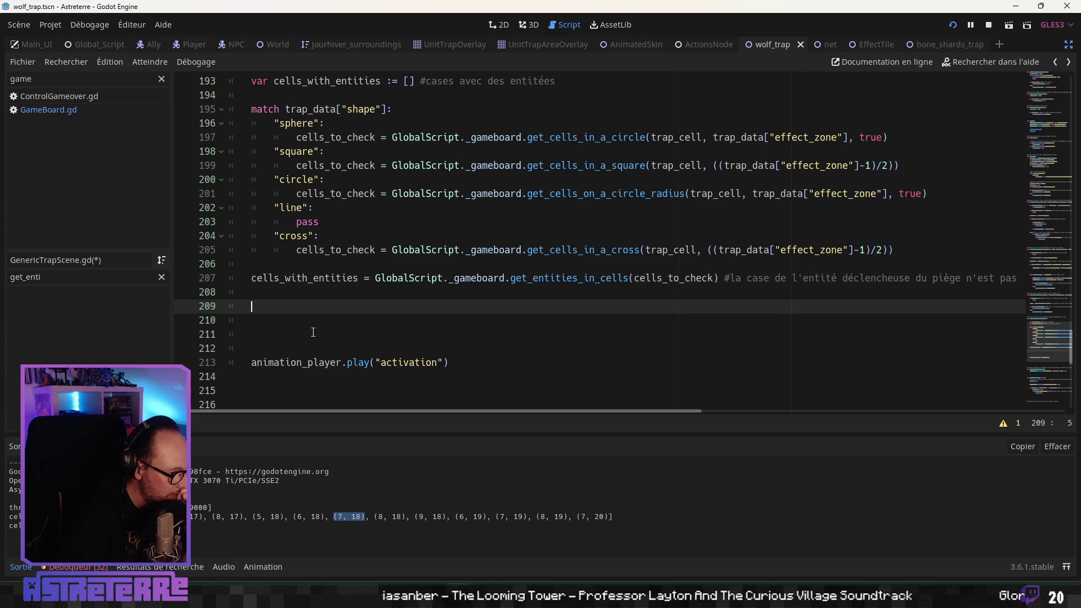
scroll(309, 333, "up", 1)
scroll(299, 329, "down", 1)
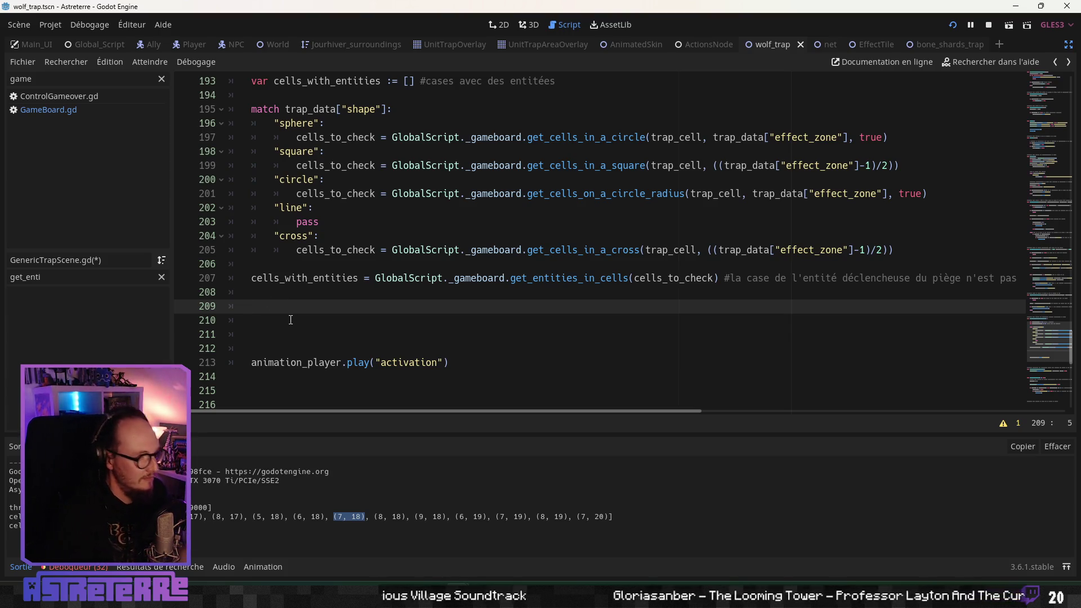
scroll(290, 320, "up", 5)
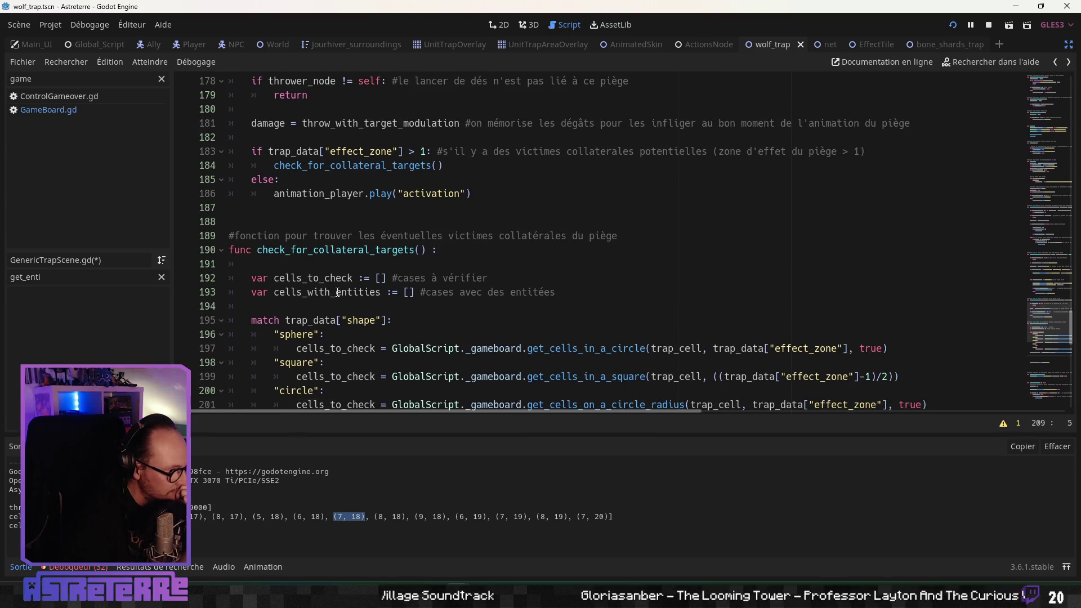
scroll(337, 292, "up", 4)
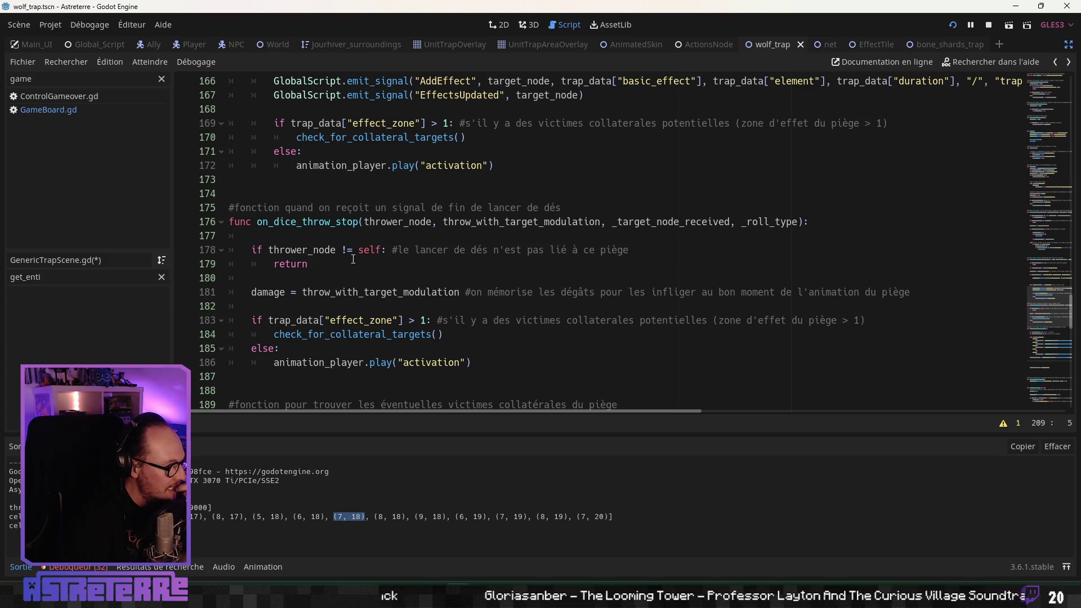
scroll(353, 259, "down", 11)
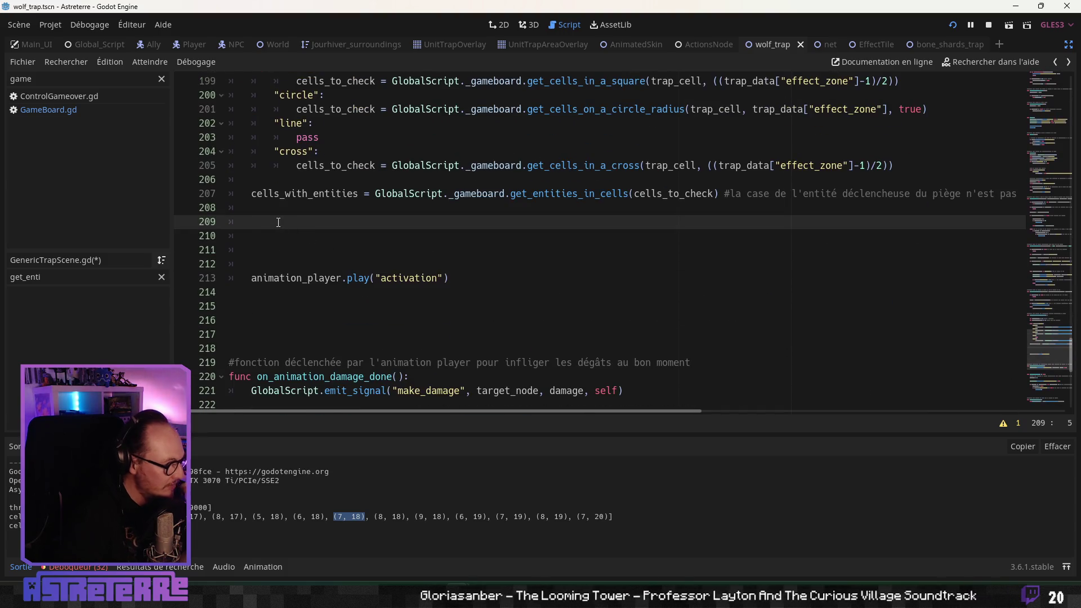
type("while")
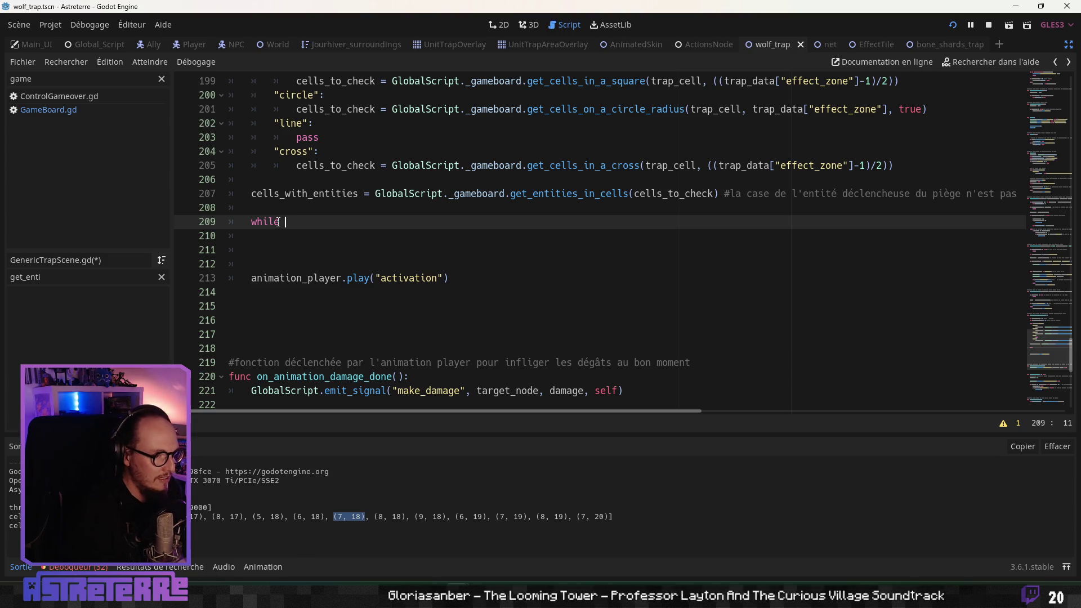
Step: Write 'while cells_with_entities.size() > 0:' on line 209, reusing the copied variable name
double_click(304, 193)
key("ctrl+c")
left_click(328, 223)
key("ctrl+v")
type(".si")
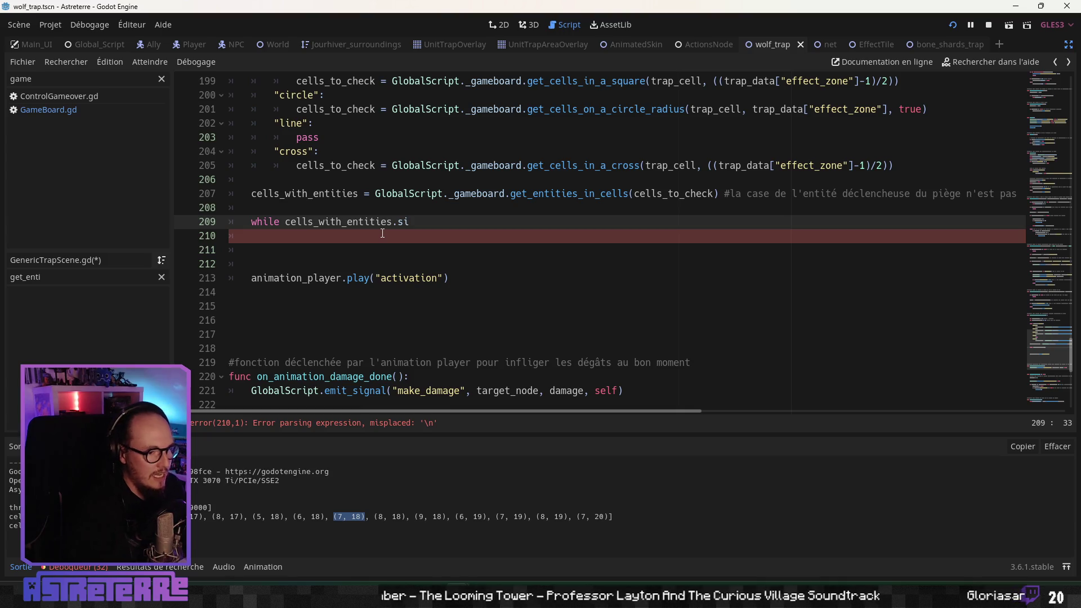
type("ze() >W")
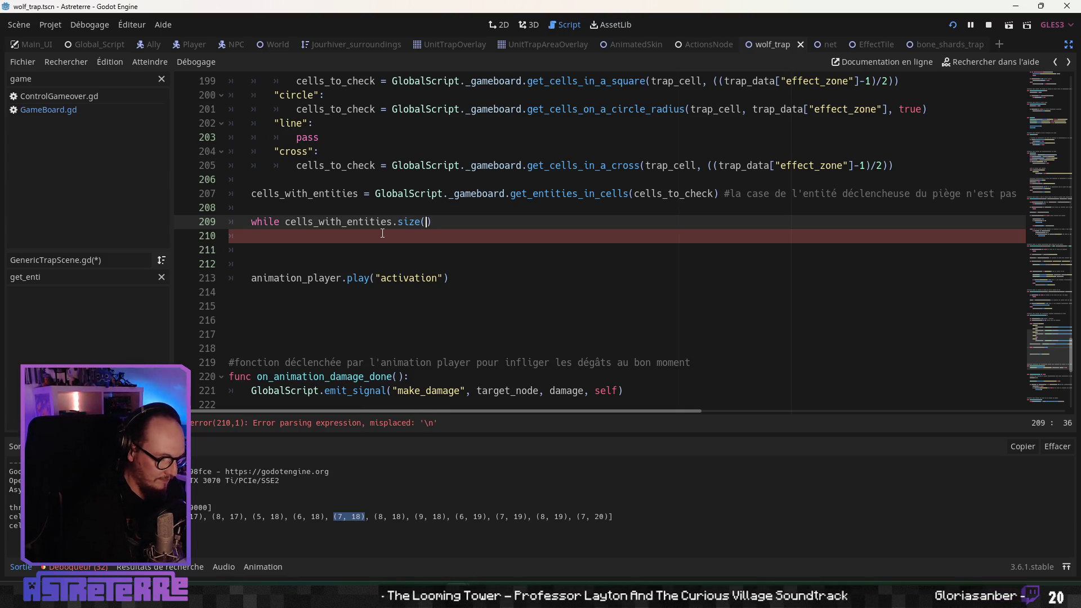
key("BackSpace")
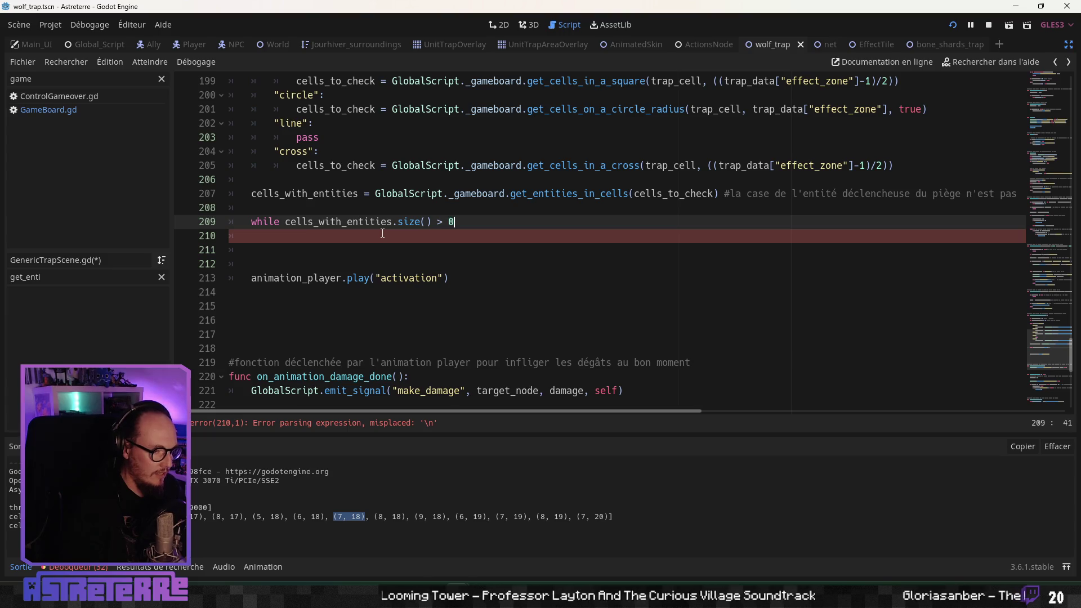
type(":")
key("Return")
Step: Add 'var cell_to_check = cells_with_entities.pop_back()' as the loop body using autocomplete
type("var c")
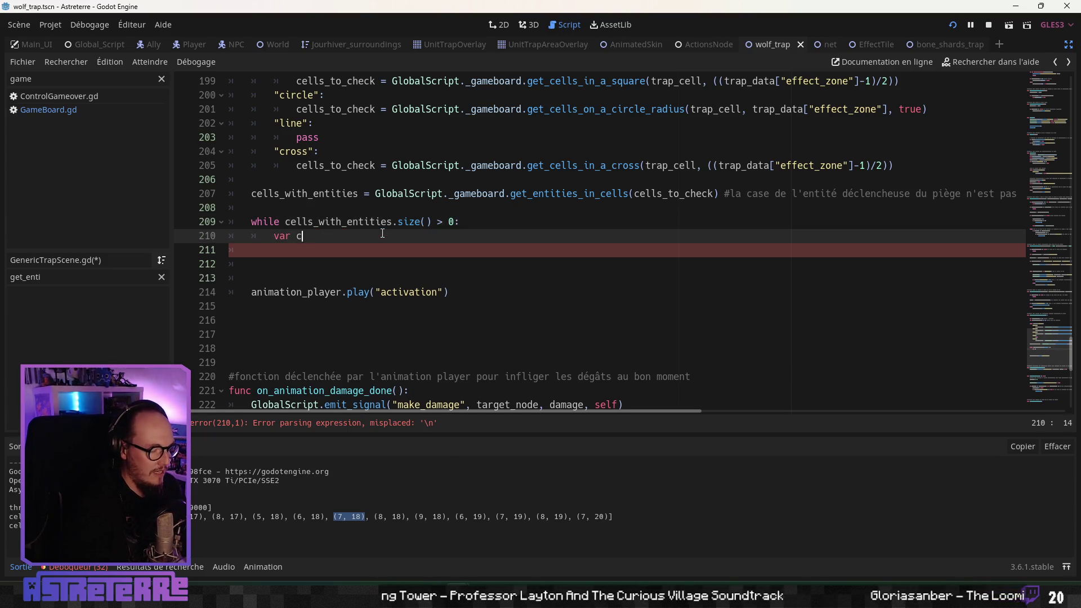
type("ell_to_c")
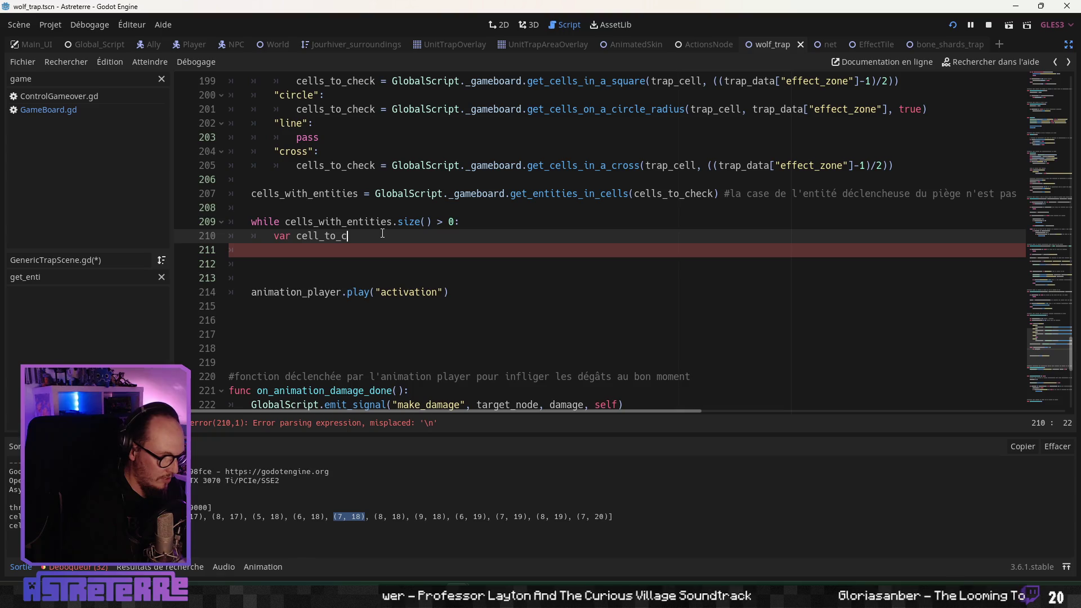
type("heck =")
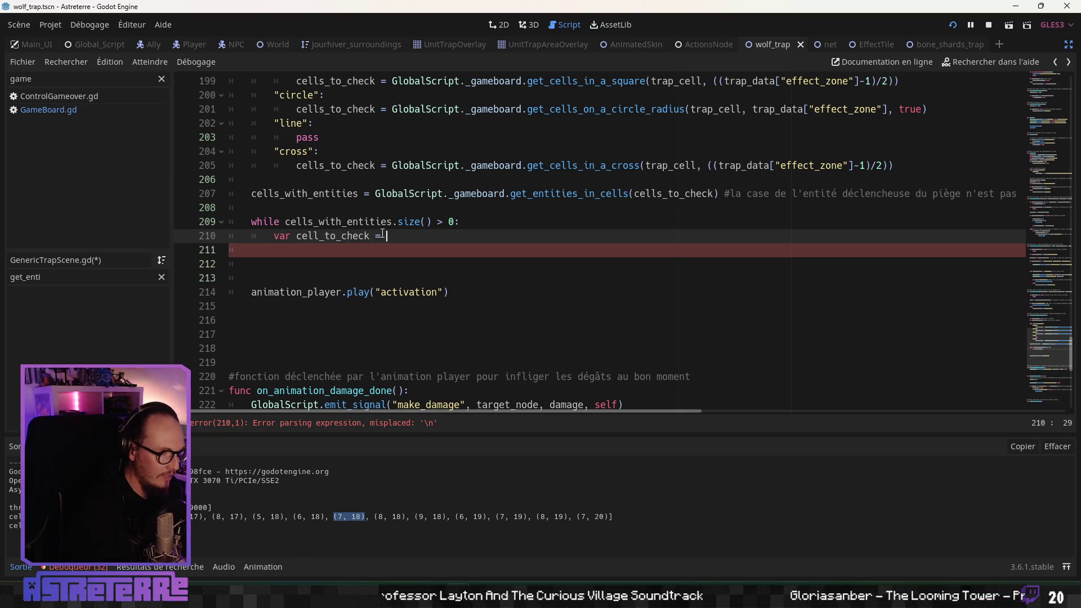
scroll(382, 233, "up", 5)
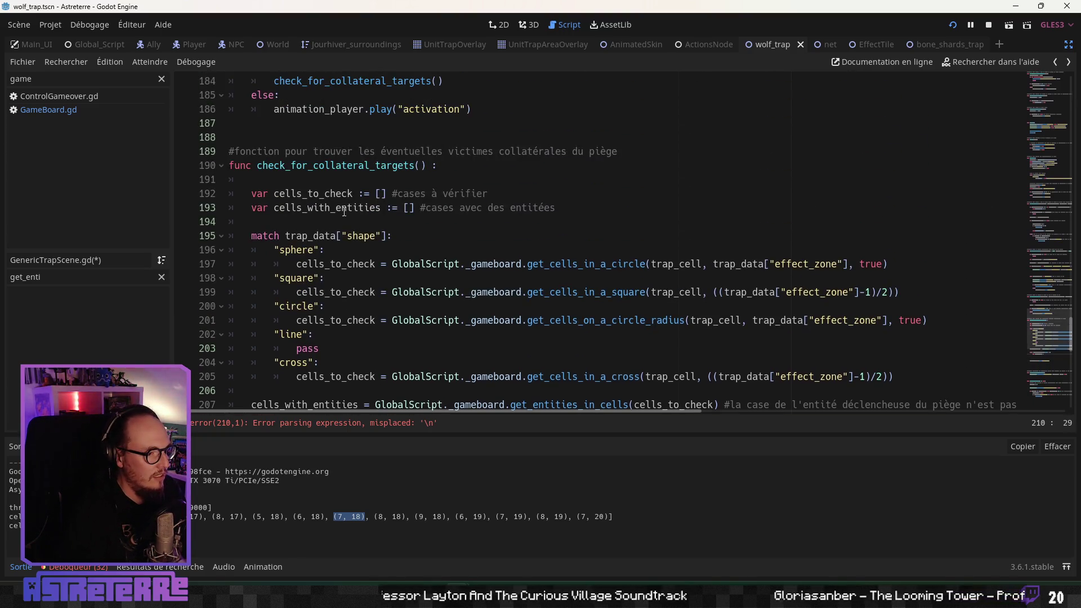
scroll(305, 197, "down", 5)
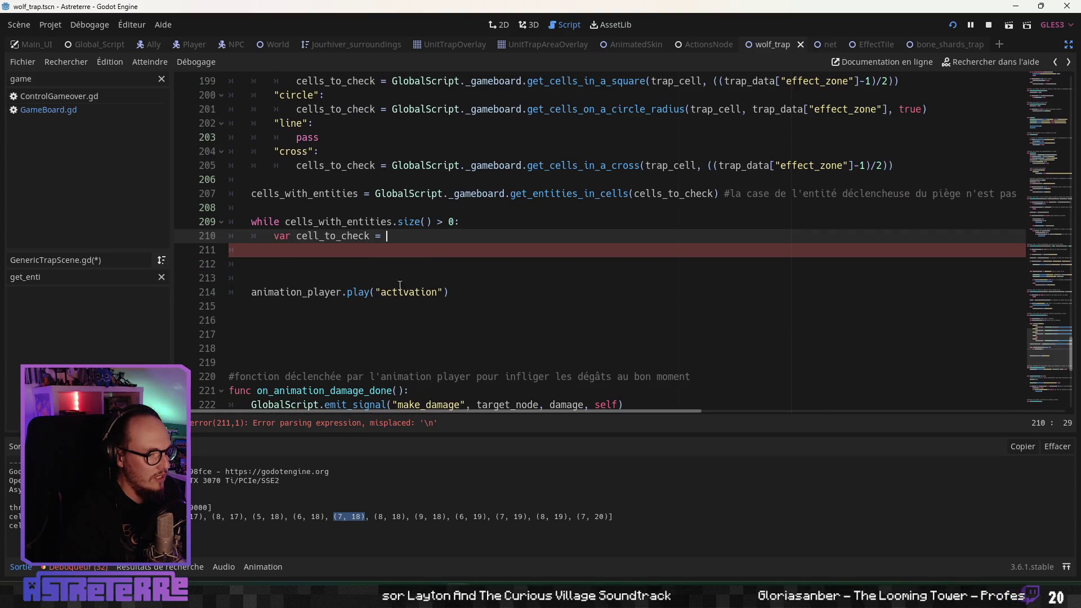
left_click(393, 222)
left_click(423, 234)
type("cells_with_entities.pop")
key("Down")
key("Return")
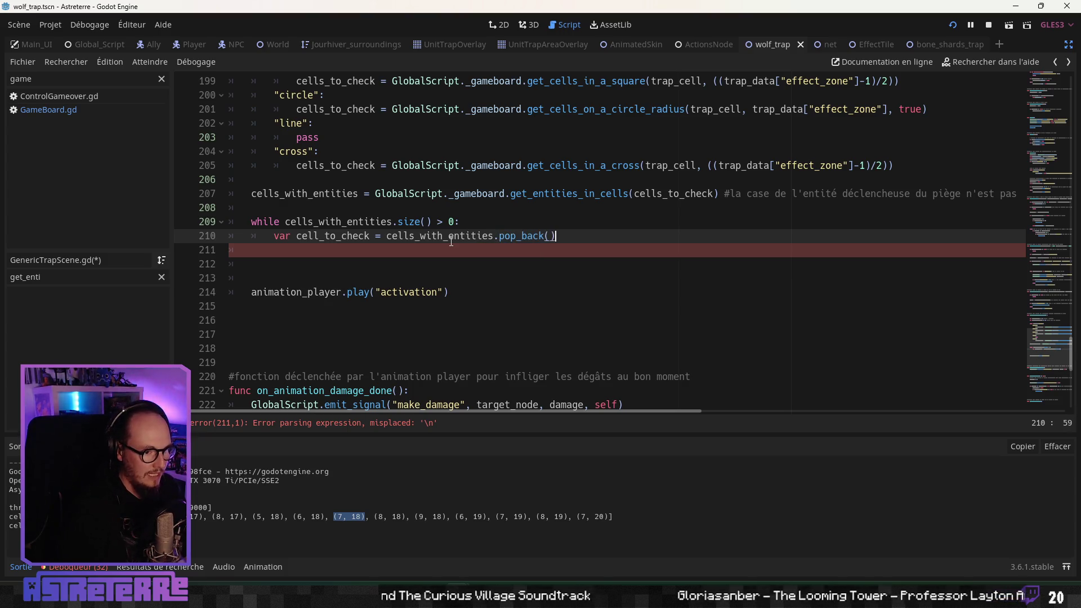
key("Return")
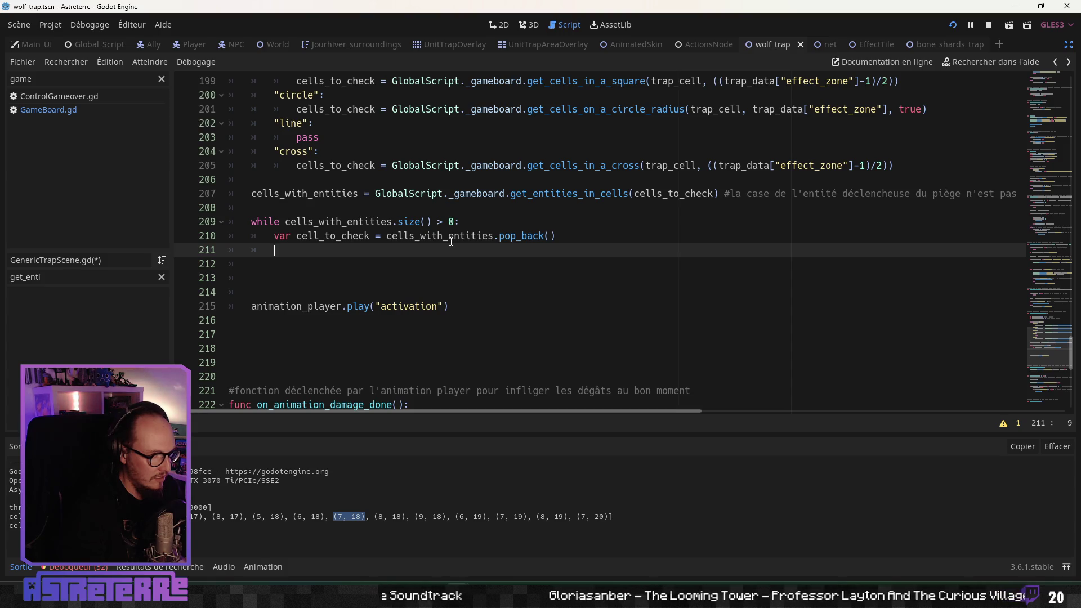
Step: Copy line 158's physical/distance/magical hit condition into the entity loop
scroll(451, 241, "up", 6)
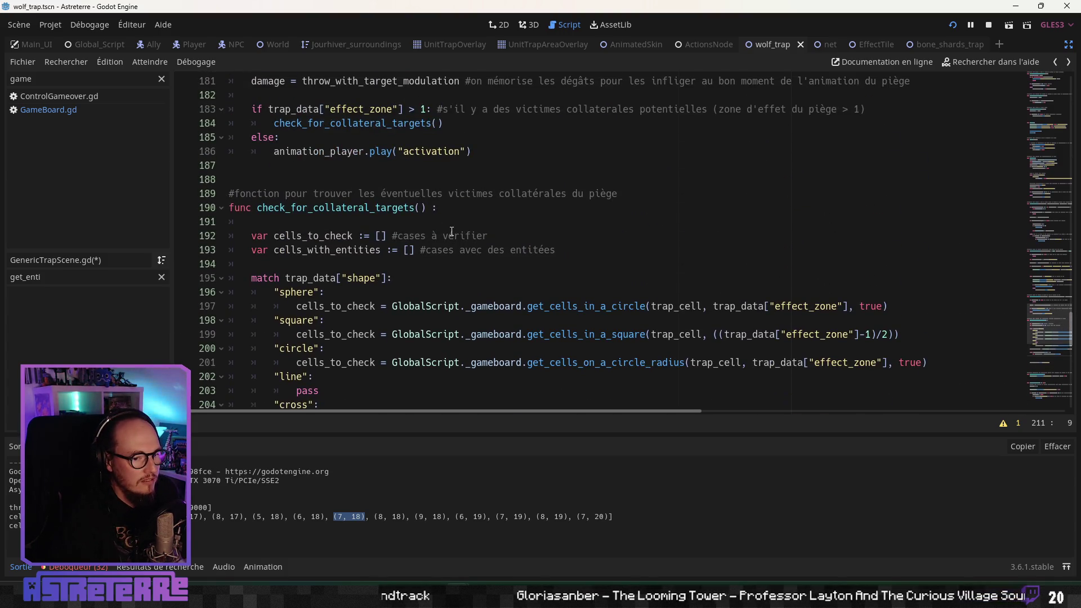
scroll(451, 231, "up", 2)
scroll(424, 204, "up", 2)
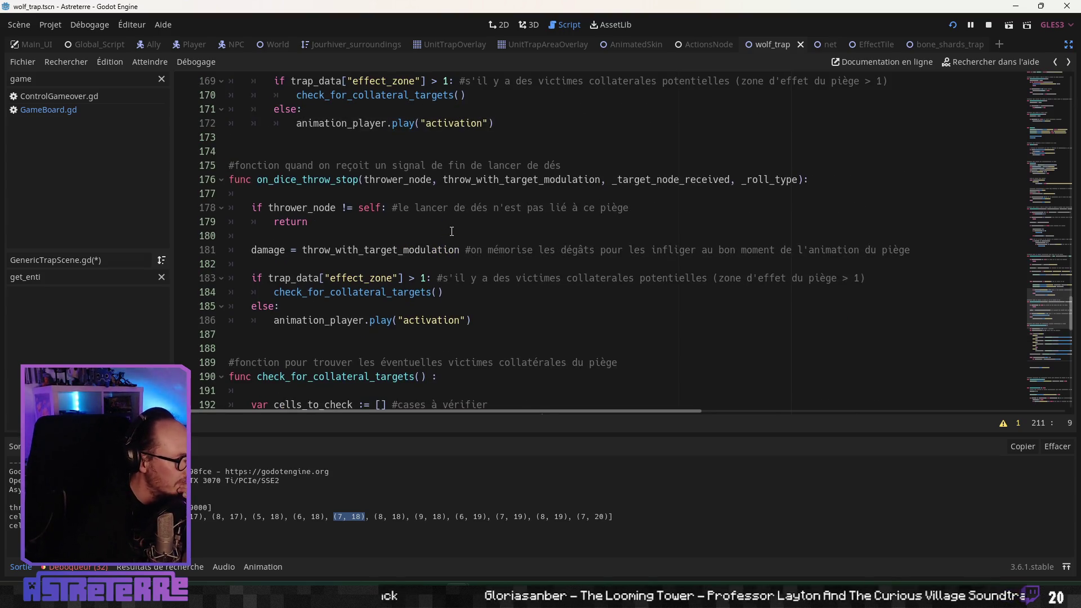
scroll(405, 191, "up", 6)
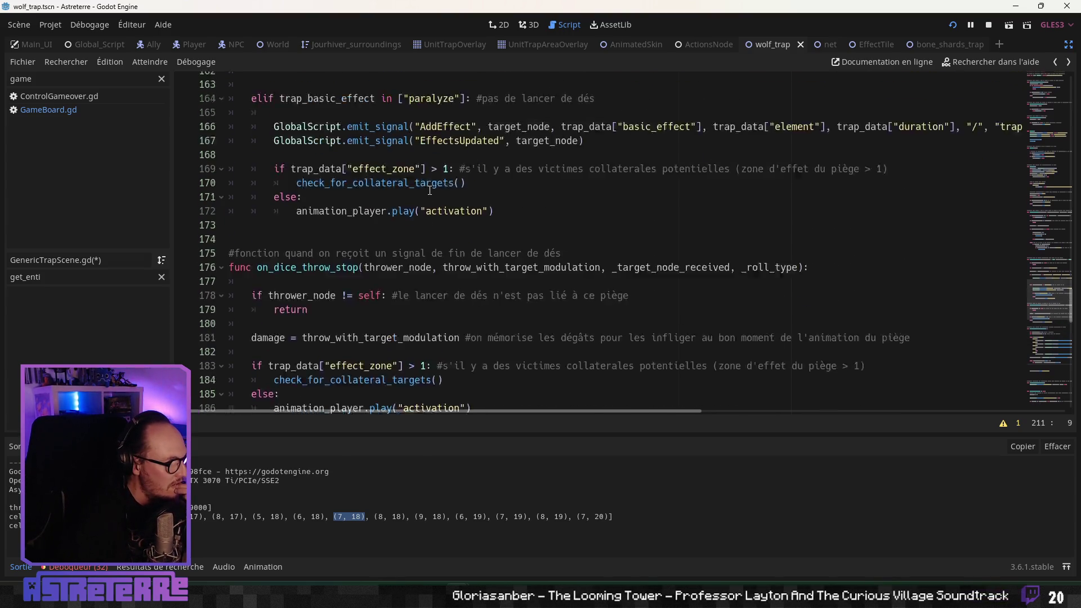
scroll(317, 201, "up", 1)
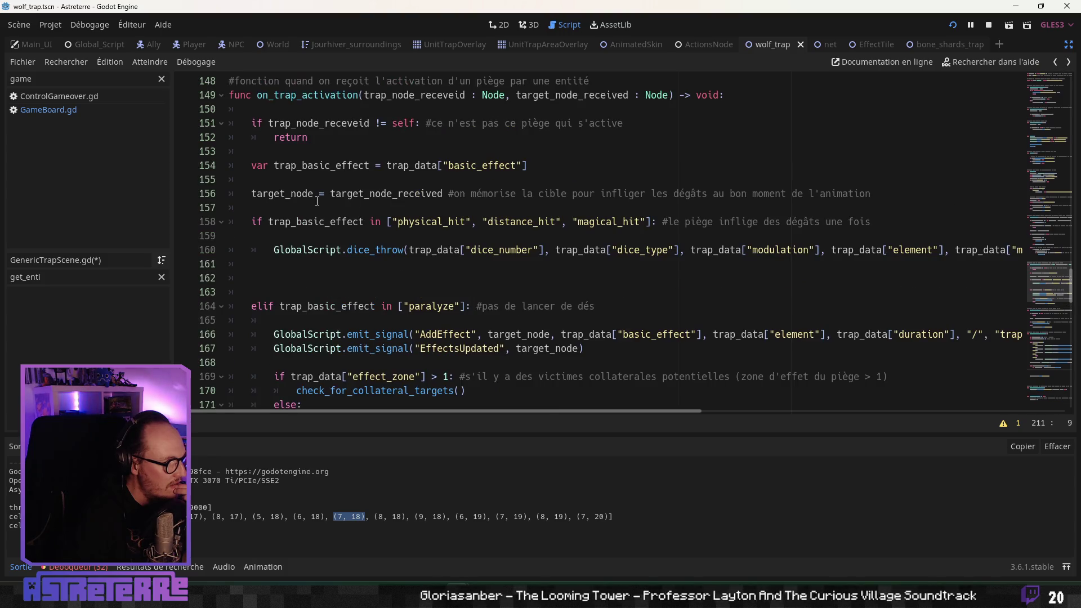
mouse_move(253, 221)
left_mouse_down()
mouse_move(355, 221)
mouse_move(447, 250)
mouse_move(871, 221)
left_mouse_up()
key("ctrl+c")
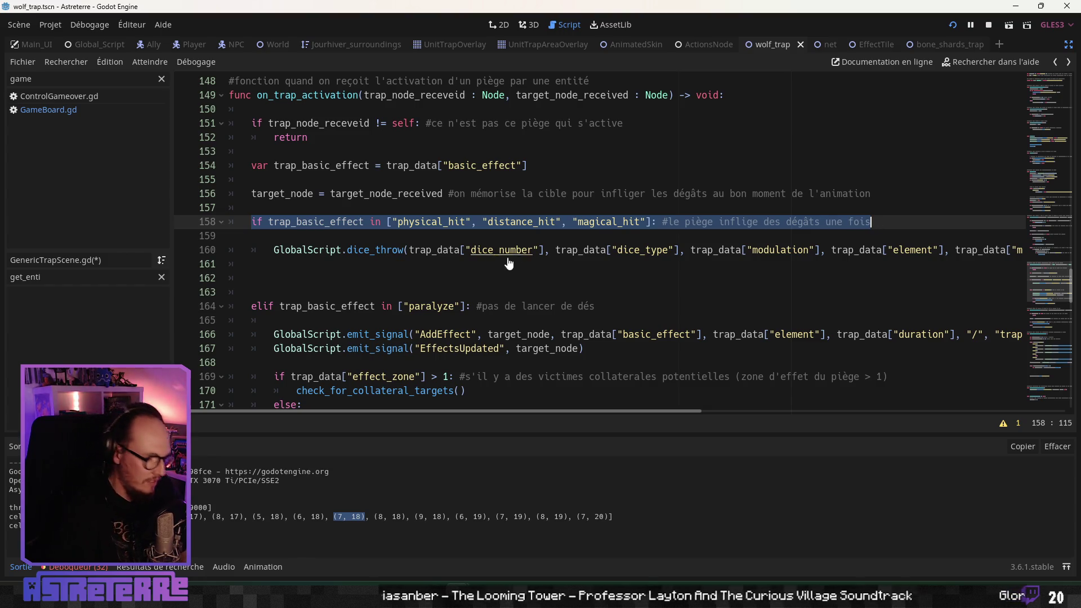
scroll(358, 263, "down", 10)
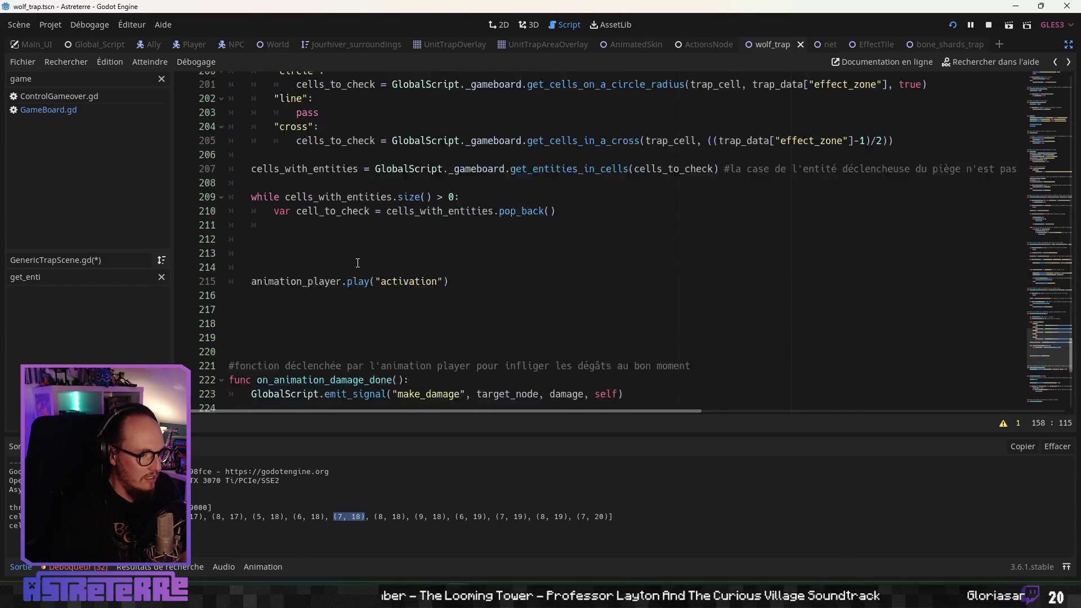
scroll(355, 247, "up", 2)
left_click(323, 216)
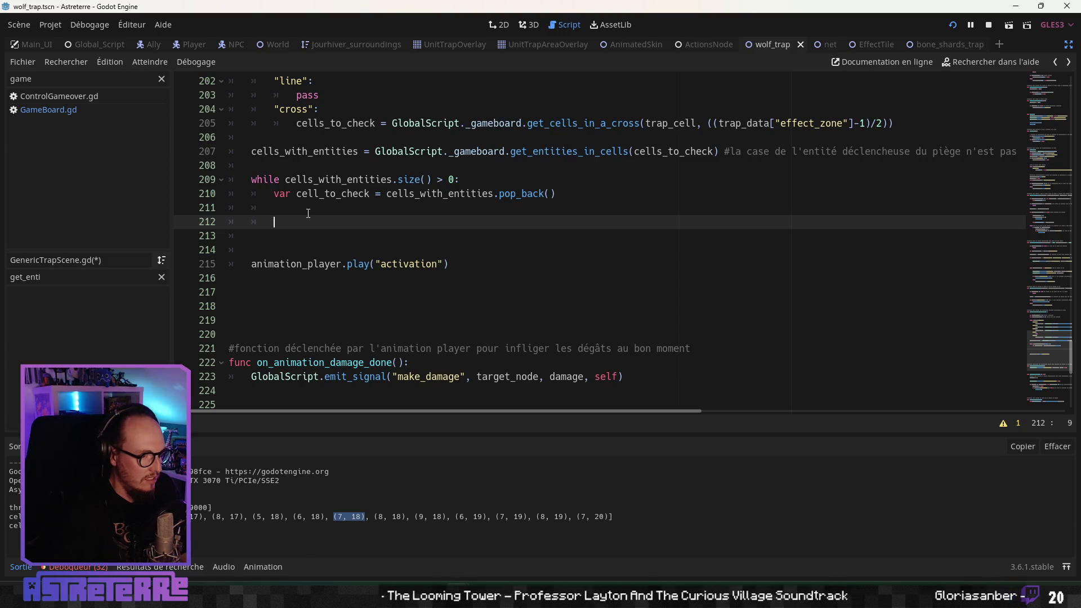
key("ctrl+v")
key("Return")
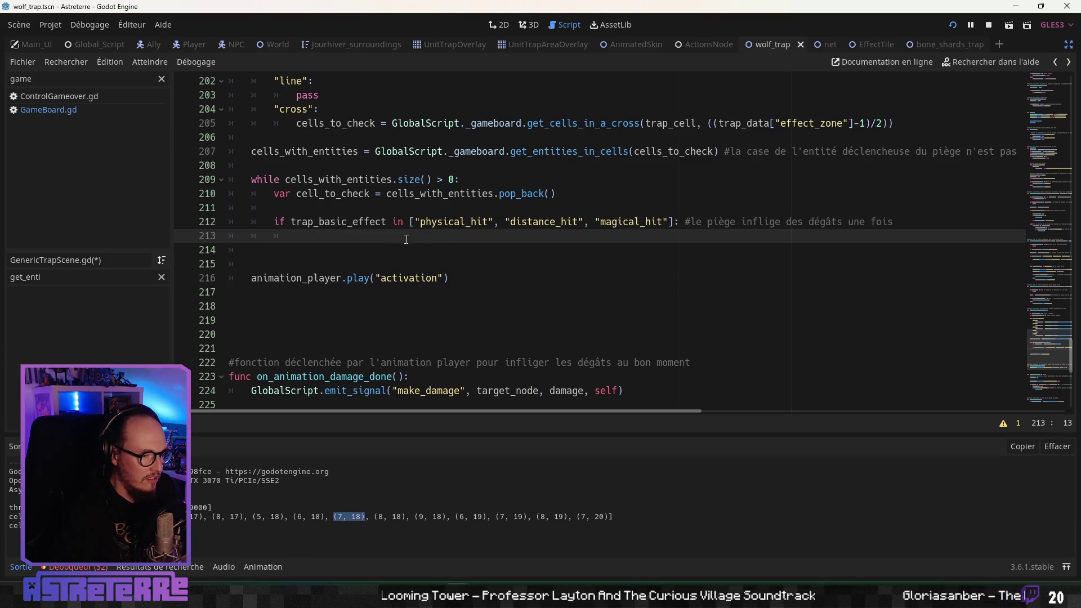
Step: Copy line 164's paralyze elif line into the loop below the hit branch
scroll(388, 243, "up", 12)
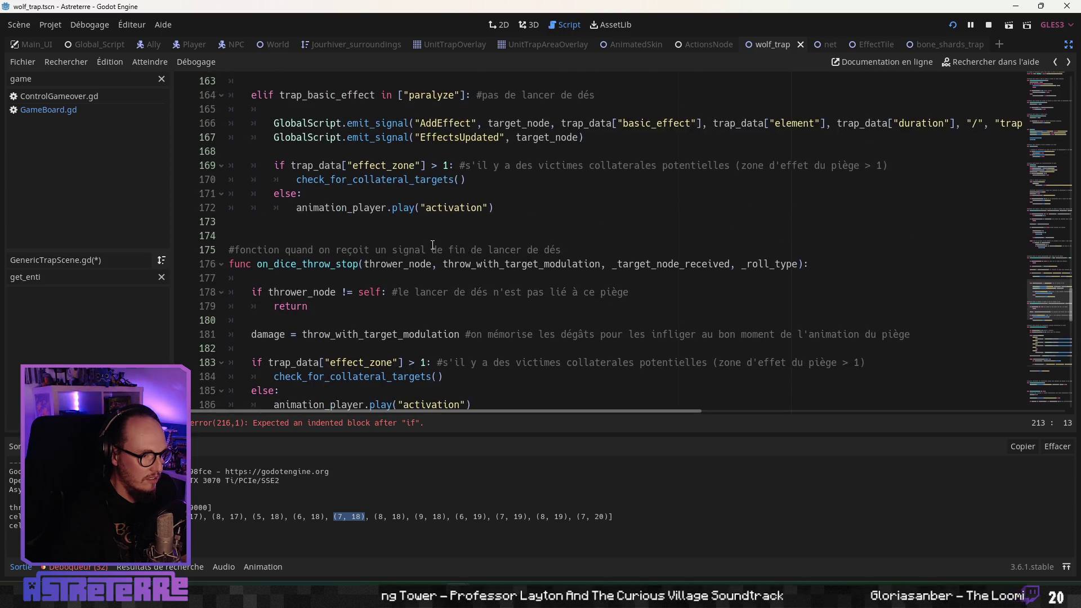
scroll(431, 244, "up", 2)
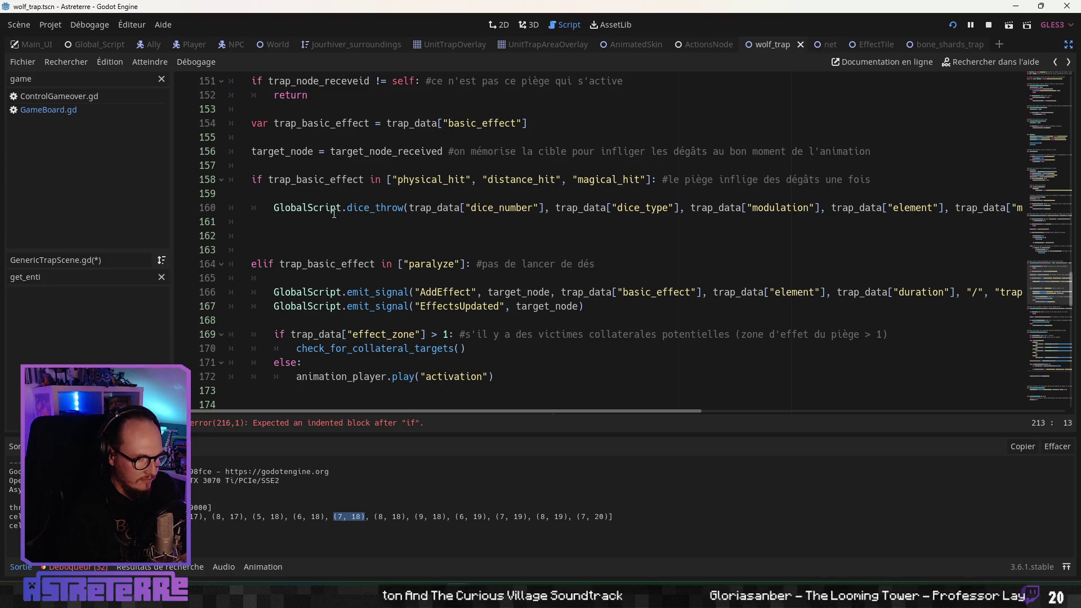
left_click_drag(252, 265, 600, 259)
key("ctrl+c")
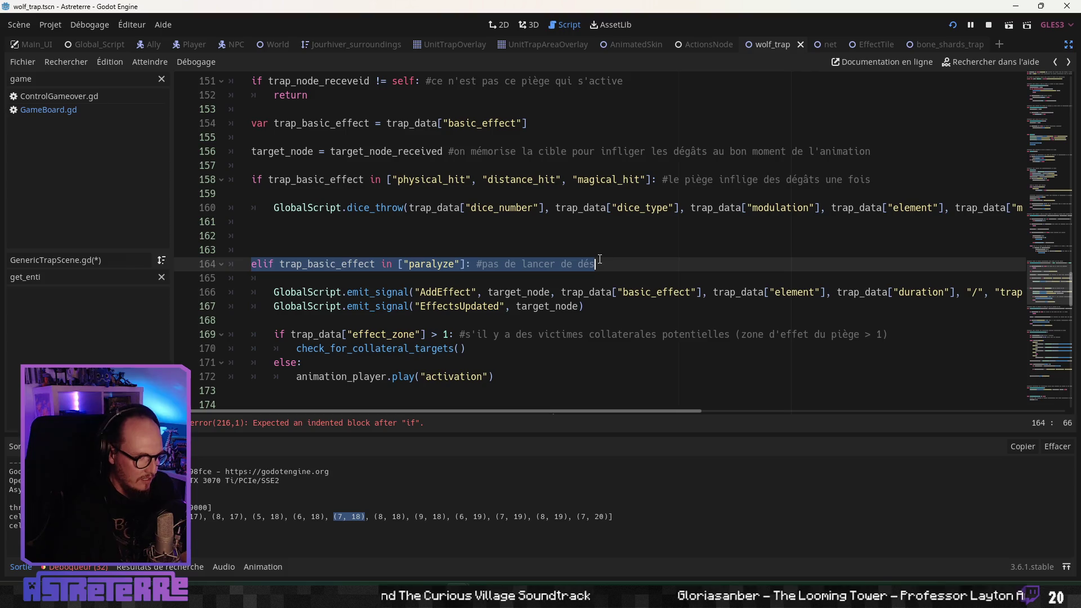
scroll(506, 248, "down", 20)
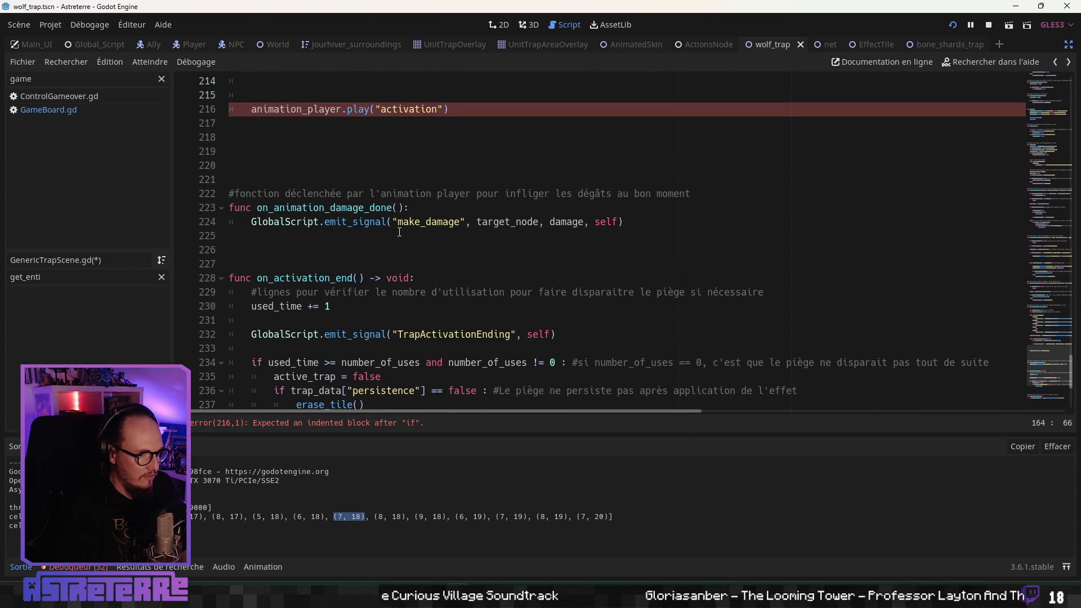
scroll(321, 169, "up", 3)
scroll(327, 197, "down", 4)
scroll(337, 225, "up", 4)
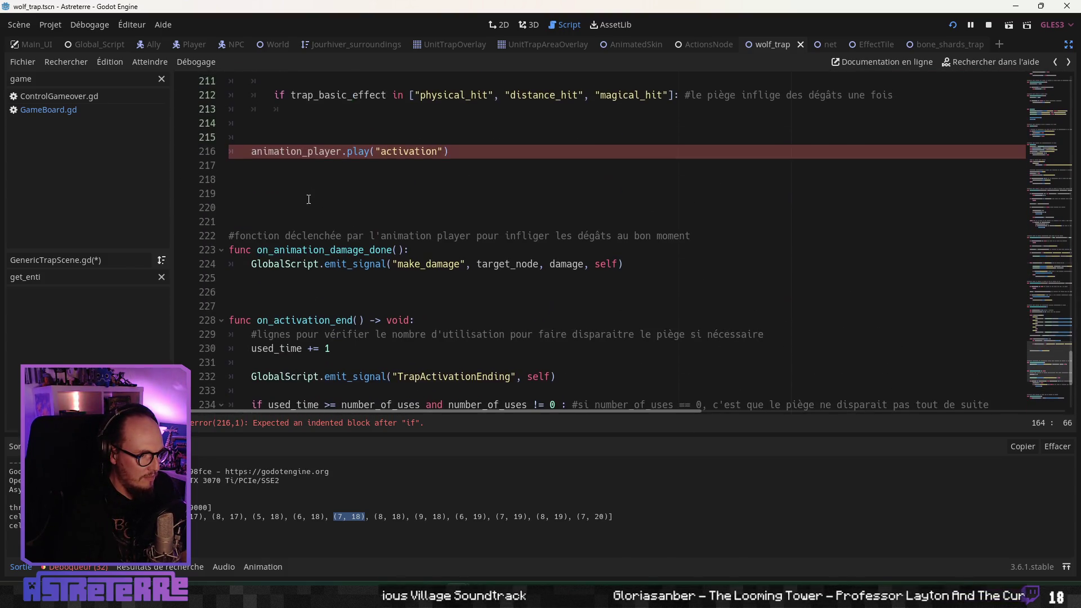
scroll(342, 235, "down", 4)
scroll(326, 203, "up", 4)
left_click(305, 172)
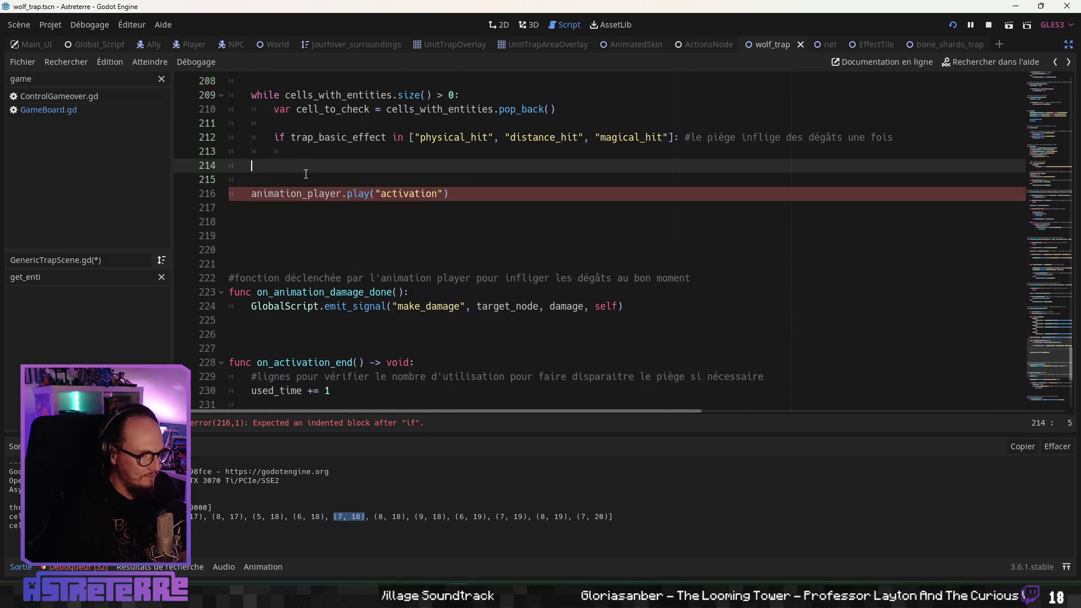
key("ctrl+v")
key("Home")
key("Return")
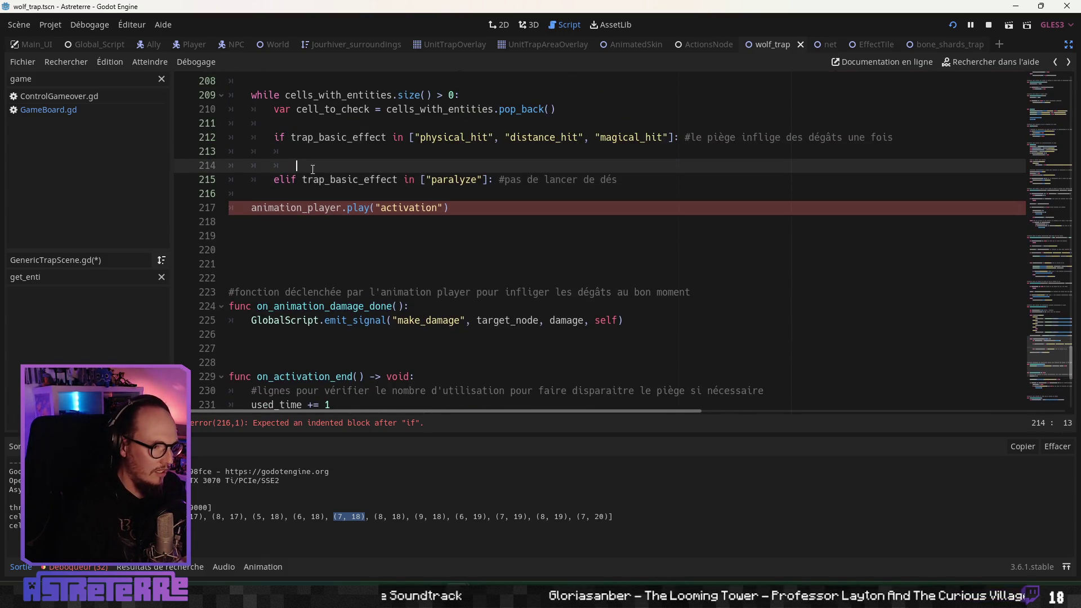
Step: Put an indented pass statement under the paralyze elif branch
left_click(397, 192)
key("Return")
key("Up")
key("Tab")
key("Tab")
type("pass")
left_click(328, 207)
Step: Add blank lines below the paralyze branch and under the hit condition
key("Return")
key("Return")
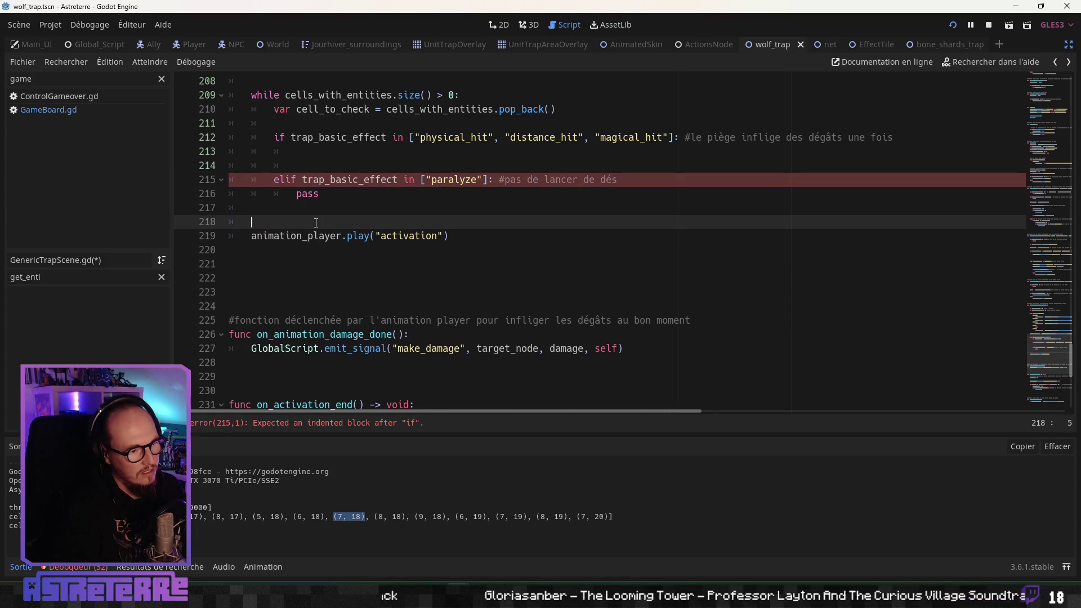
left_click(373, 152)
scroll(373, 244, "up", 2)
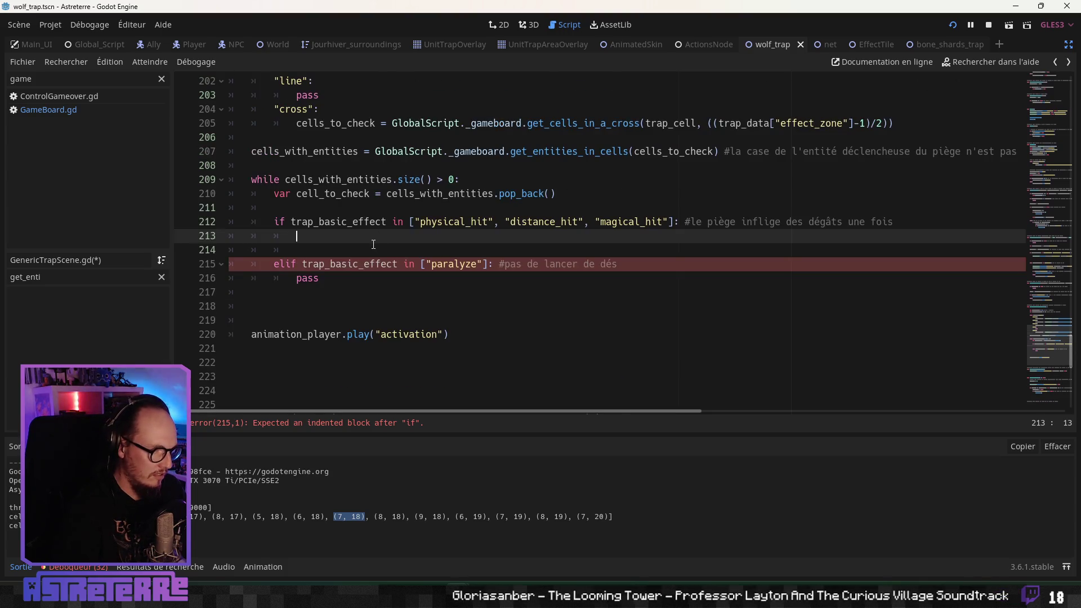
key("Return")
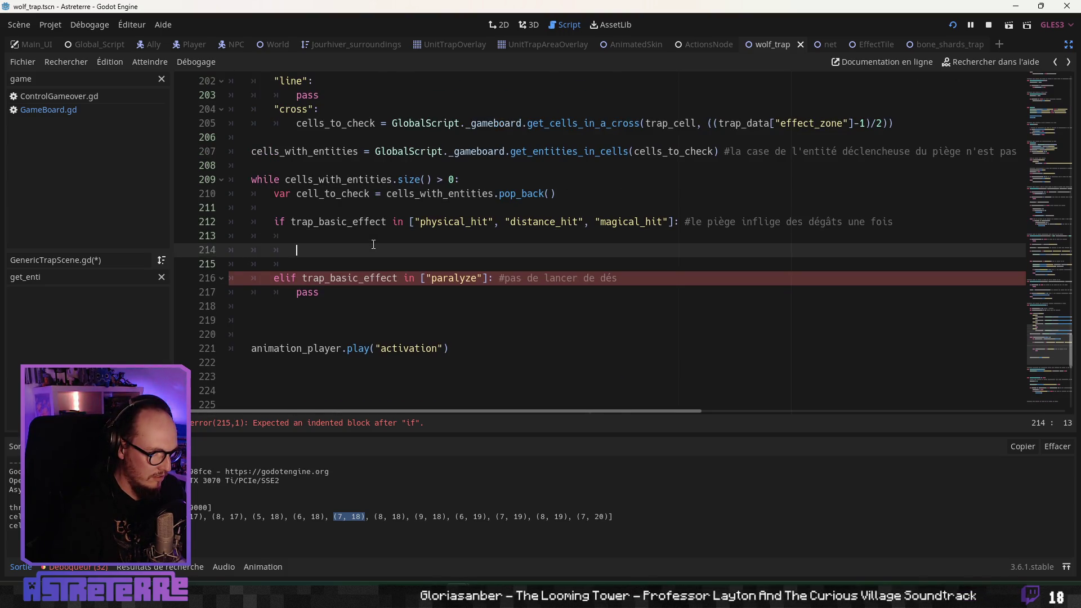
left_click(333, 240)
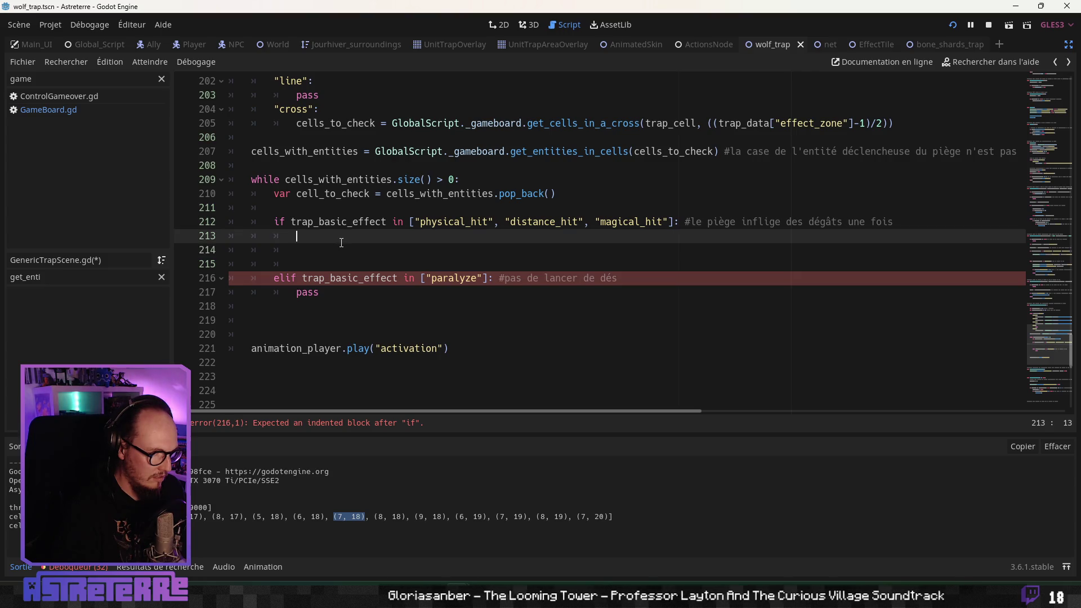
key("Return")
scroll(341, 242, "up", 13)
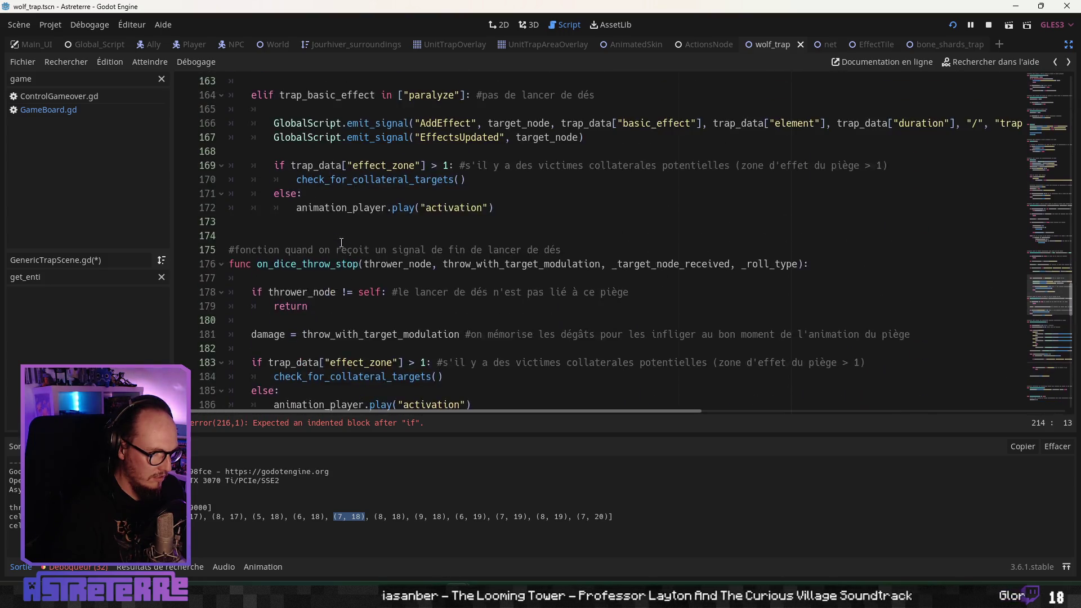
Step: Copy line 160's GlobalScript.dice_throw call with the trap dice arguments onto line 214
scroll(341, 242, "up", 2)
scroll(316, 226, "up", 2)
left_click(274, 208)
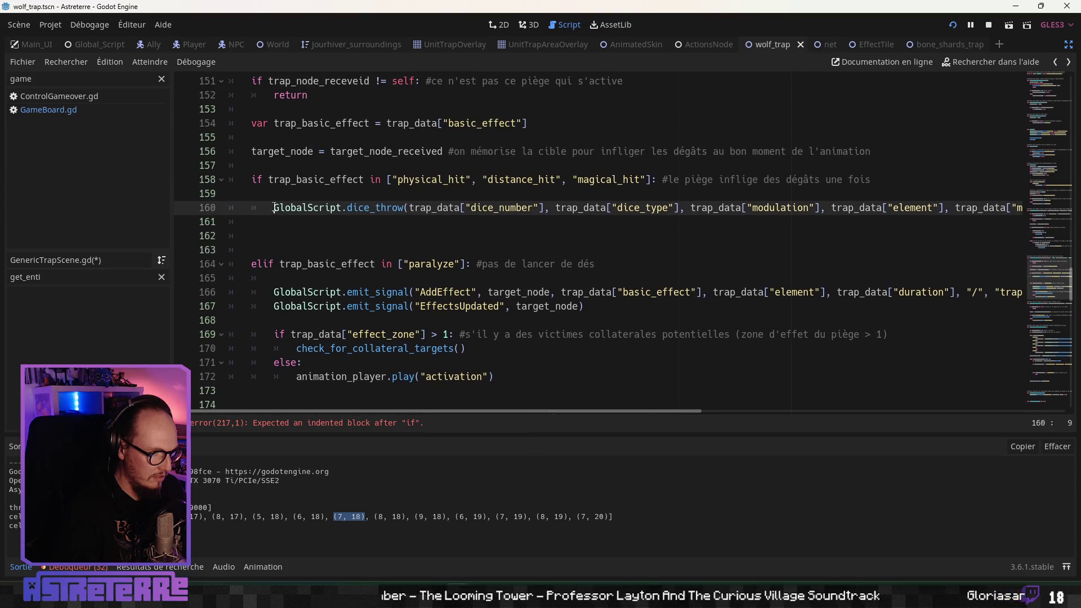
key("shift+End")
key("ctrl+c")
scroll(306, 329, "down", 5)
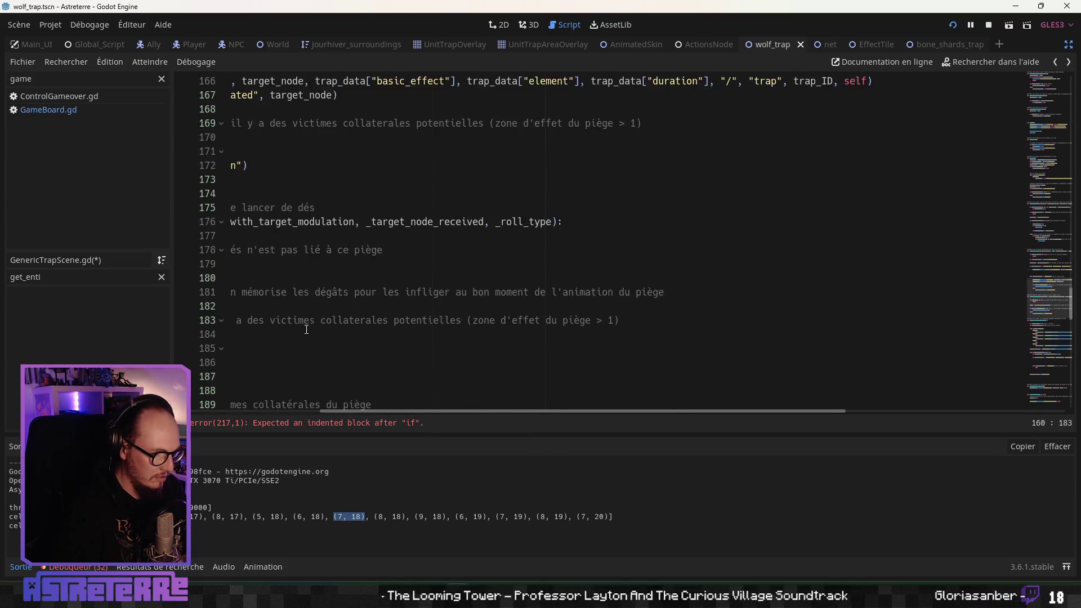
scroll(306, 329, "down", 10)
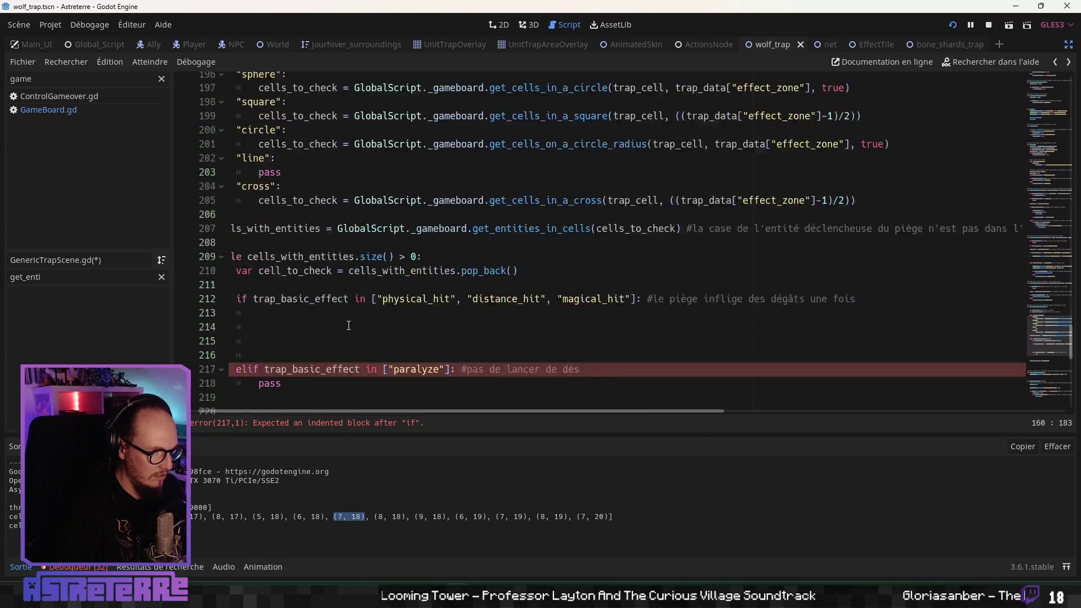
scroll(348, 325, "down", 2)
left_click(311, 250)
key("ctrl+v")
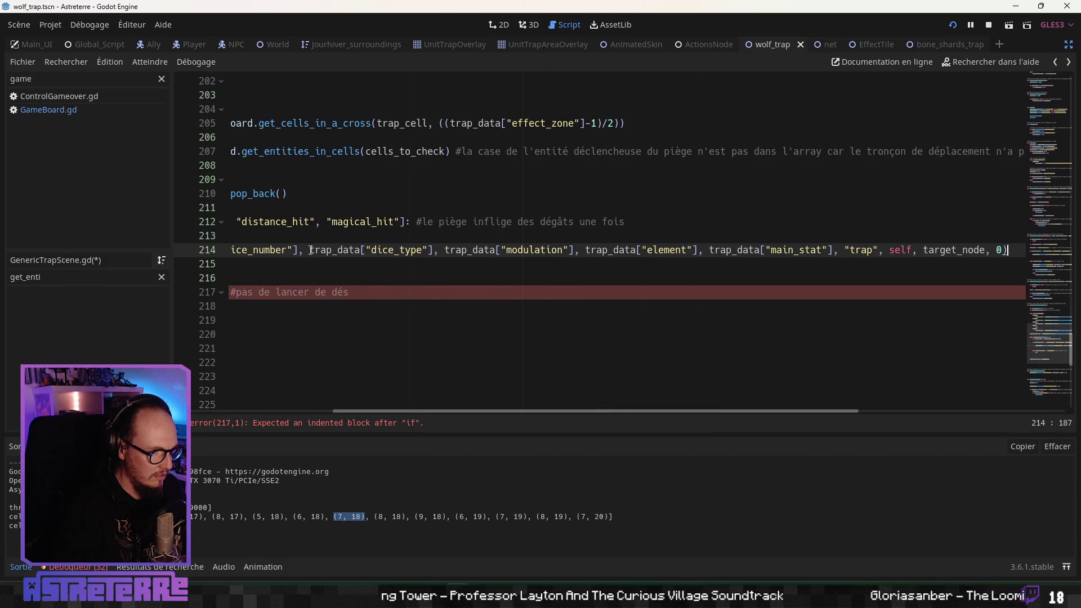
scroll(308, 265, "left", 3)
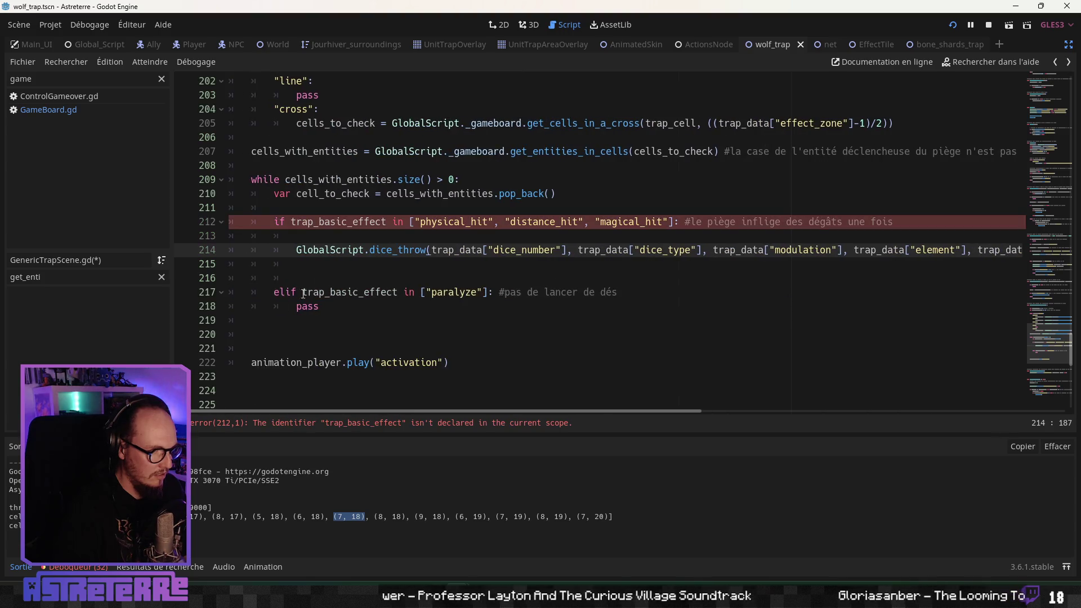
left_click(374, 263)
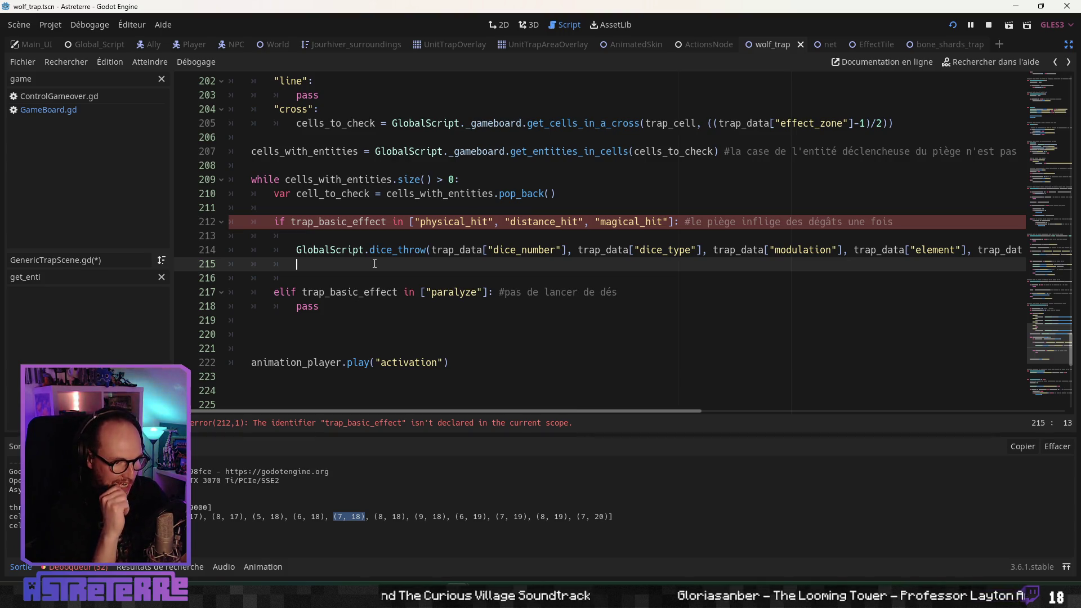
left_click(293, 222)
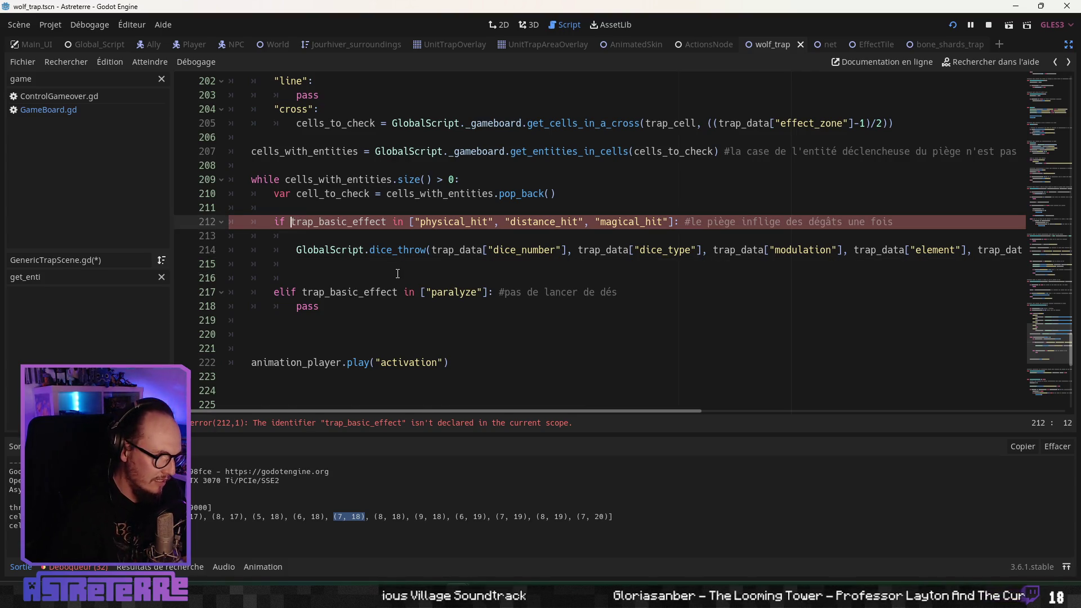
Step: Replace trap_basic_effect with trap_data["basic_effect"] in the loop's hit and paralyze conditions
scroll(397, 273, "up", 8)
scroll(397, 274, "up", 9)
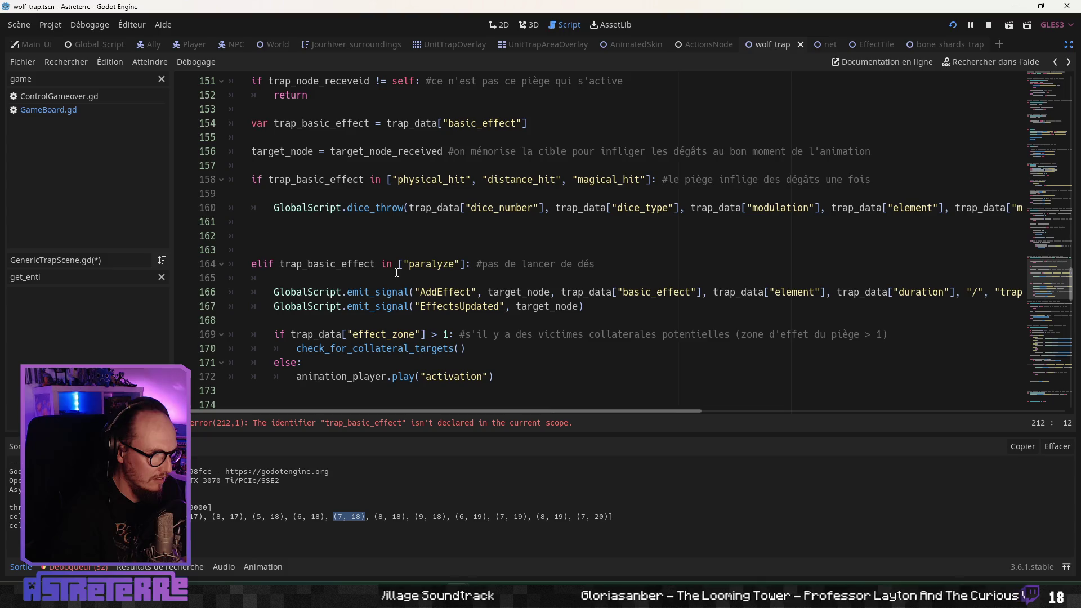
scroll(397, 274, "up", 2)
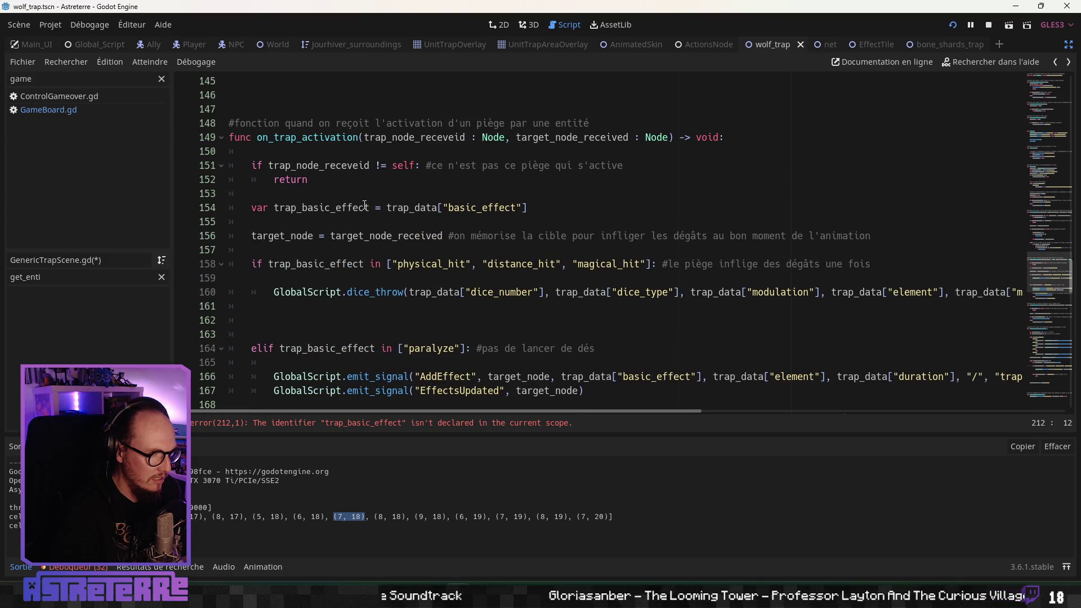
left_click_drag(545, 211, 388, 208)
key("ctrl+c")
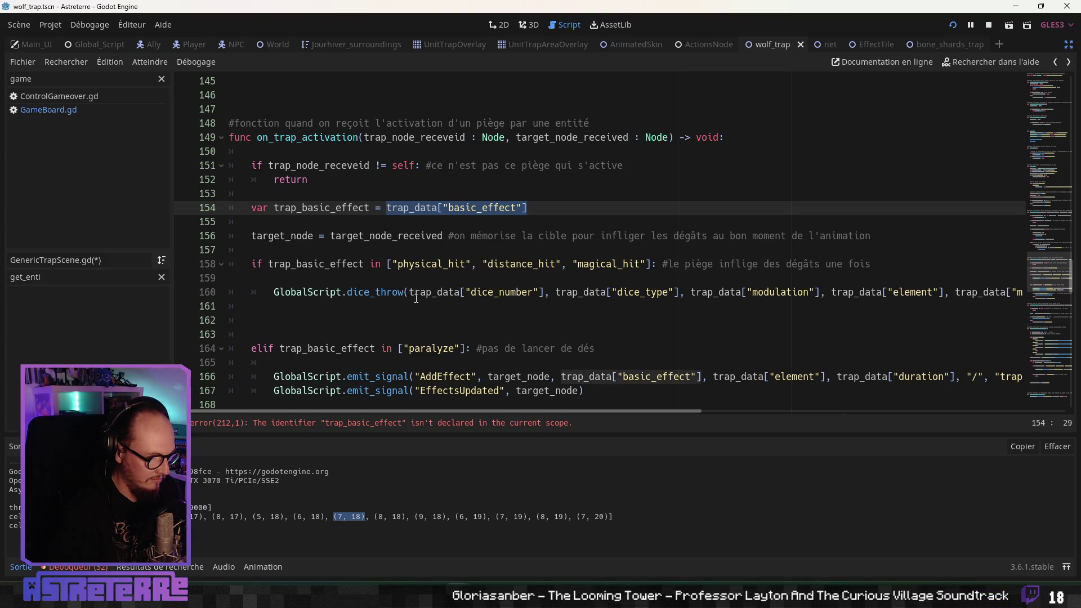
scroll(416, 299, "down", 15)
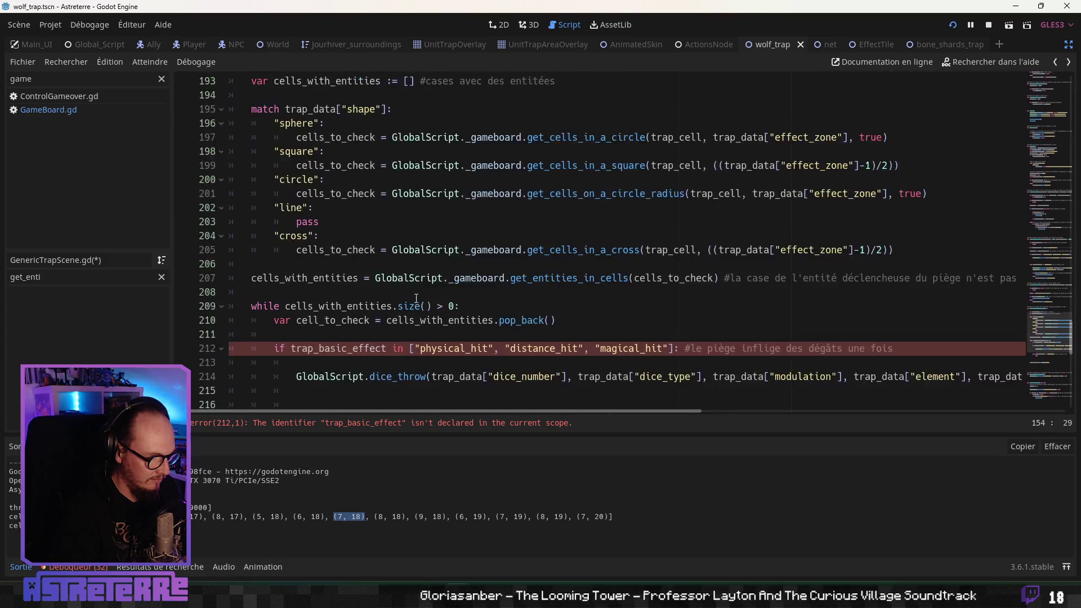
double_click(352, 264)
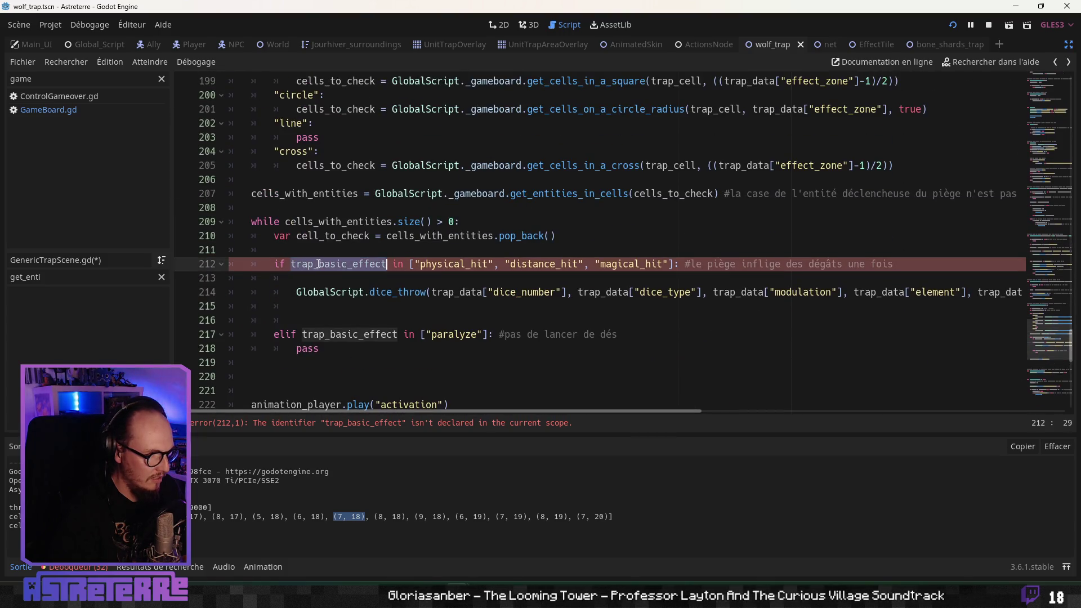
key("ctrl+v")
left_click(418, 291)
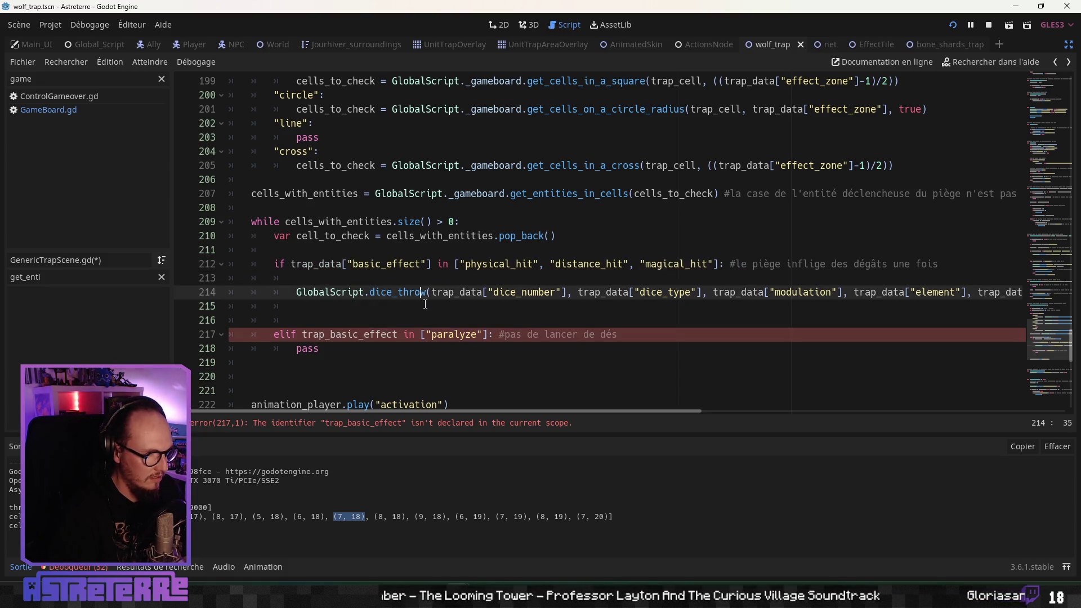
left_click_drag(437, 264, 291, 264)
left_click(392, 291)
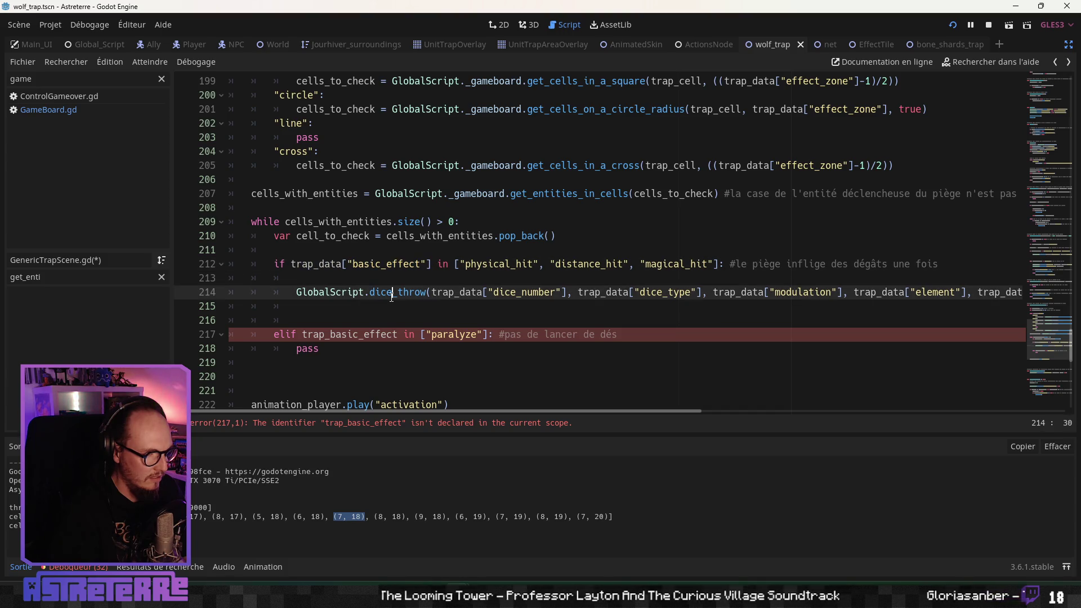
double_click(382, 332)
key("ctrl+v")
left_click(403, 291)
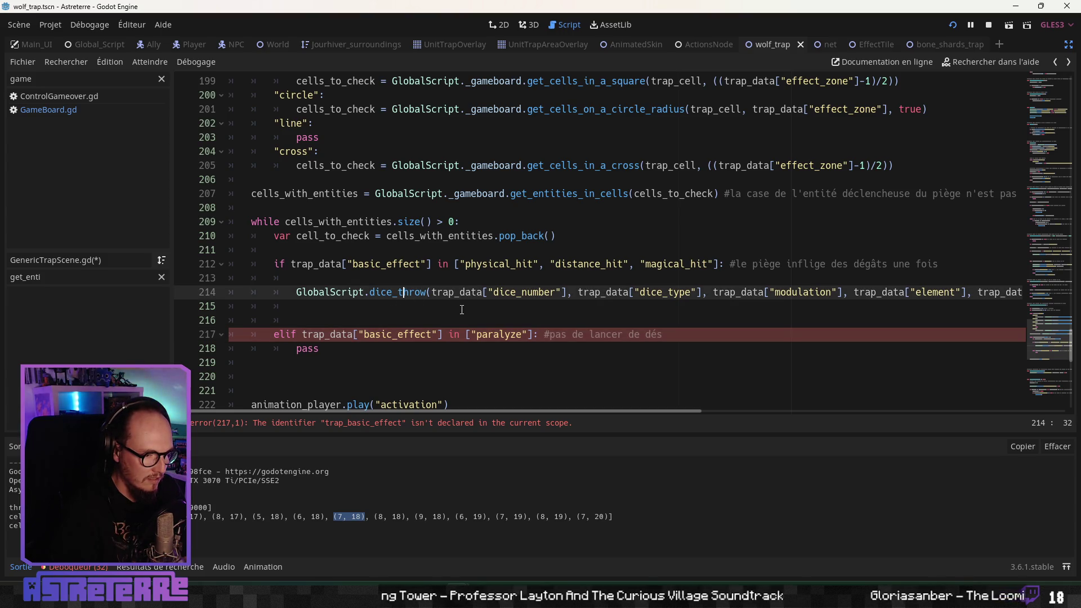
Step: Read along the dice_throw call's arguments from dice_number through self to target_node
left_click(469, 333)
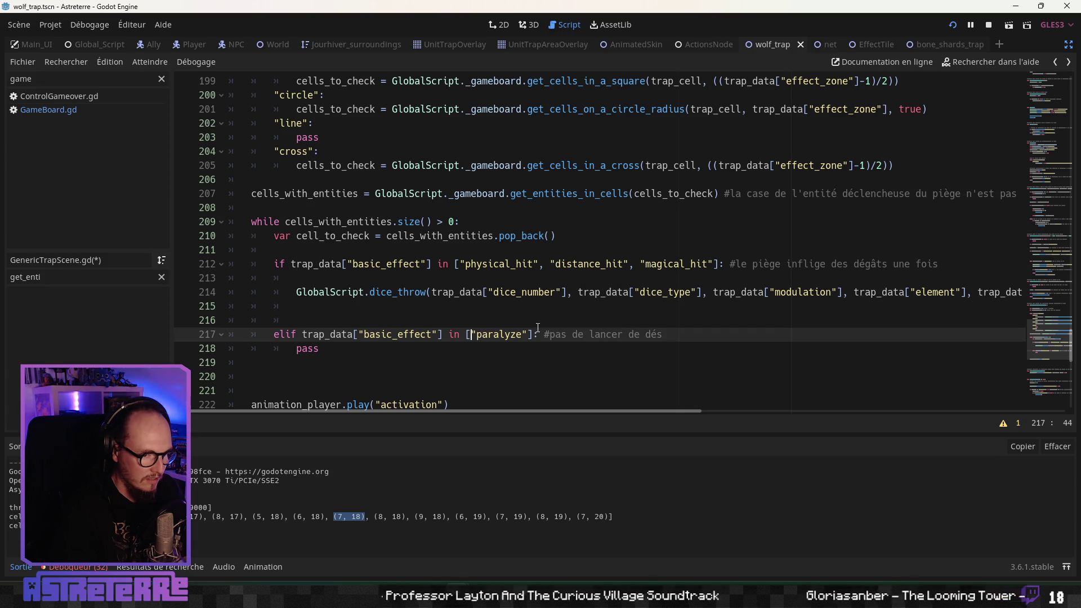
scroll(538, 328, "down", 1)
left_click(577, 222)
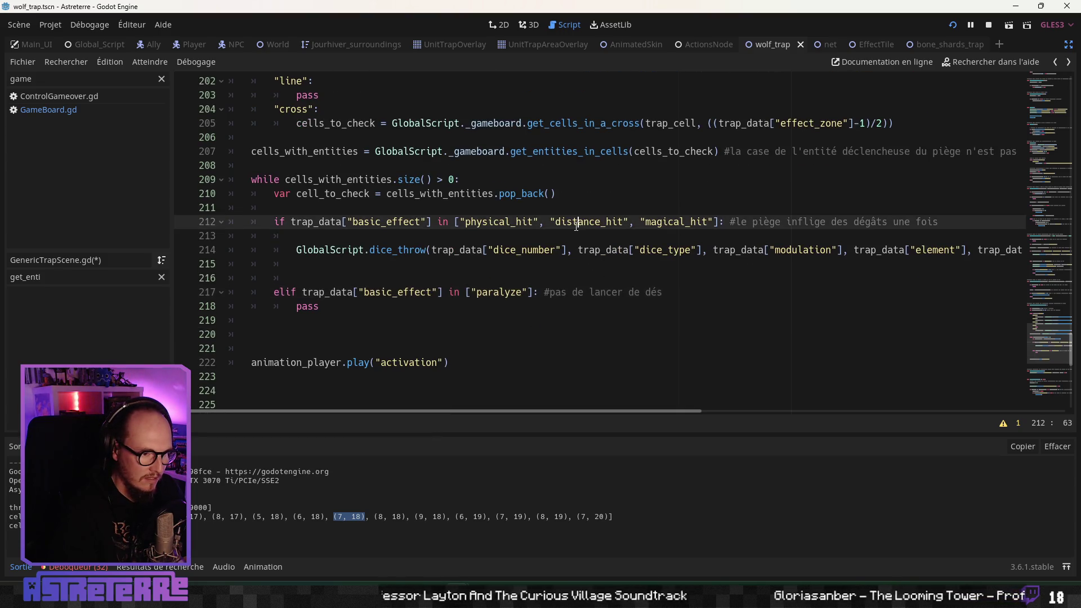
left_click(556, 250)
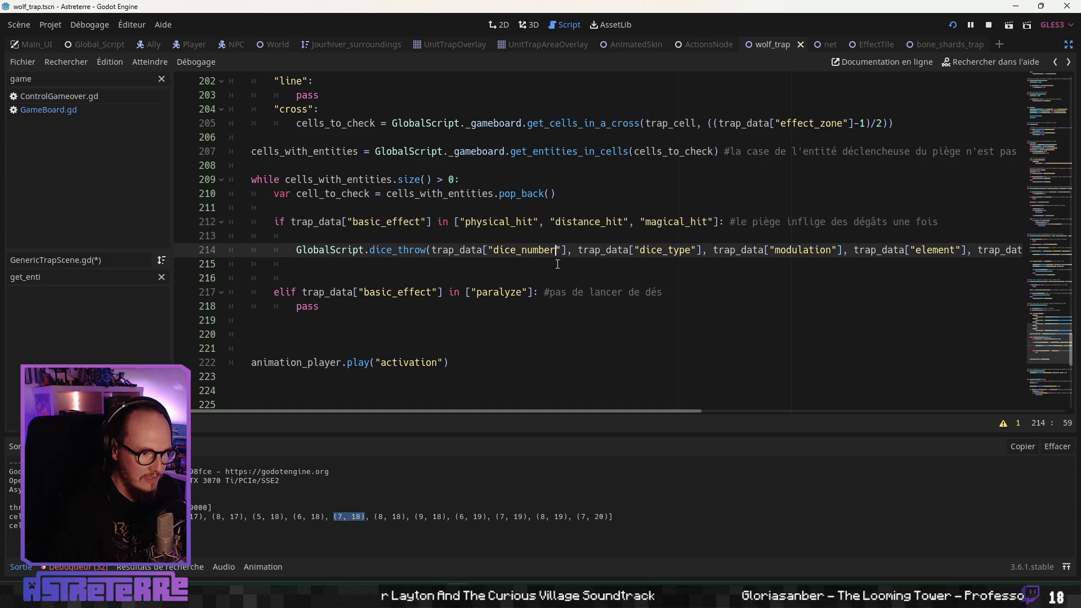
left_click_drag(575, 411, 853, 420)
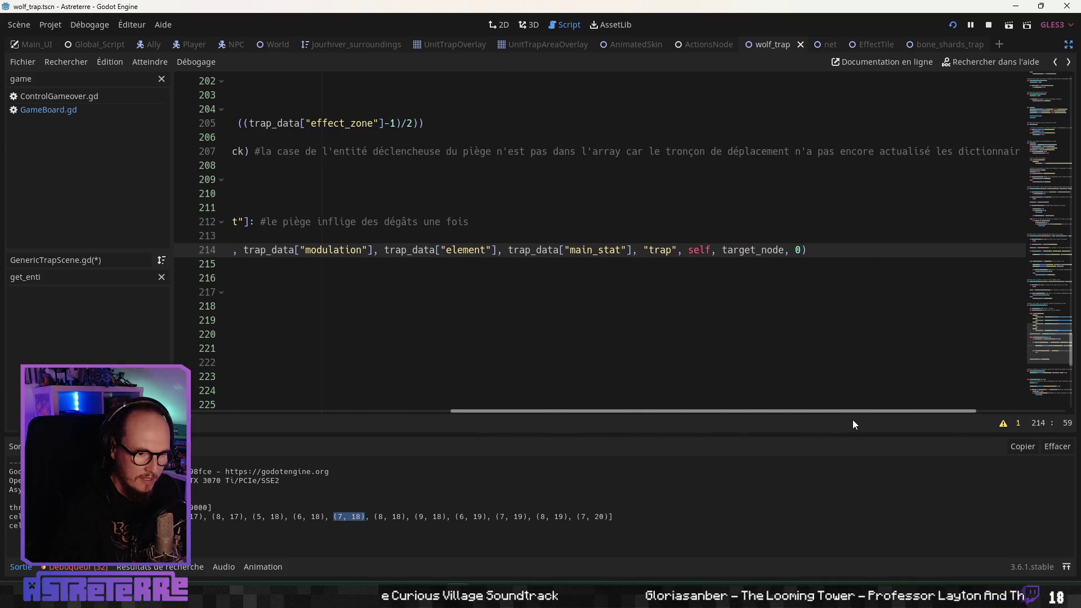
double_click(699, 250)
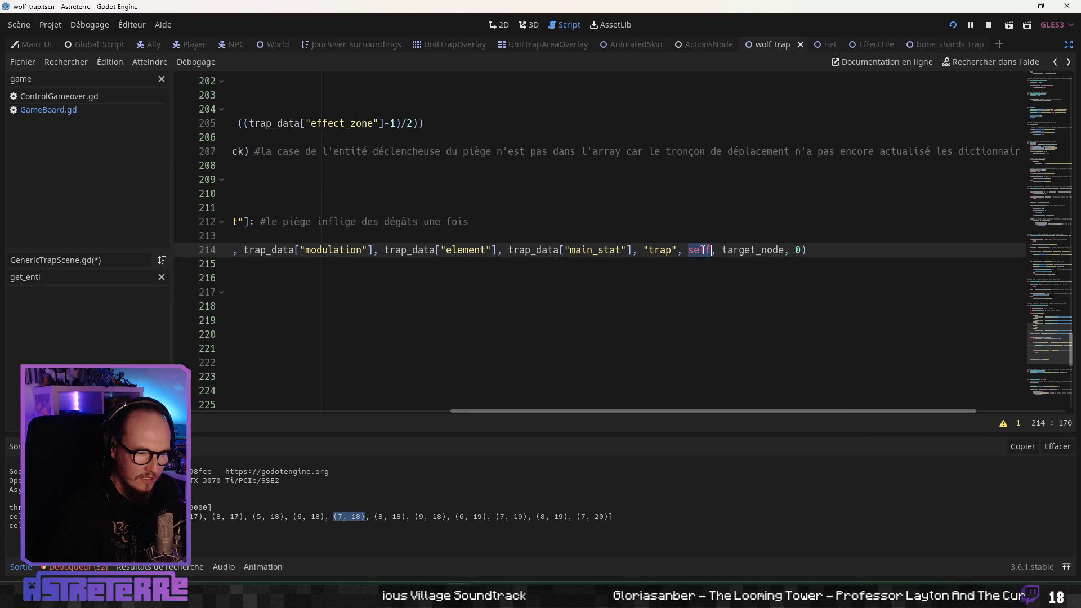
double_click(753, 250)
mouse_move(707, 415)
left_mouse_down()
mouse_move(569, 404)
mouse_move(341, 241)
left_mouse_up()
left_click(341, 241)
scroll(355, 315, "up", 13)
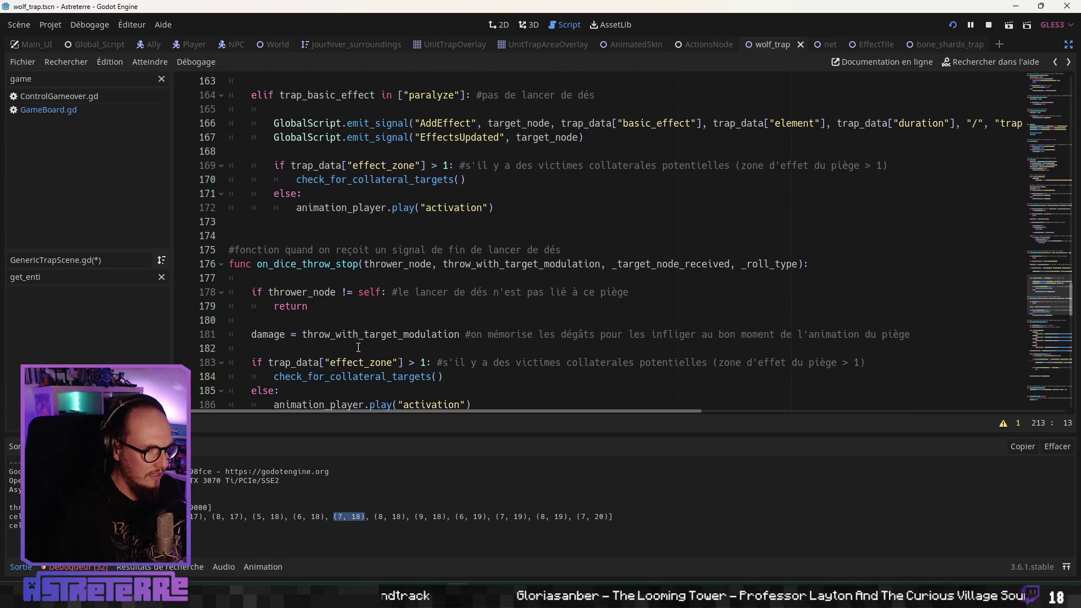
Step: Check on_trap_activation, then insert lines above the basic_effect check and type 'var temp_target_node'
scroll(358, 343, "up", 7)
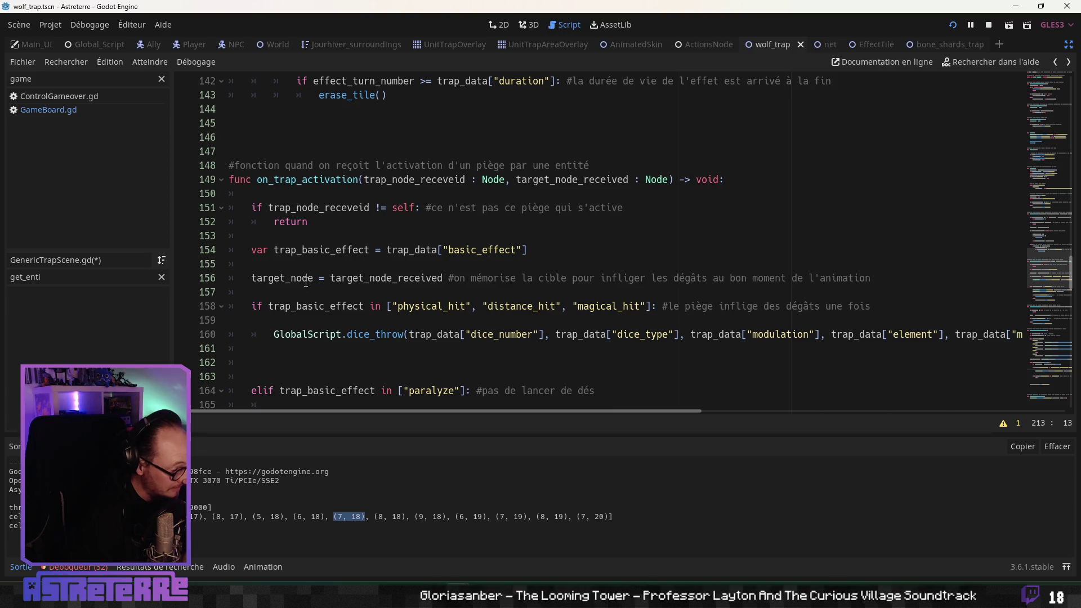
scroll(306, 282, "down", 20)
scroll(359, 313, "up", 5)
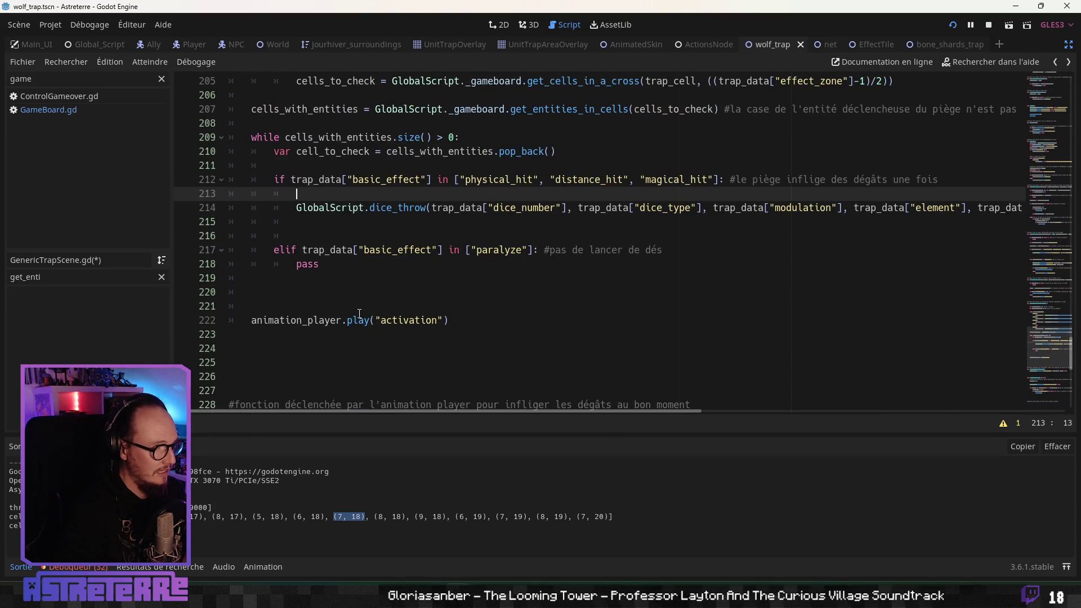
key("Return")
key("Return")
key("Up")
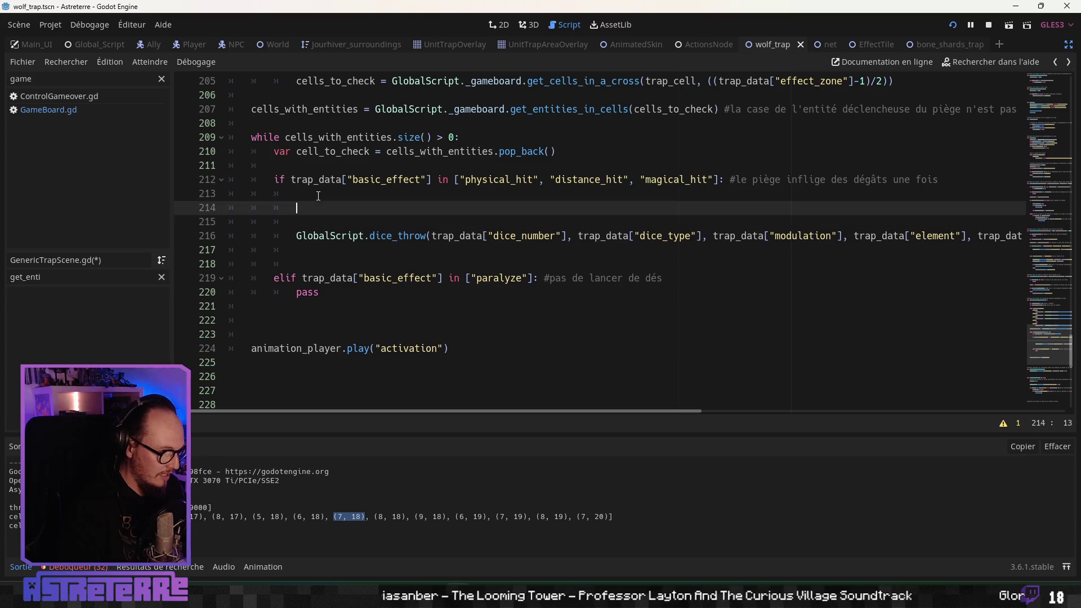
type("var temp")
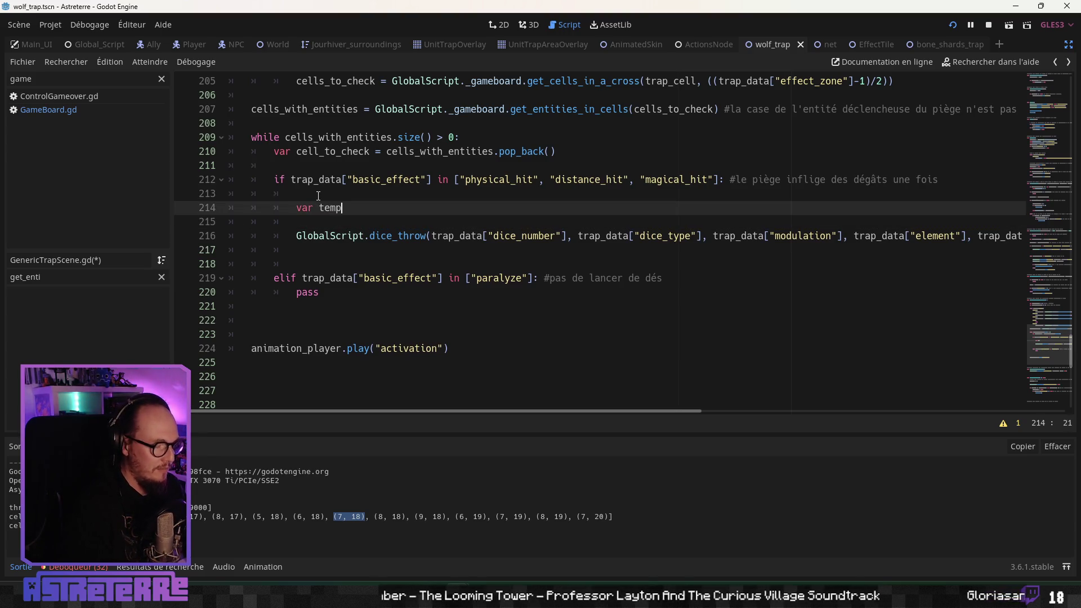
key("BackSpace")
key("BackSpace")
key("BackSpace")
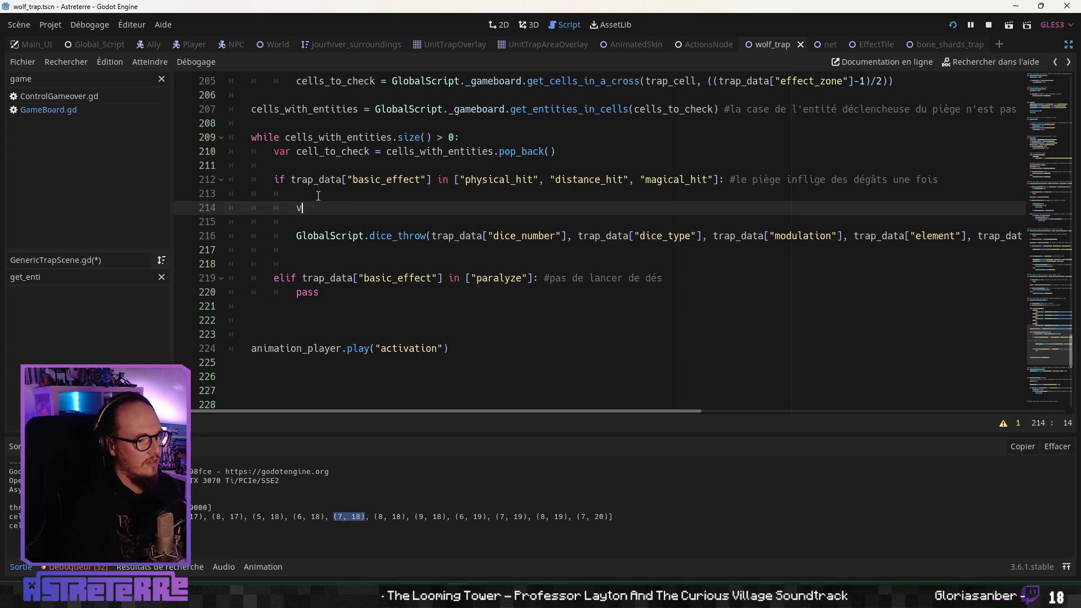
left_click(299, 172)
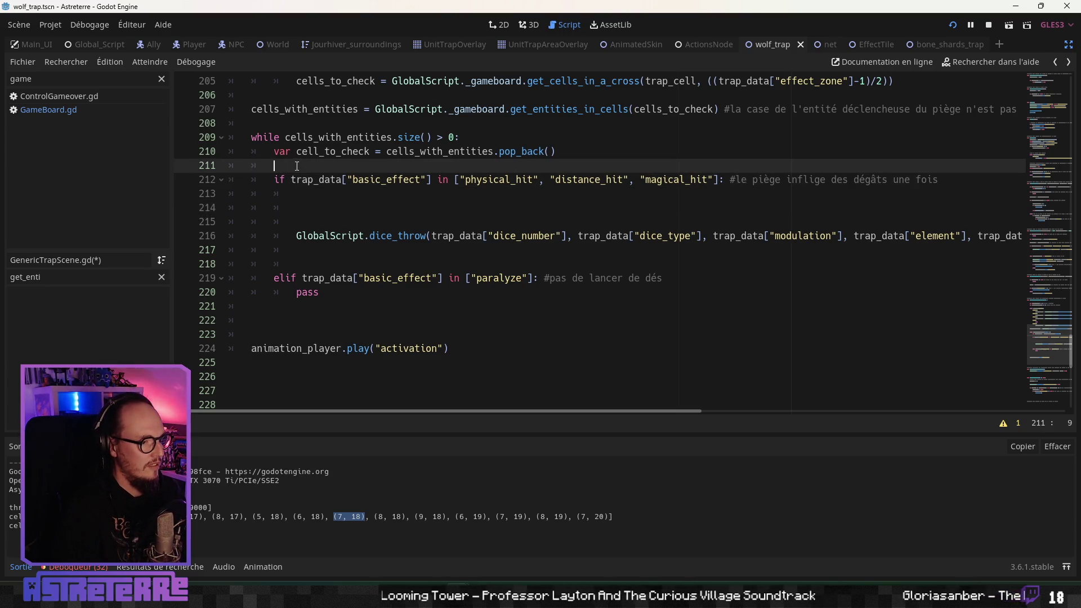
key("Return")
key("Return")
key("Up")
type("var t")
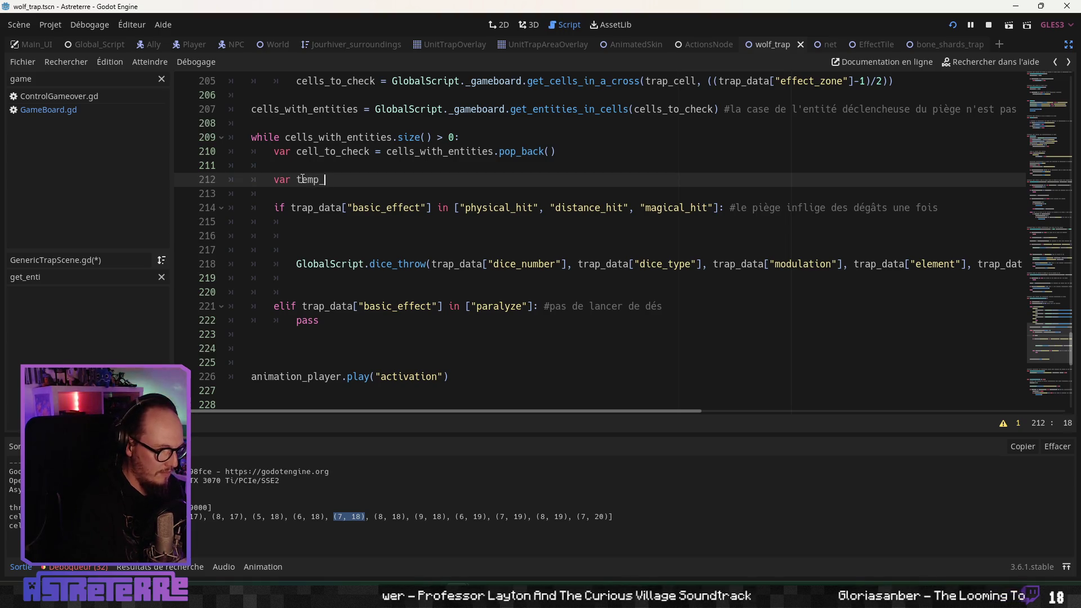
type("emp_target_node =")
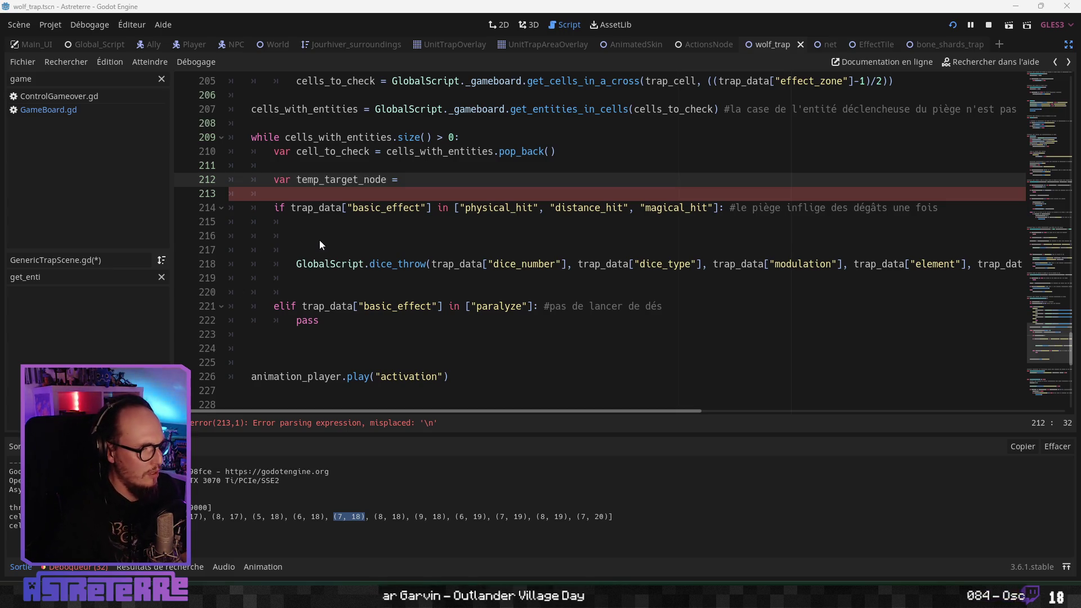
Step: Set temp_target_node to GlobalScript._gameboard._allEntities[cell_to_check]
left_click(339, 235)
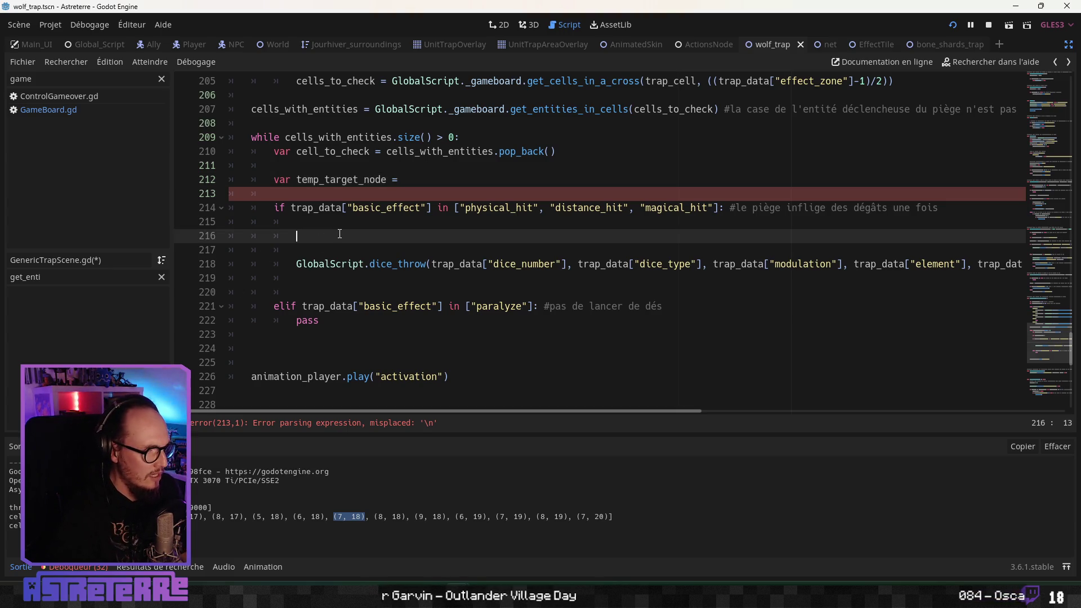
left_click(429, 181)
type("Glo")
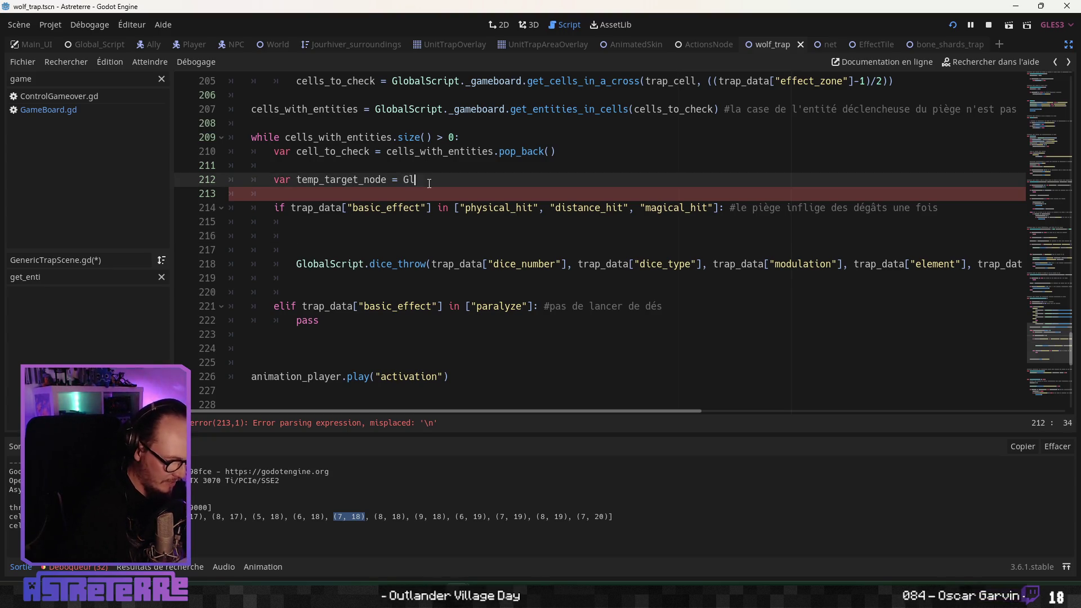
key("Return")
type("._ga")
key("Return")
type(".")
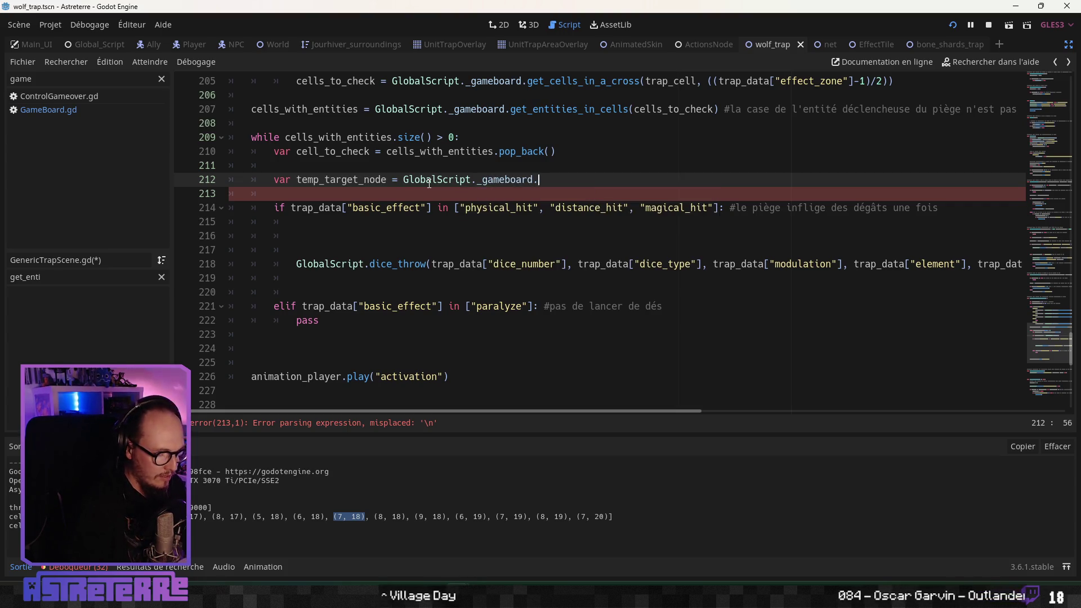
type("_all")
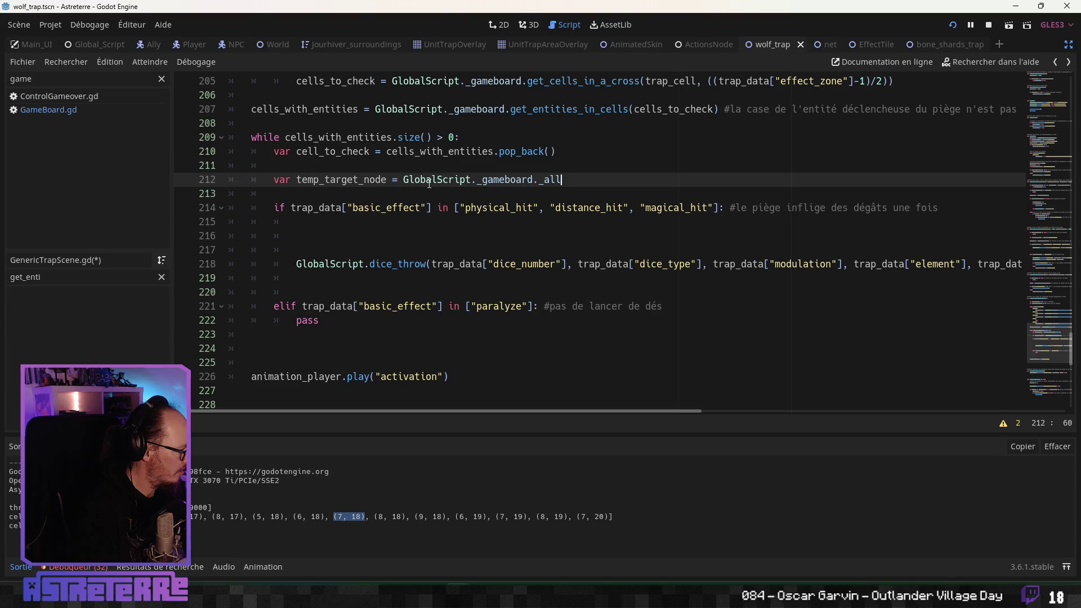
type("Entit")
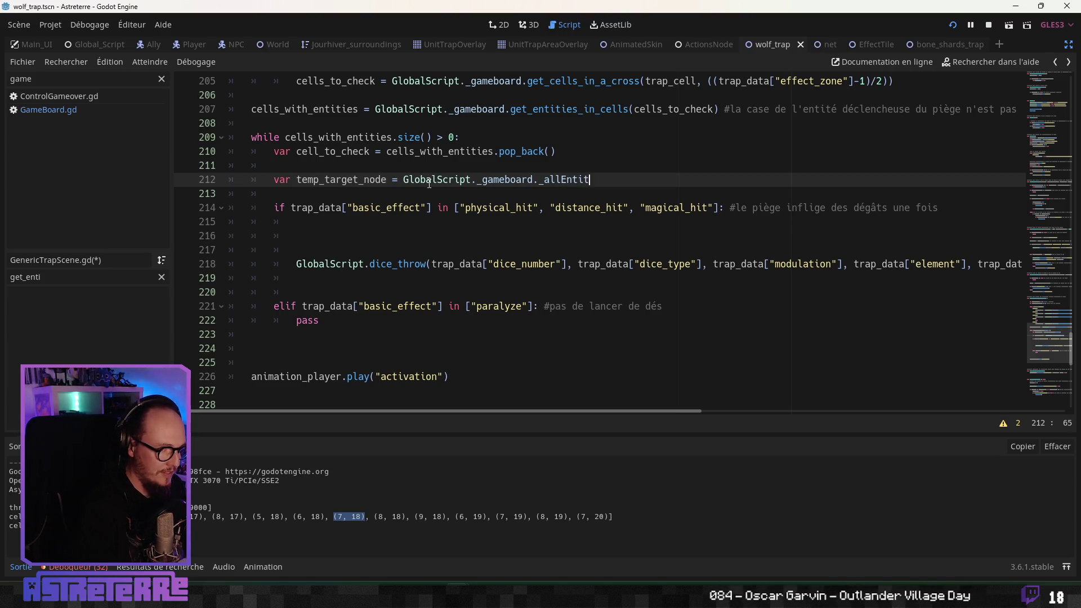
type("ies[")
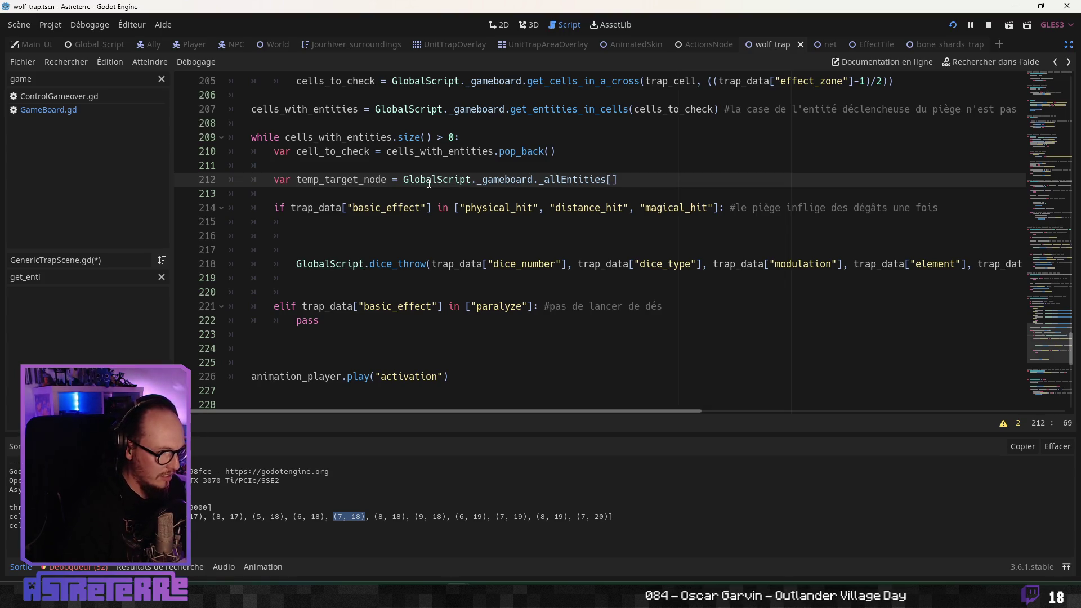
double_click(332, 152)
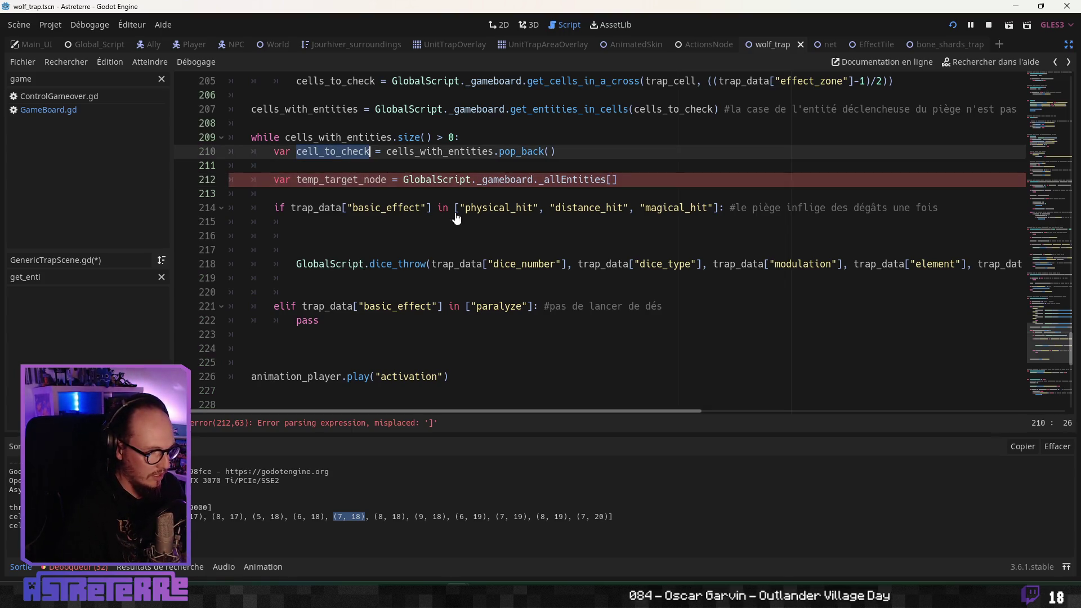
key("ctrl+c")
left_click(607, 179)
key("ctrl+v")
left_click(569, 221)
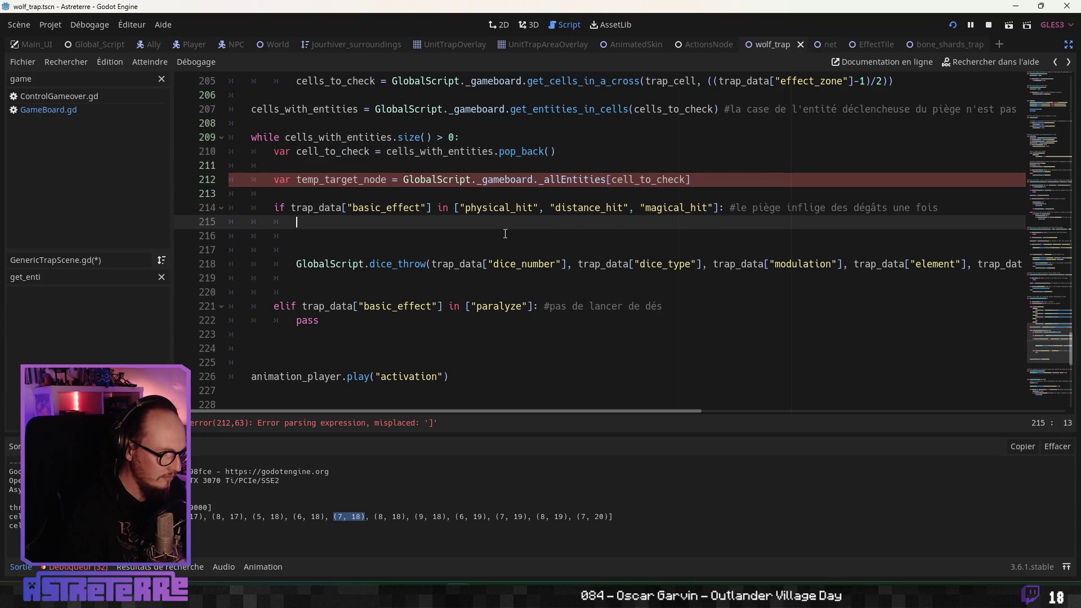
Step: Pass temp_target_node to dice_throw in place of target_node
double_click(341, 179)
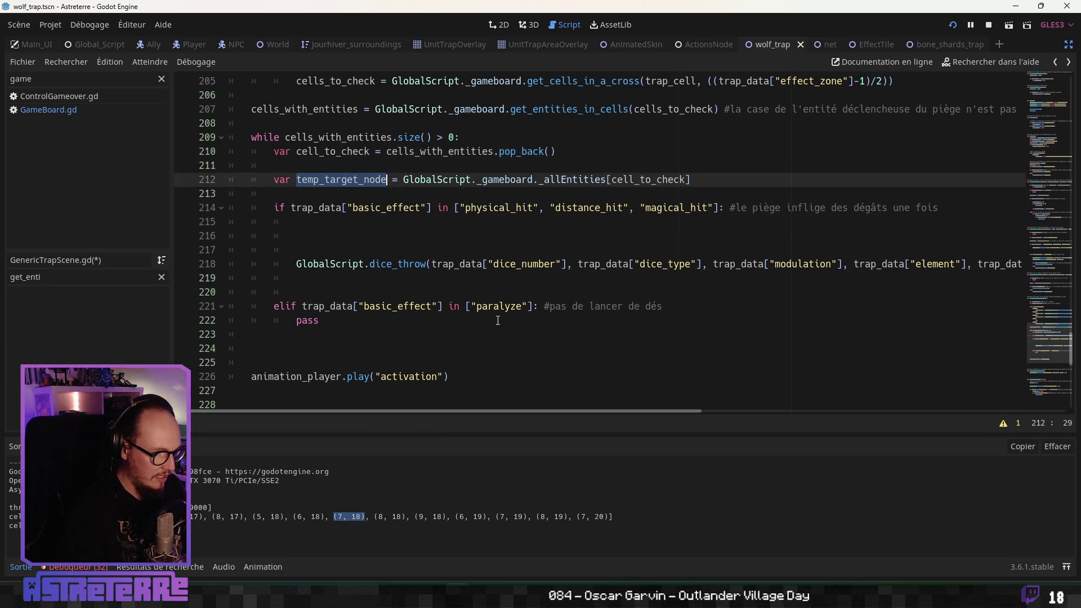
left_click_drag(468, 410, 765, 400)
double_click(701, 264)
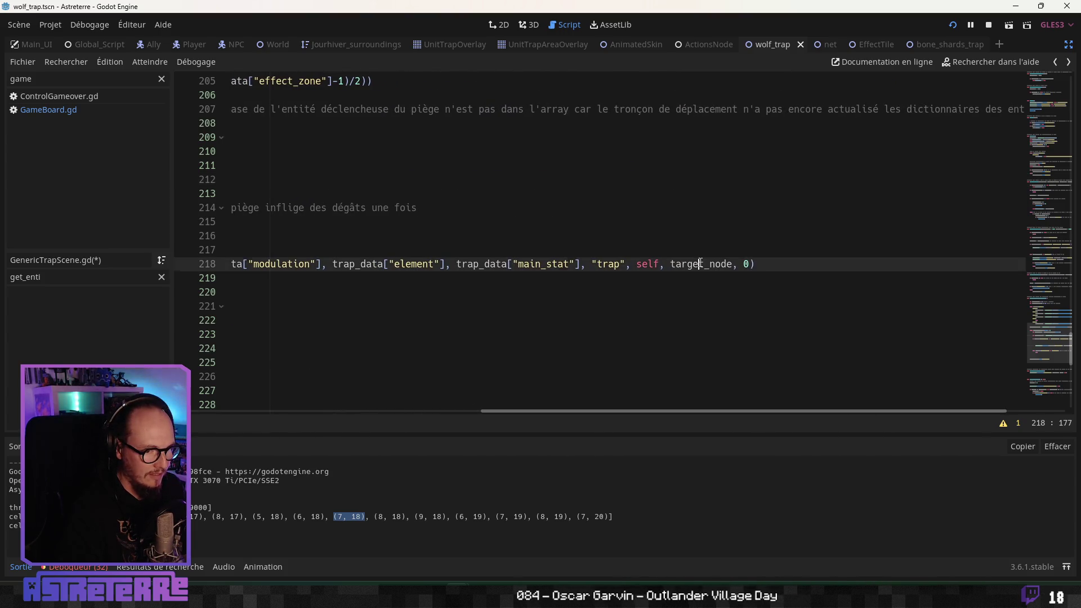
key("ctrl+v")
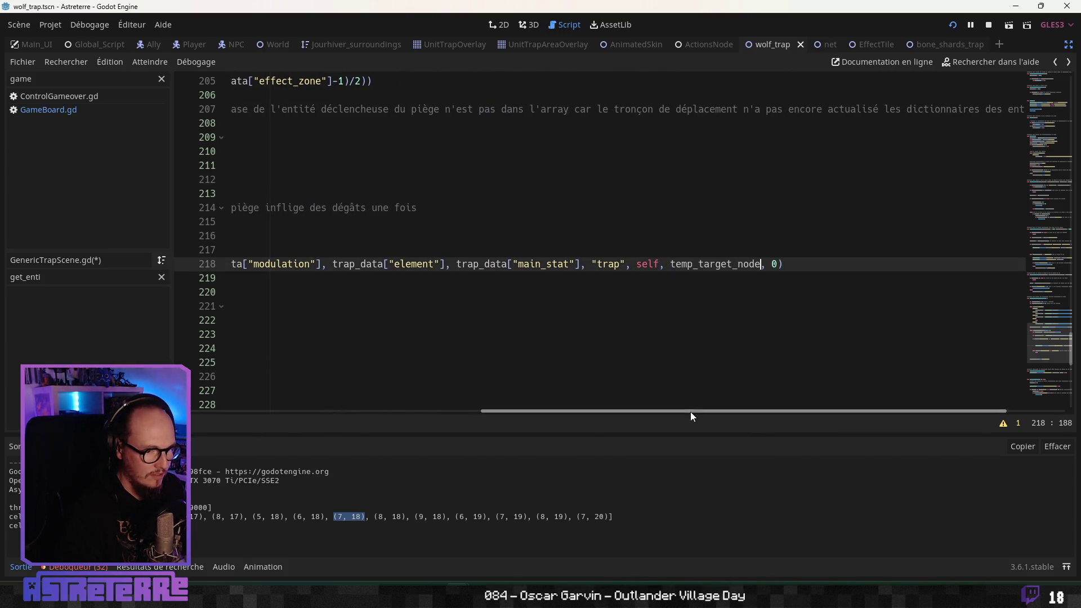
left_click(648, 309)
mouse_move(636, 411)
left_mouse_down()
mouse_move(559, 407)
mouse_move(679, 404)
mouse_move(376, 394)
left_mouse_up()
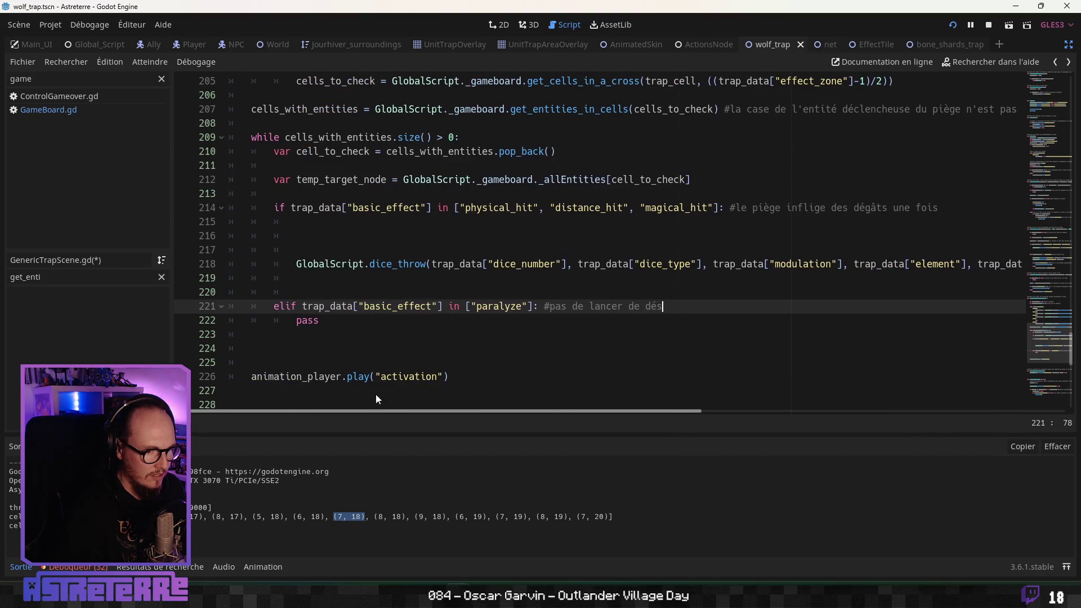
left_click(344, 280)
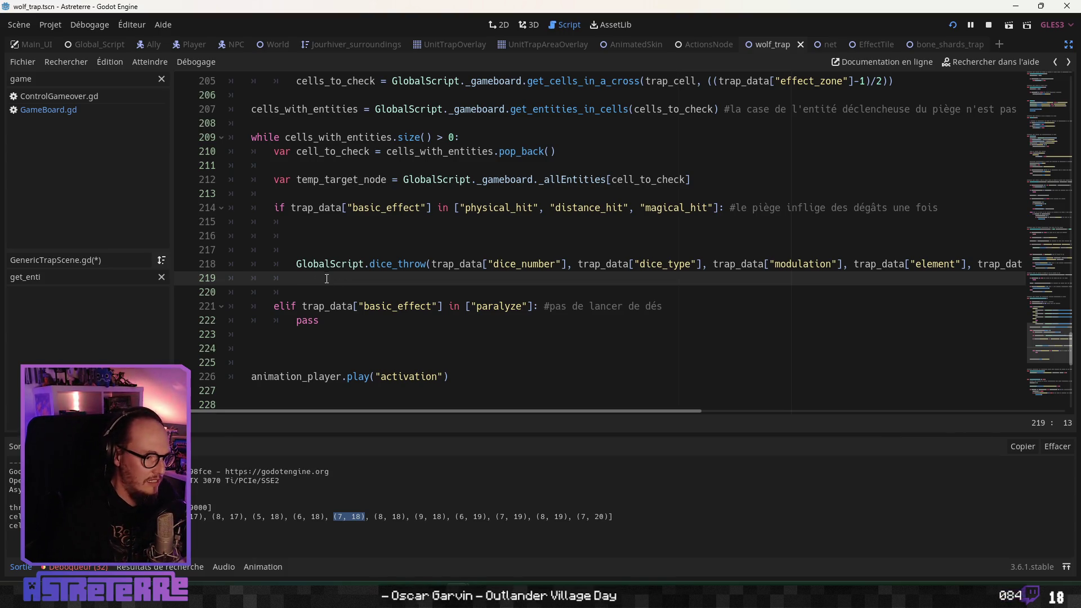
Step: Remove the blank lines above dice_throw and open a line below the temp_target_node declaration
left_click_drag(303, 251, 150, 223)
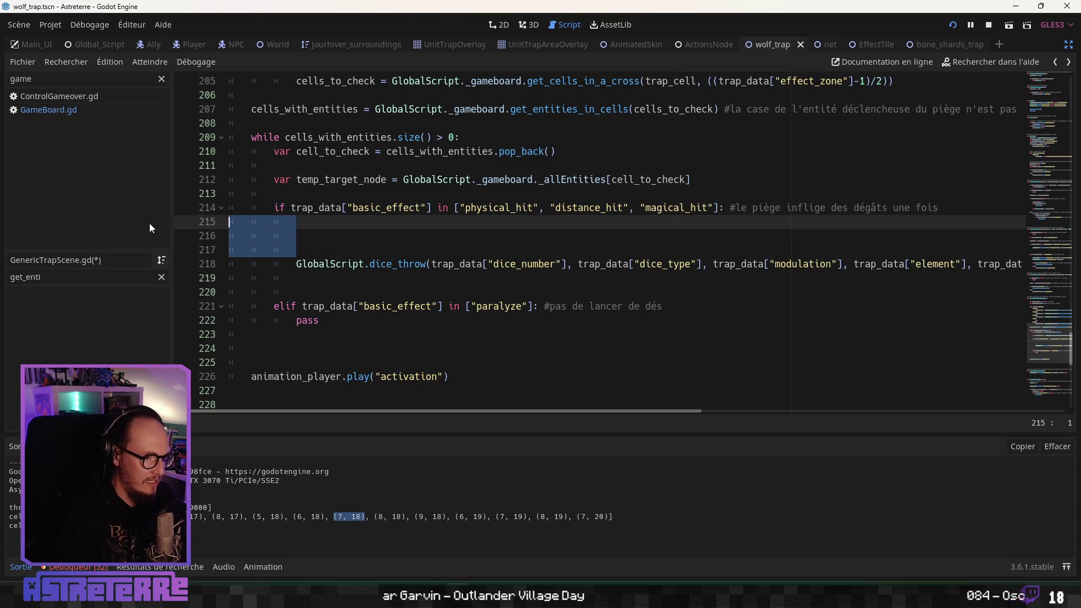
key("BackSpace")
left_click(304, 241)
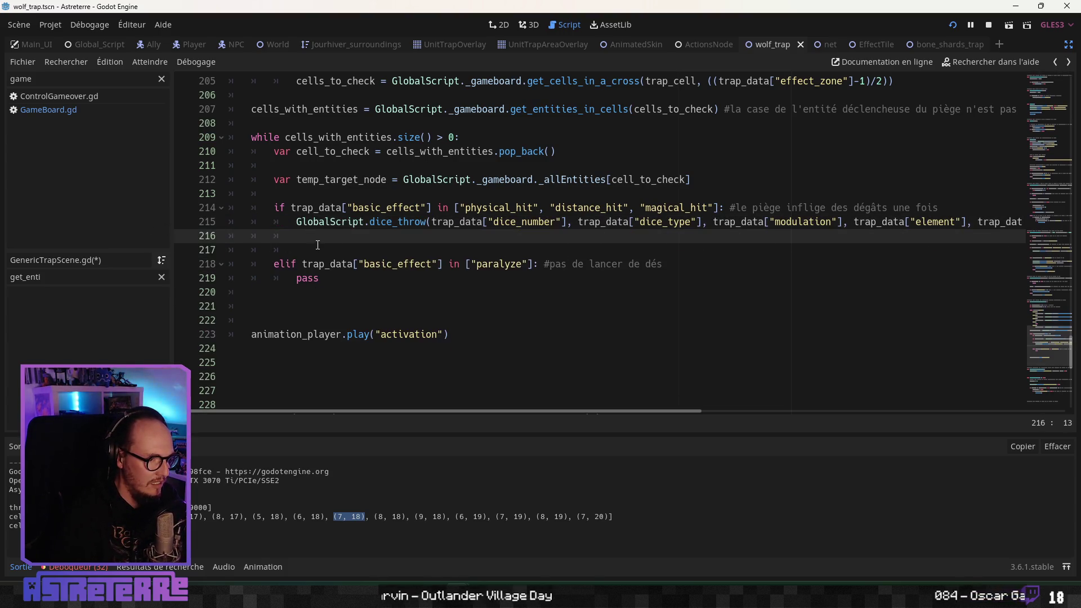
left_click(311, 194)
key("Return")
left_click(311, 195)
key("Return")
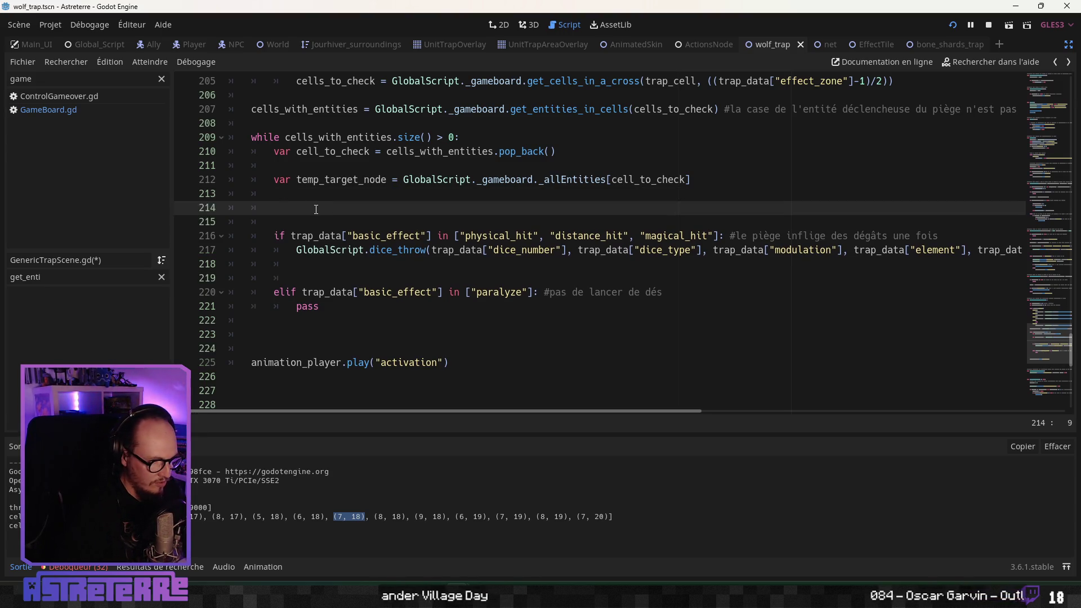
key("BackSpace")
key("BackSpace")
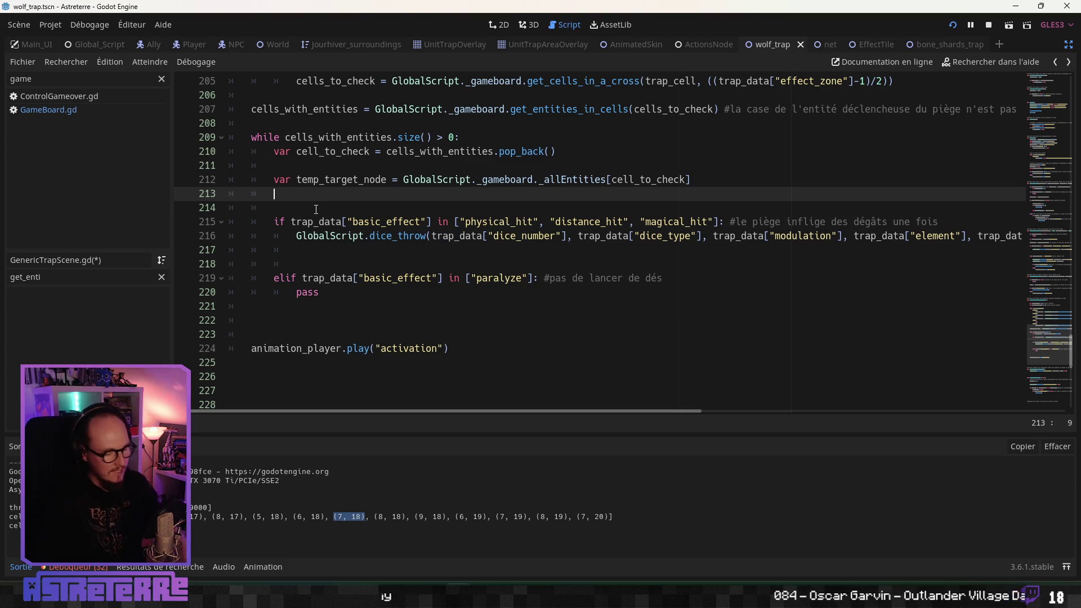
key("Return")
Step: Declare 'var temp_data :=' as a dictionary with its braces on separate lines
type("var")
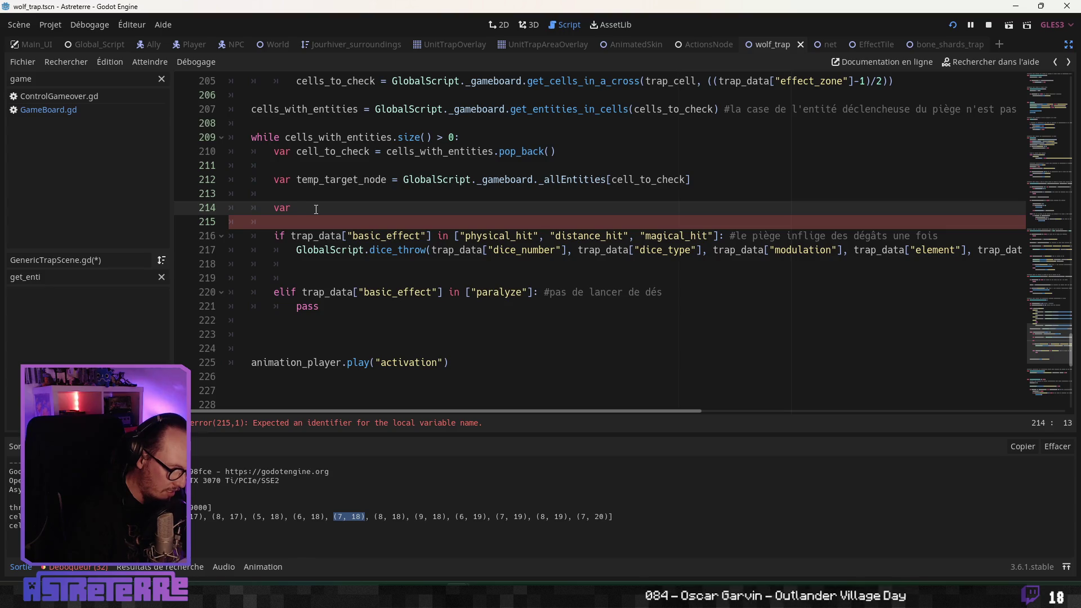
type("temp_data ")
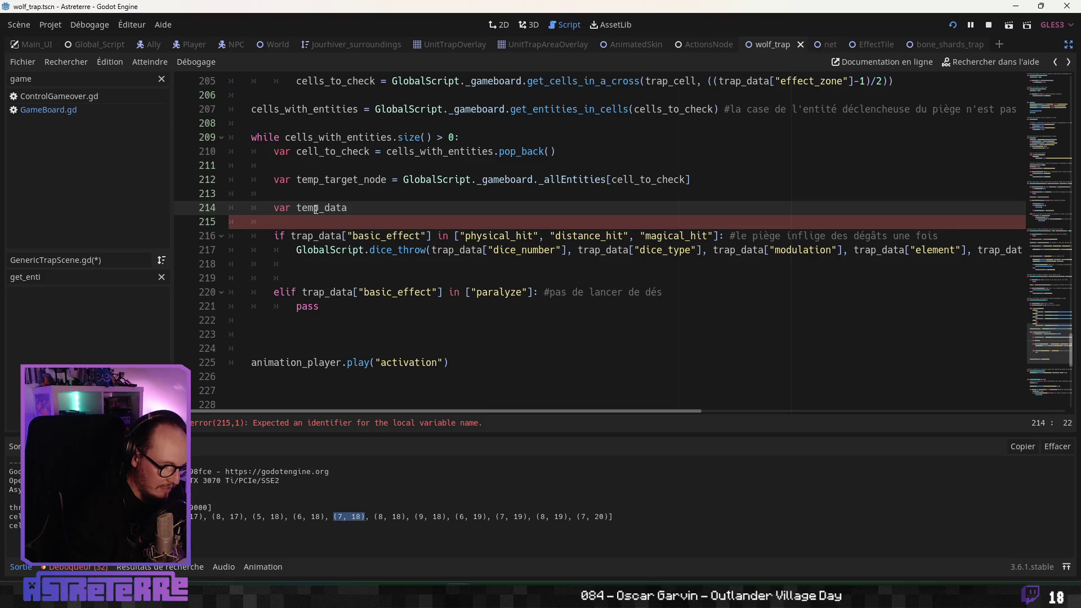
type("=")
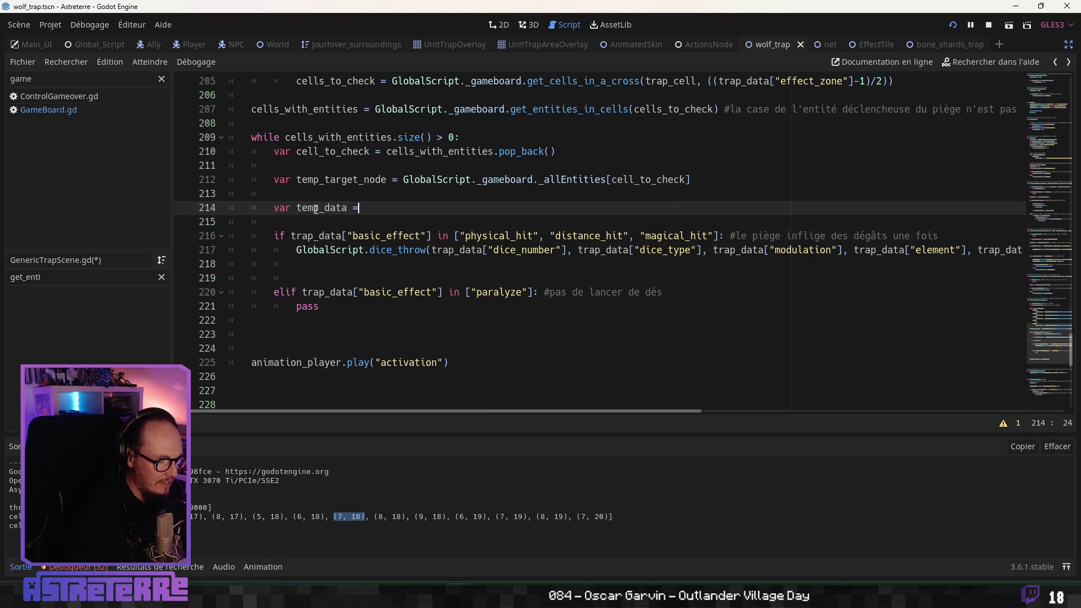
key("BackSpace")
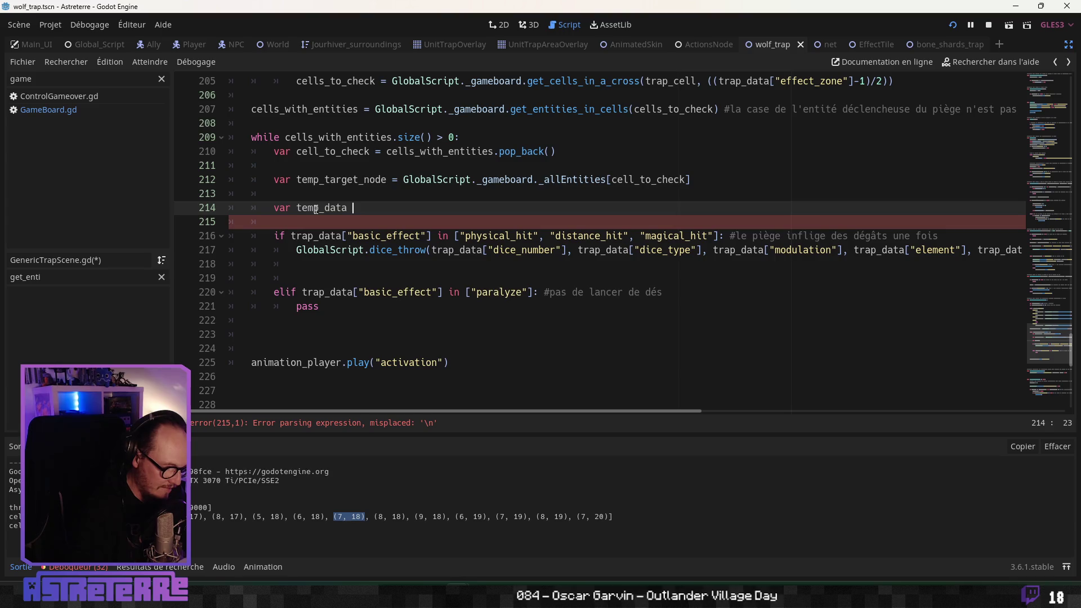
type(":={")
key("Return")
type("\"\"")
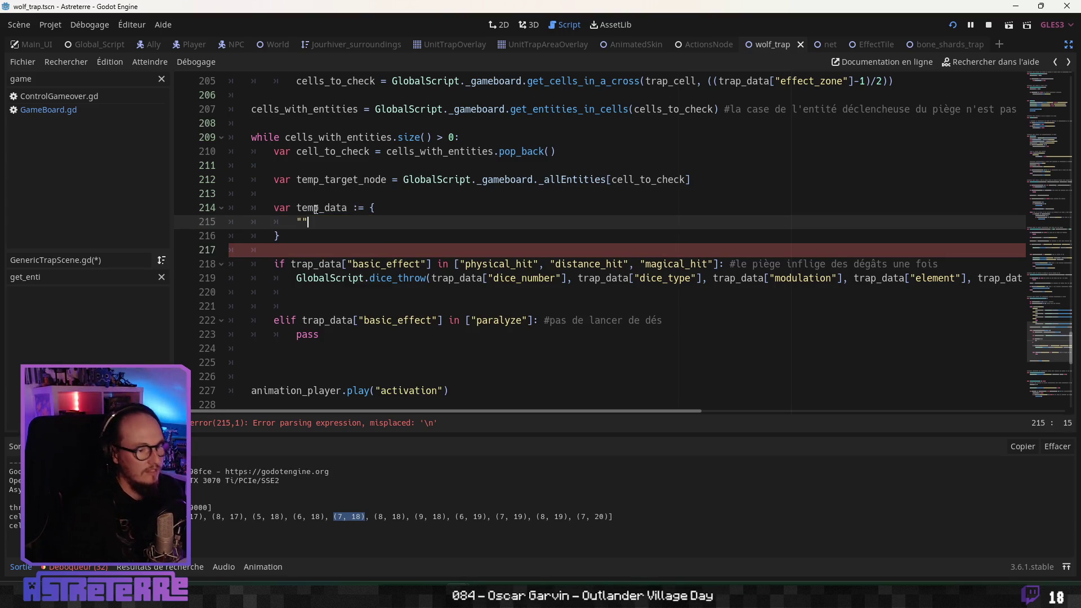
key("BackSpace")
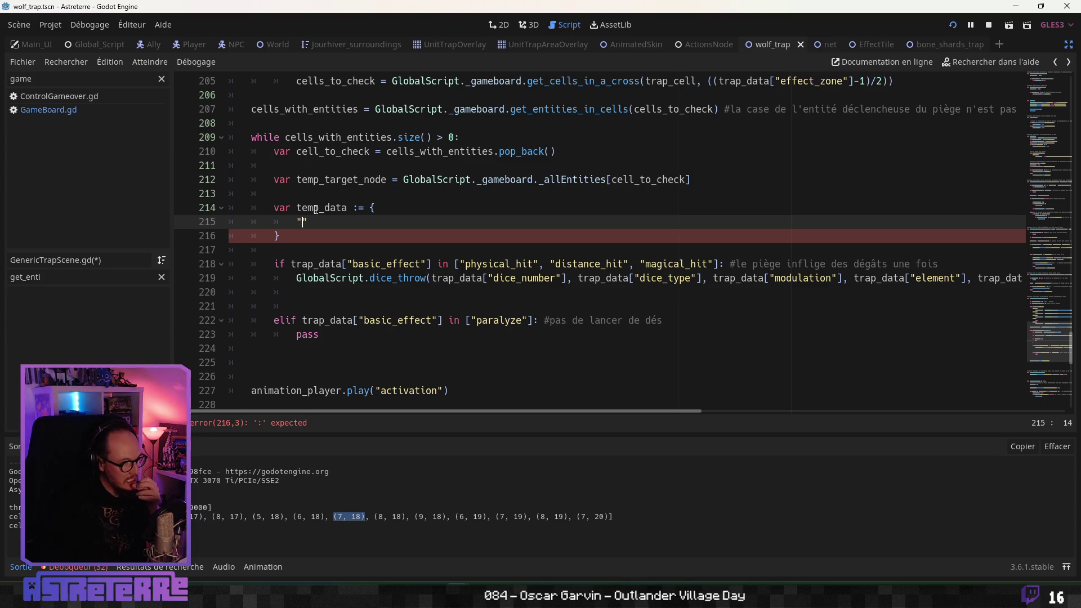
Step: Add the entry temp_target_node : 0 to the temp_data dictionary
double_click(321, 179)
key("ctrl+c")
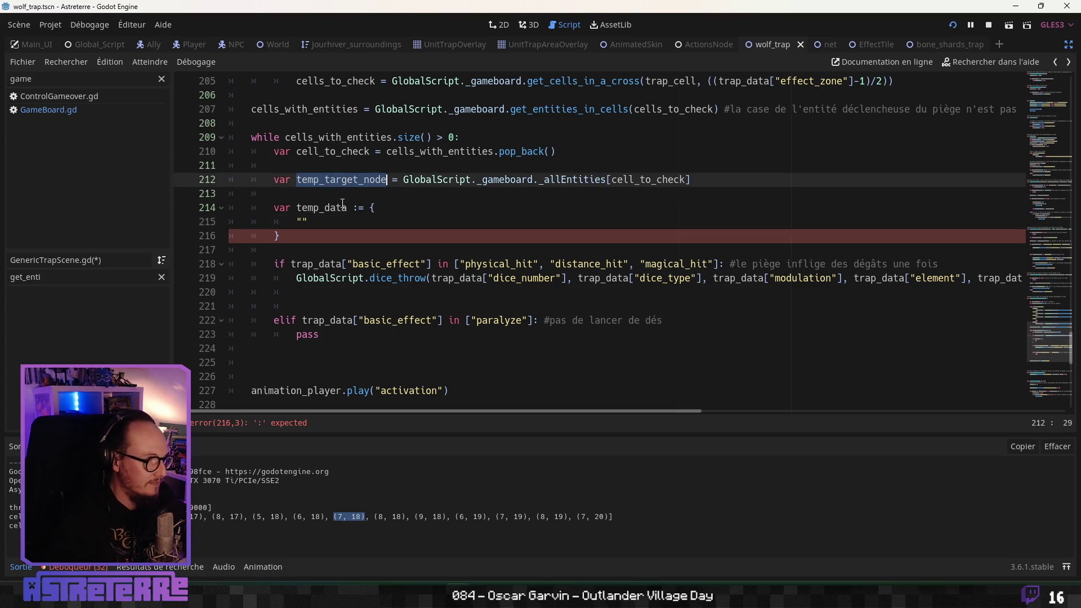
left_click(301, 222)
key("BackSpace")
key("ctrl+v")
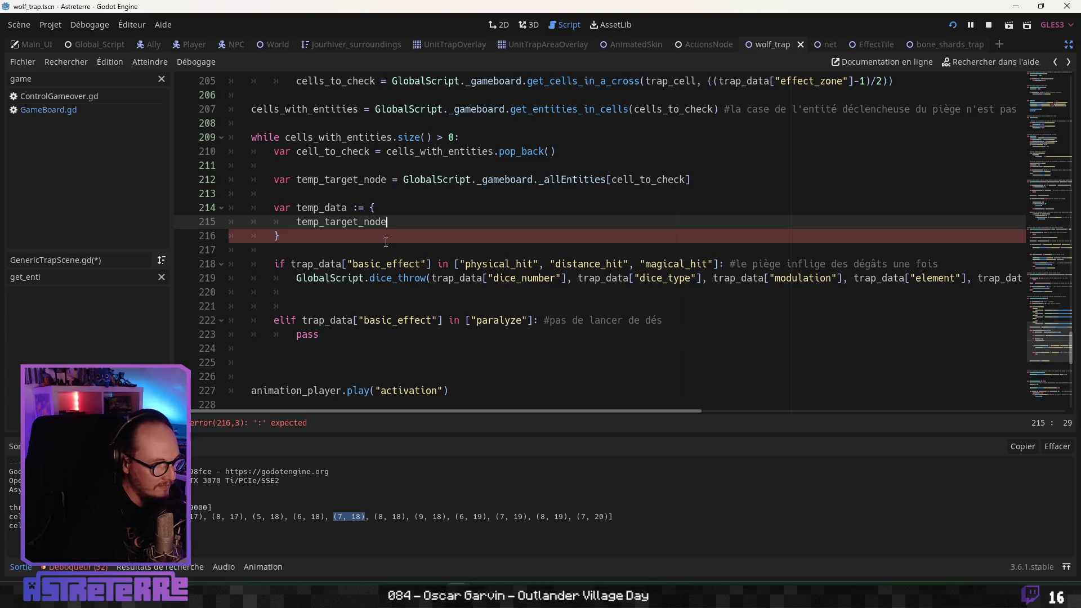
type(" :")
key("Return")
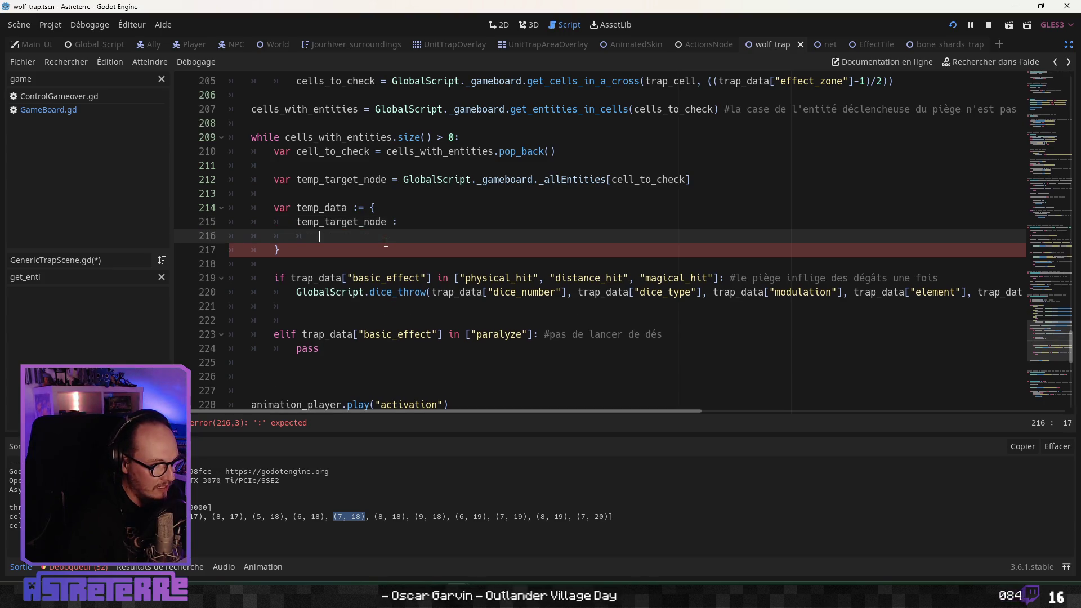
type("\"")
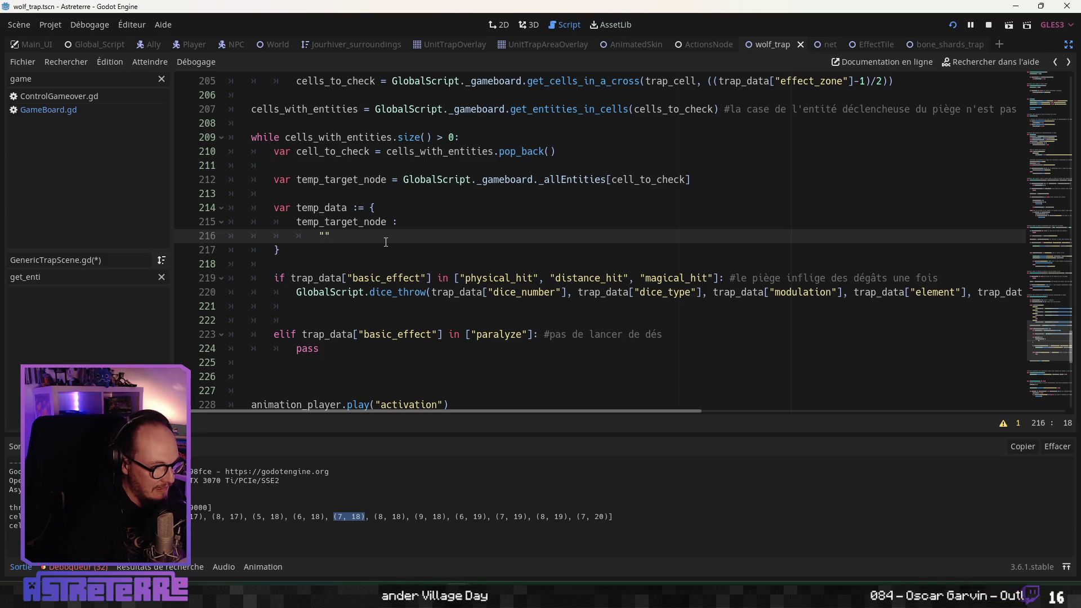
key("BackSpace")
key("BackSpace")
key("BackSpace")
key("BackSpace")
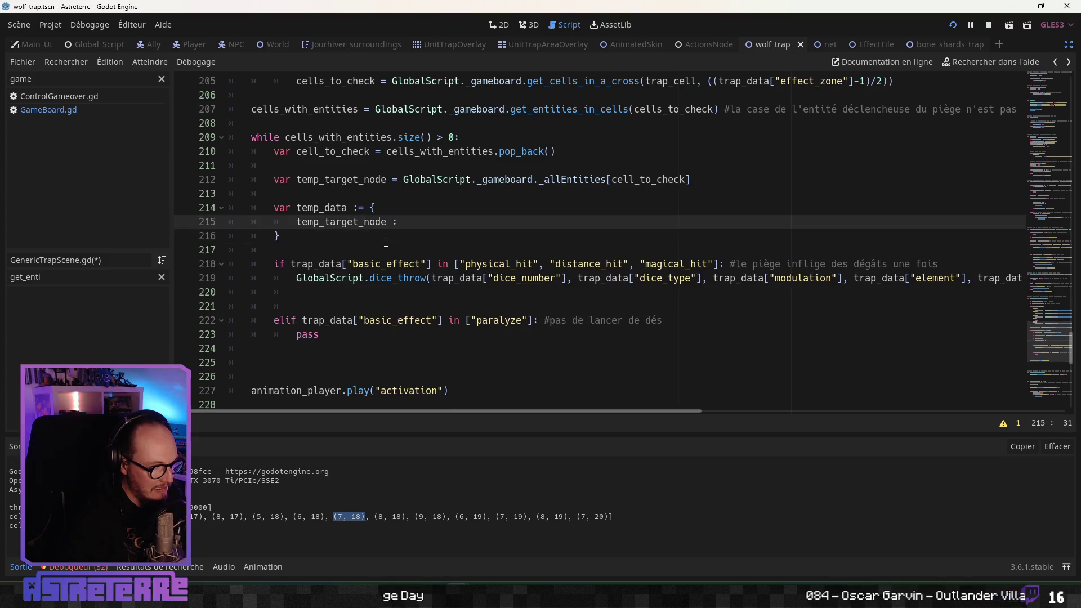
key("BackSpace")
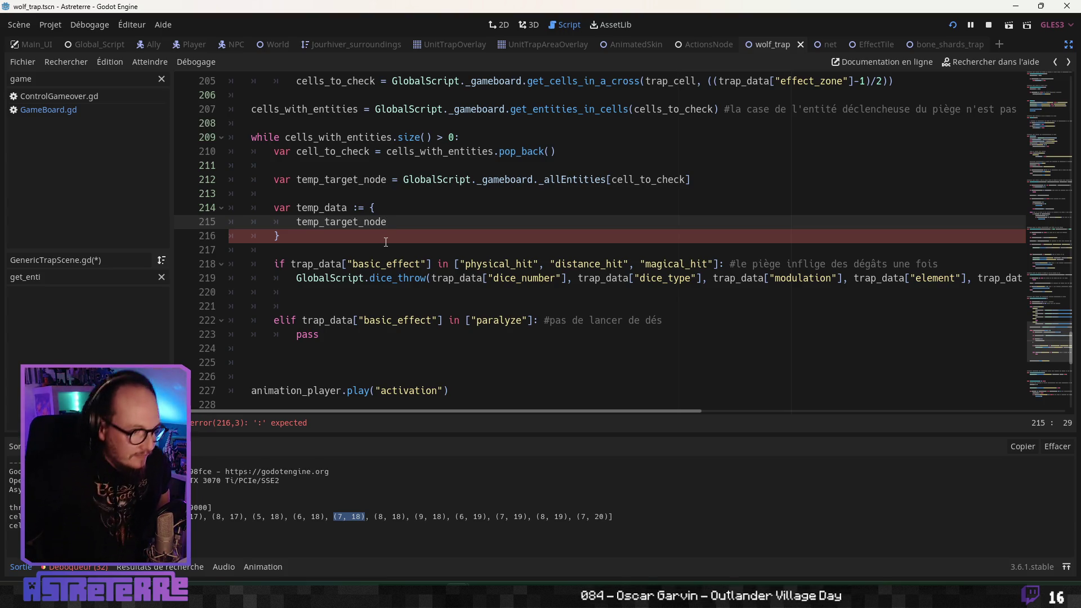
type(" :")
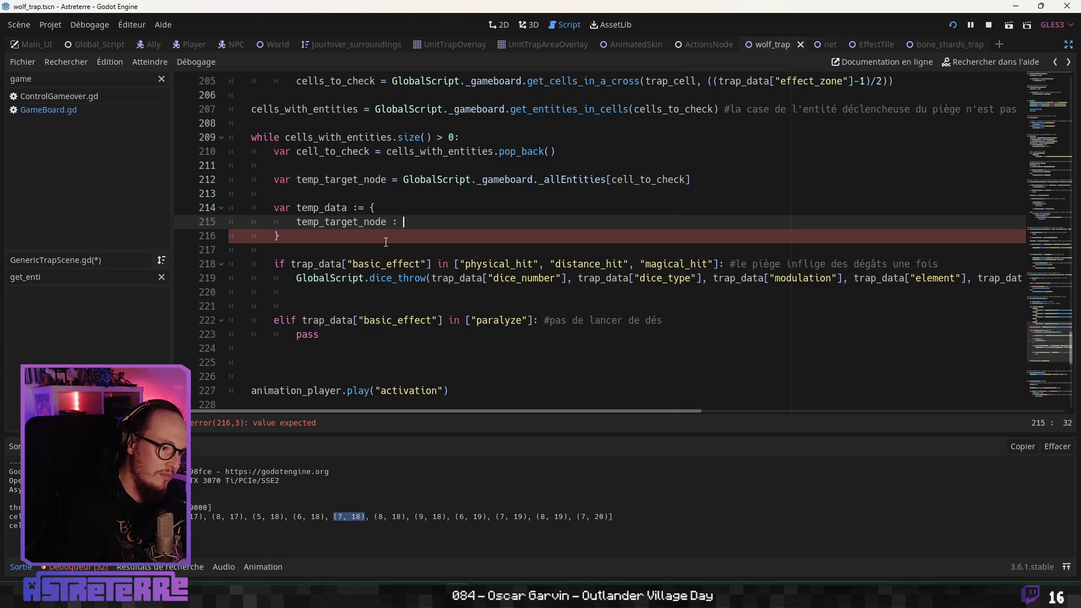
type("\"")
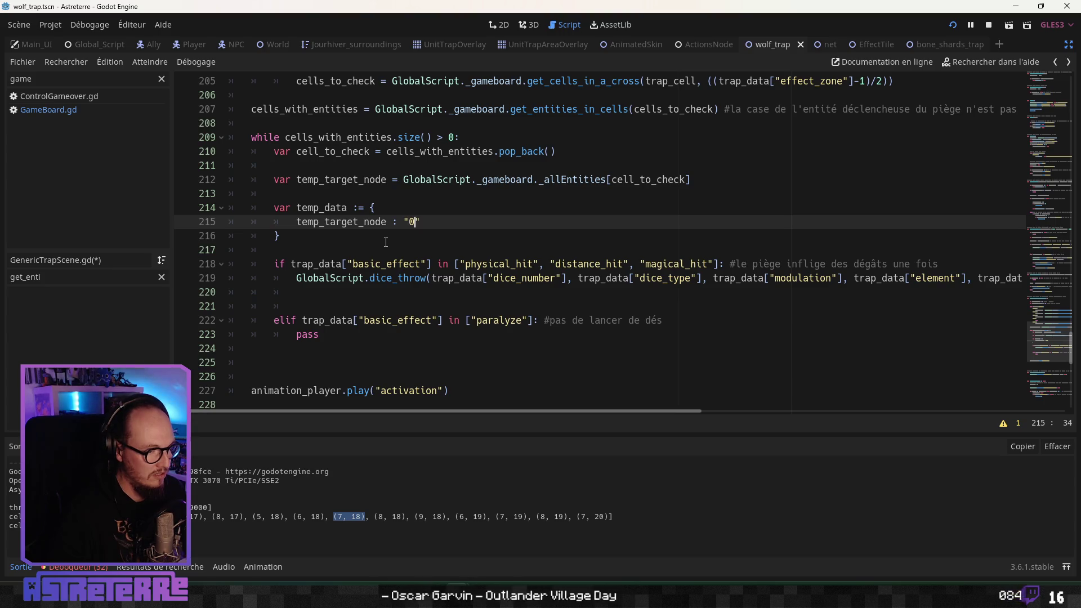
key("BackSpace")
type("0")
Step: Insert two blank lines below the dictionary, above the if statement
left_click(349, 247)
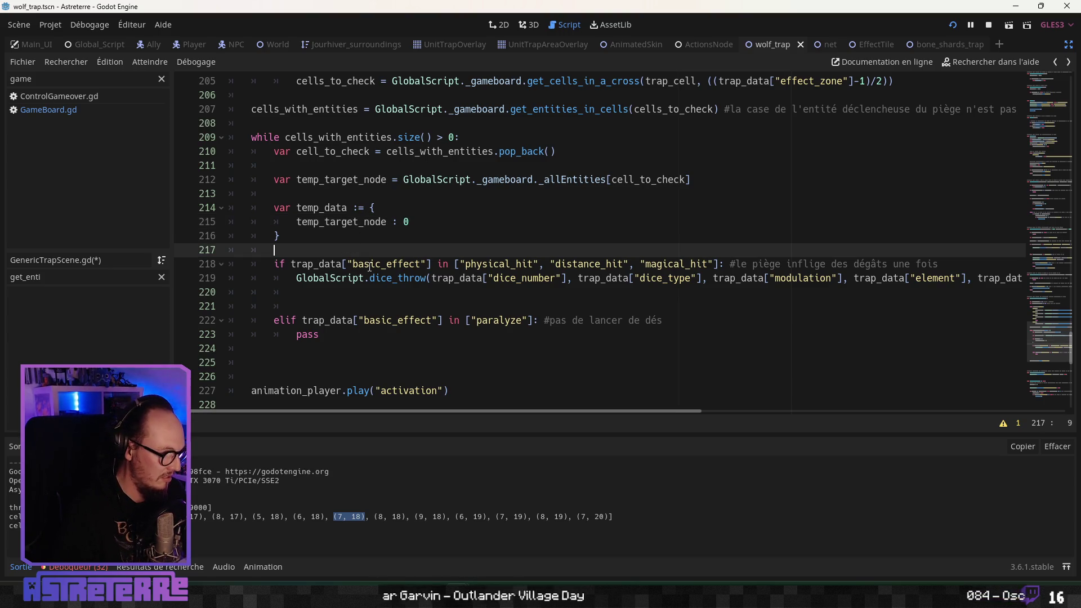
left_click_drag(350, 235, 276, 208)
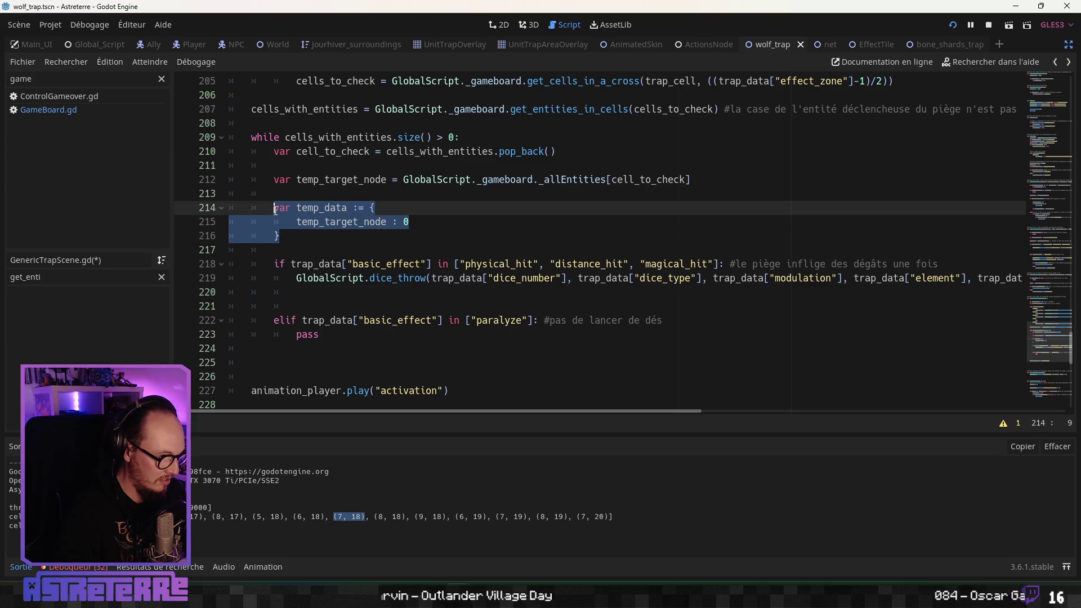
left_click(377, 236)
left_click(373, 277)
key("Down")
key("Down")
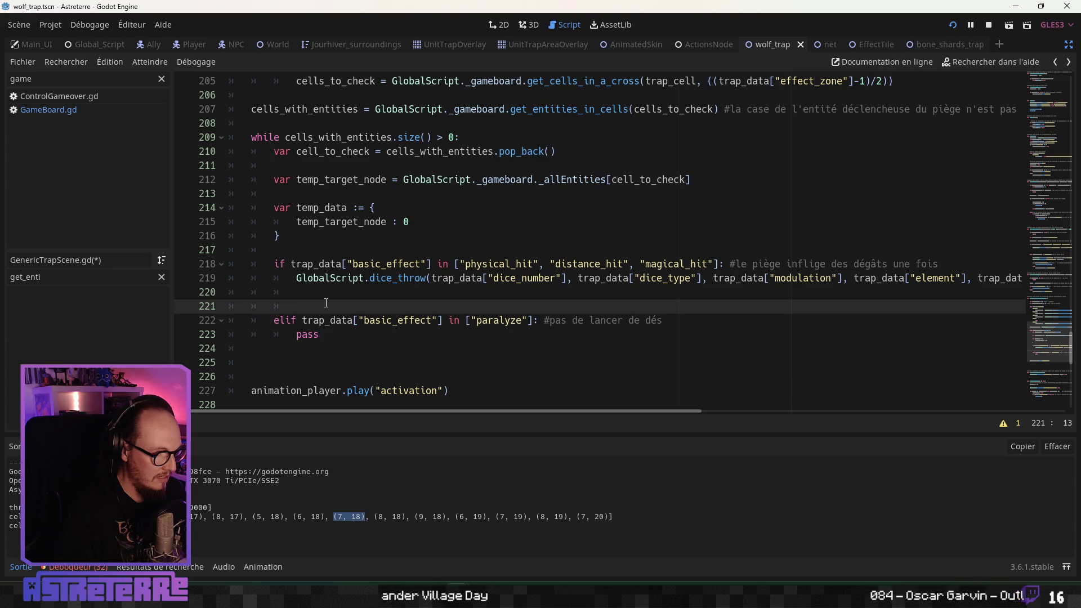
left_click_drag(328, 247, 274, 208)
left_click(321, 256)
key("Return")
key("Return")
key("Up")
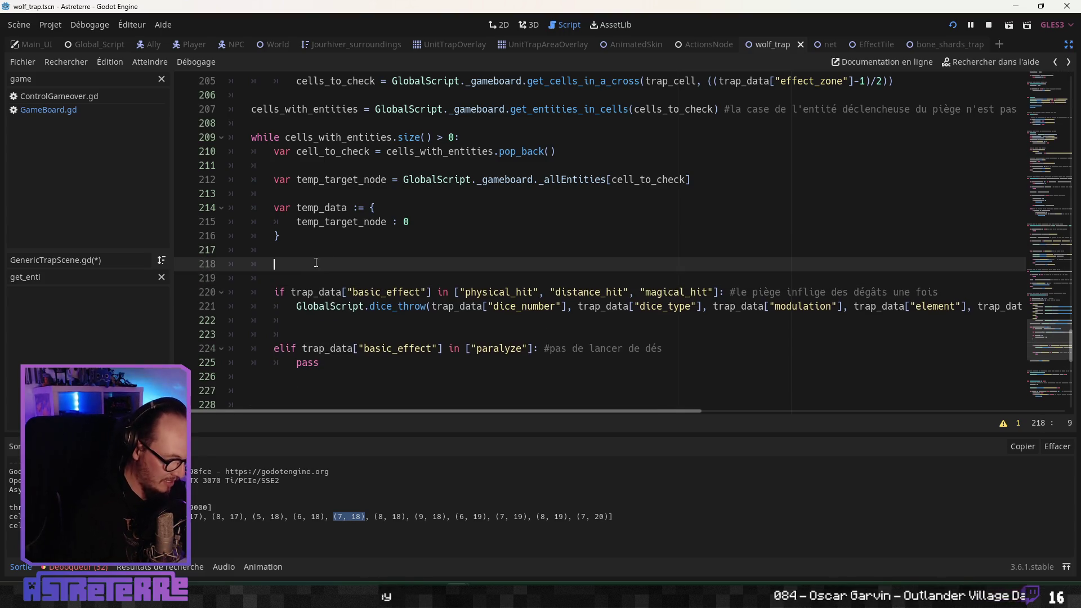
Step: Start line 218 with collateral_targeted_entities and try method names such as push and add
type("all")
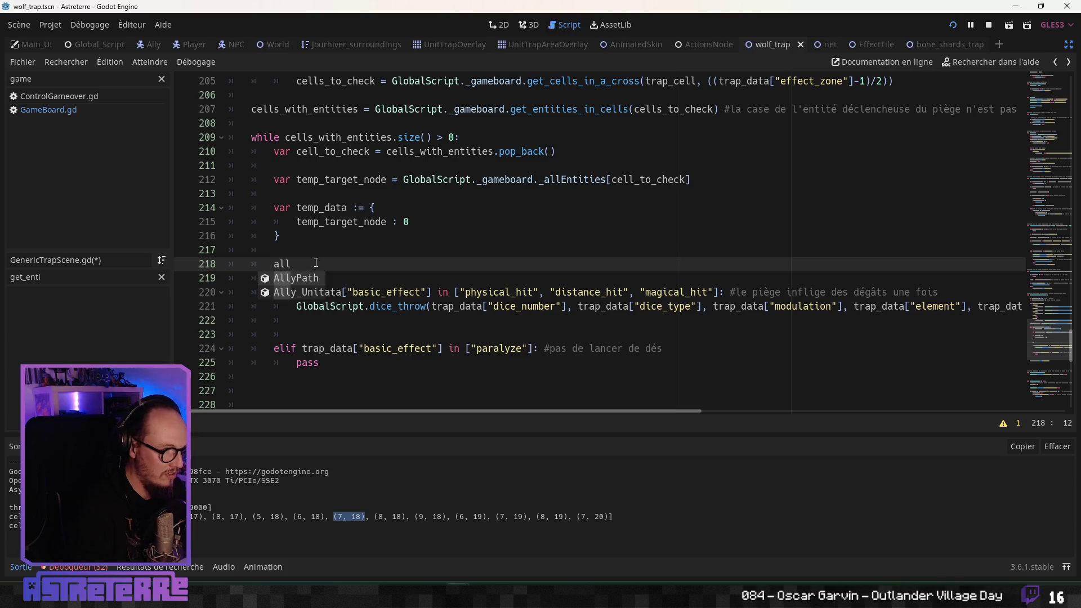
key("BackSpace")
key("BackSpace")
key("BackSpace")
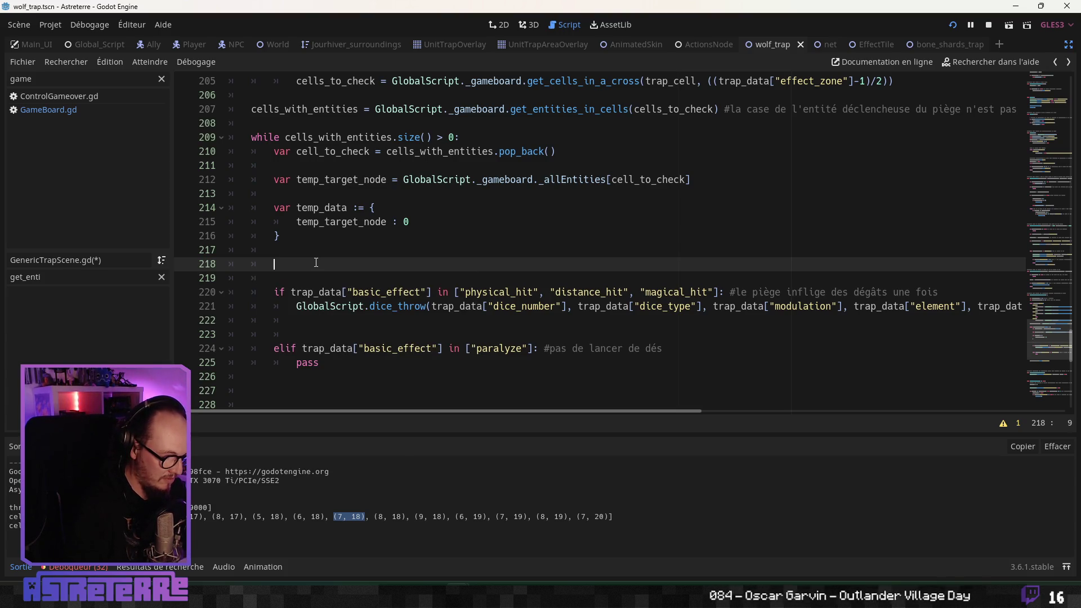
type("t")
key("BackSpace")
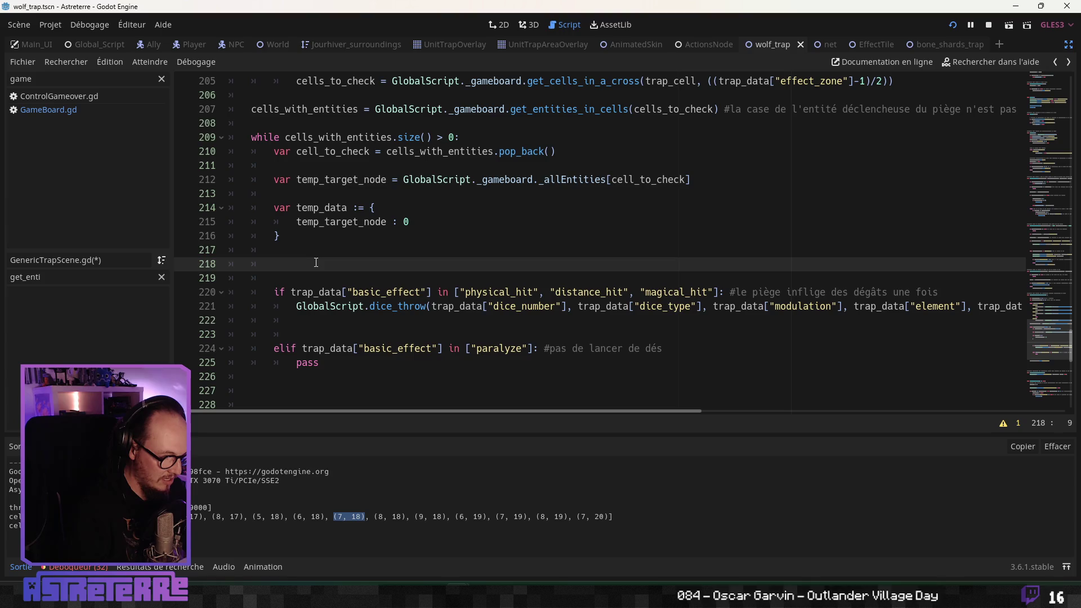
type("coll")
key("Return")
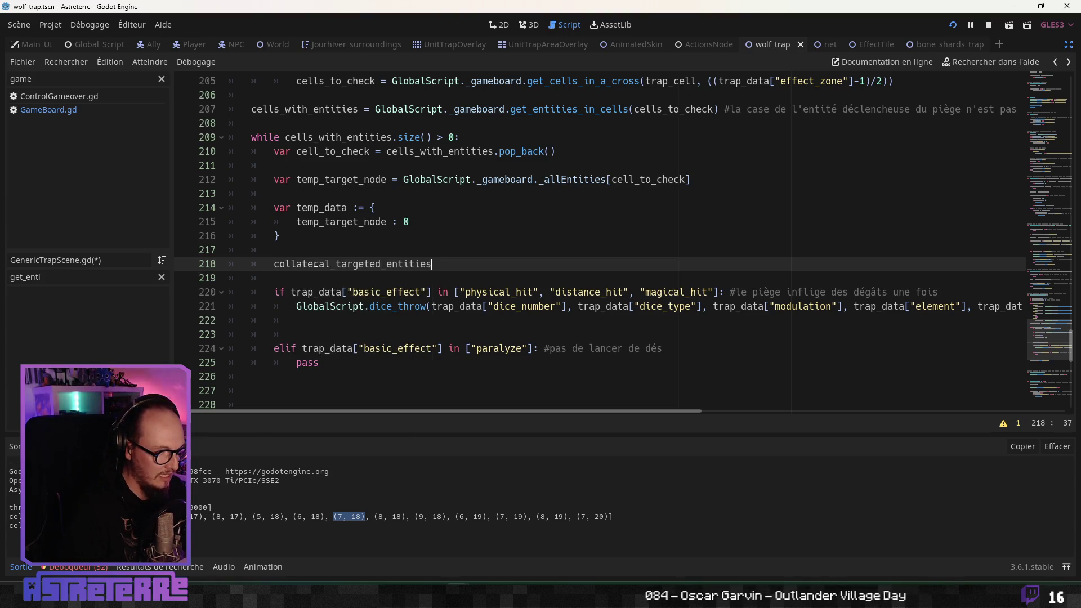
type(".")
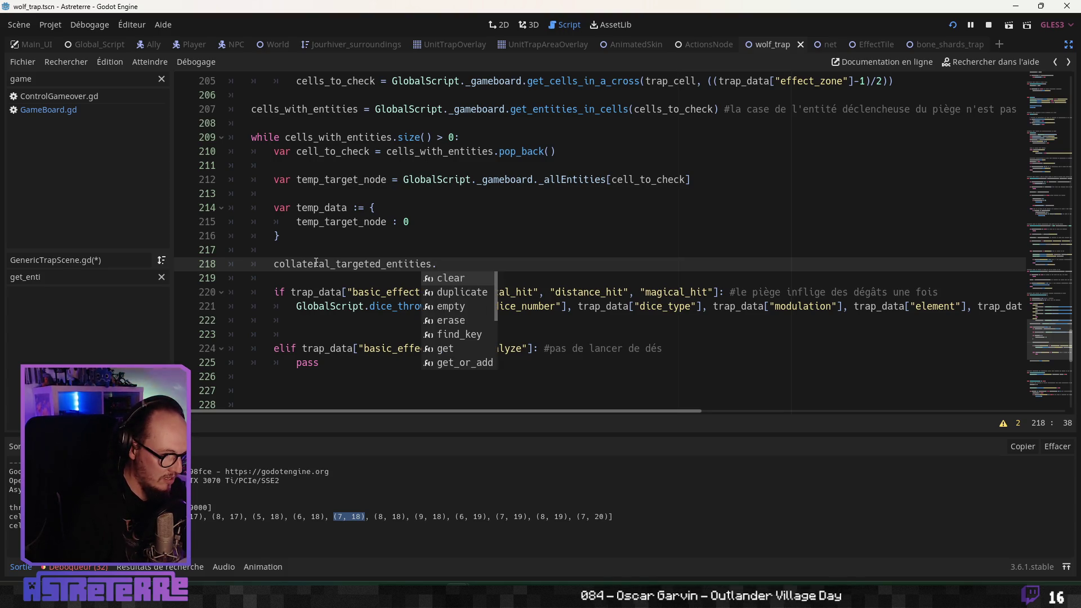
key("BackSpace")
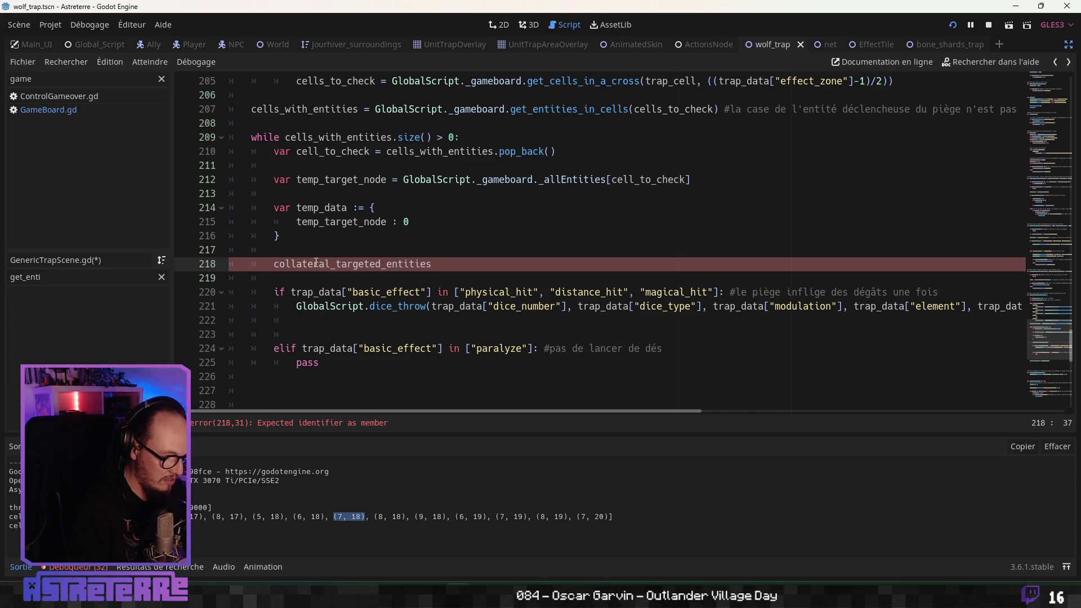
type(";pus")
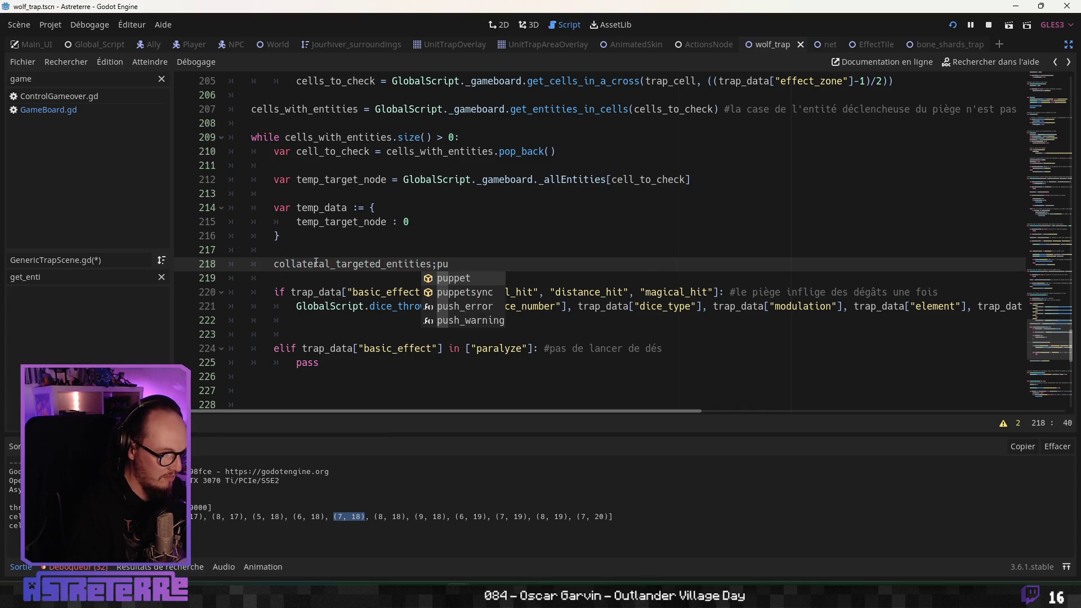
key("BackSpace")
key("BackSpace")
key("BackSpace")
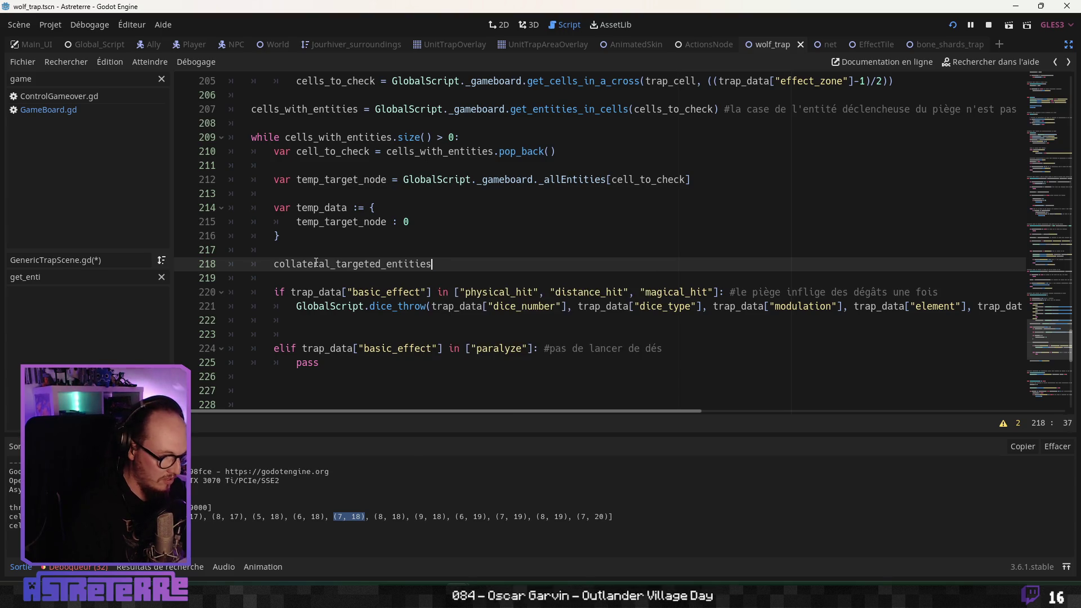
type(".pus")
key("BackSpace")
key("BackSpace")
key("BackSpace")
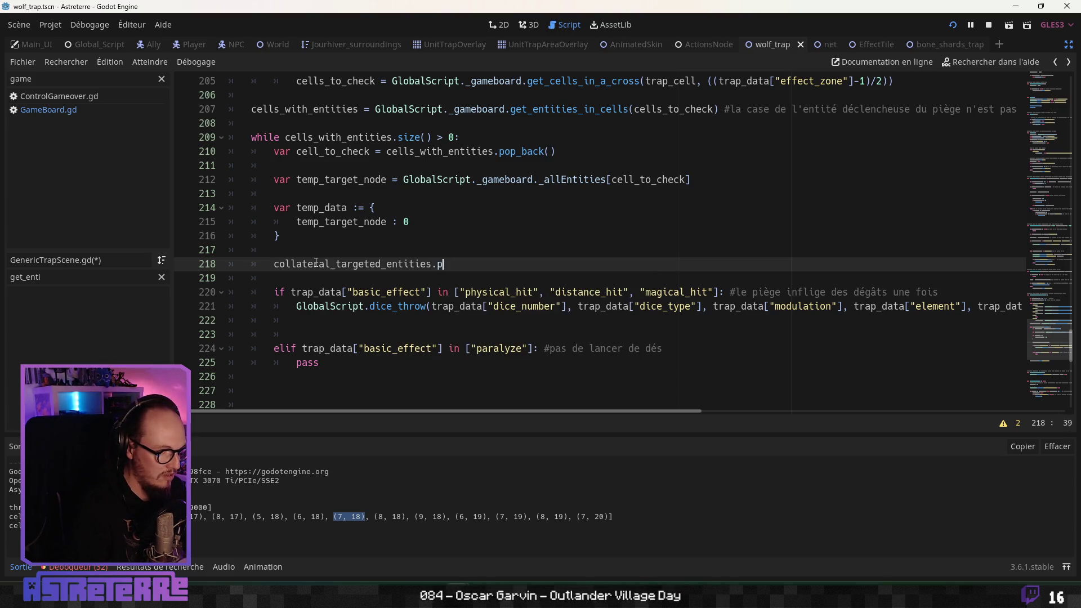
type("ad")
key("BackSpace")
key("BackSpace")
key("BackSpace")
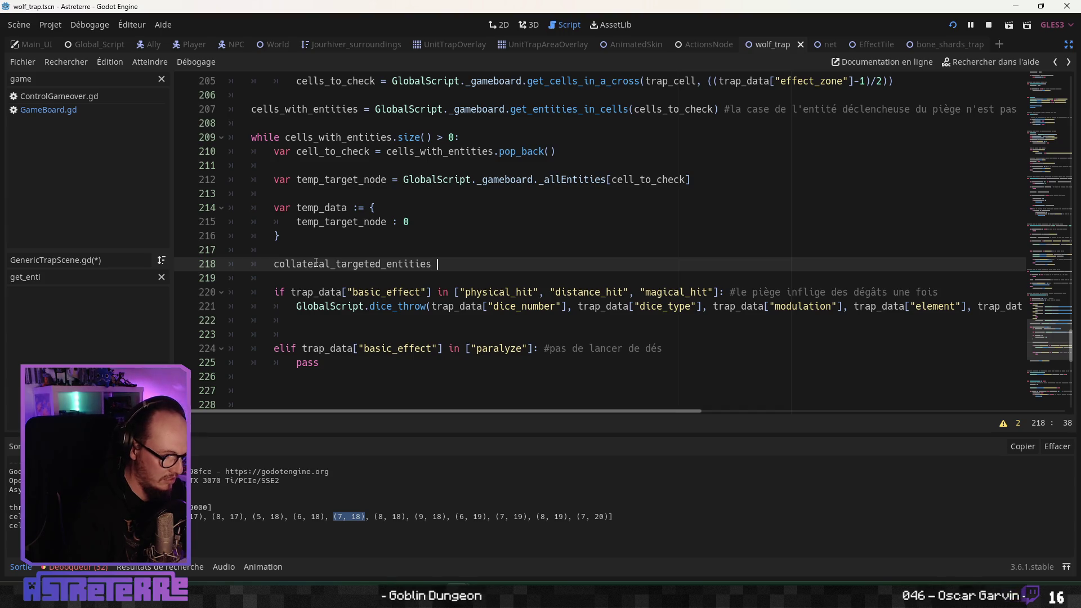
type(".push")
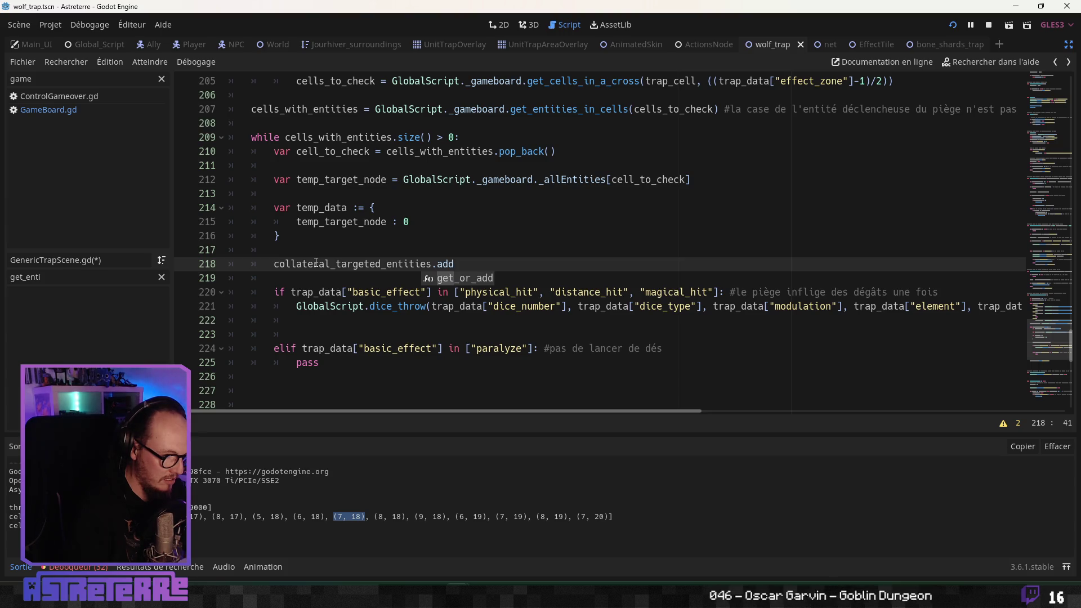
key("BackSpace")
key("BackSpace")
key("BackSpace")
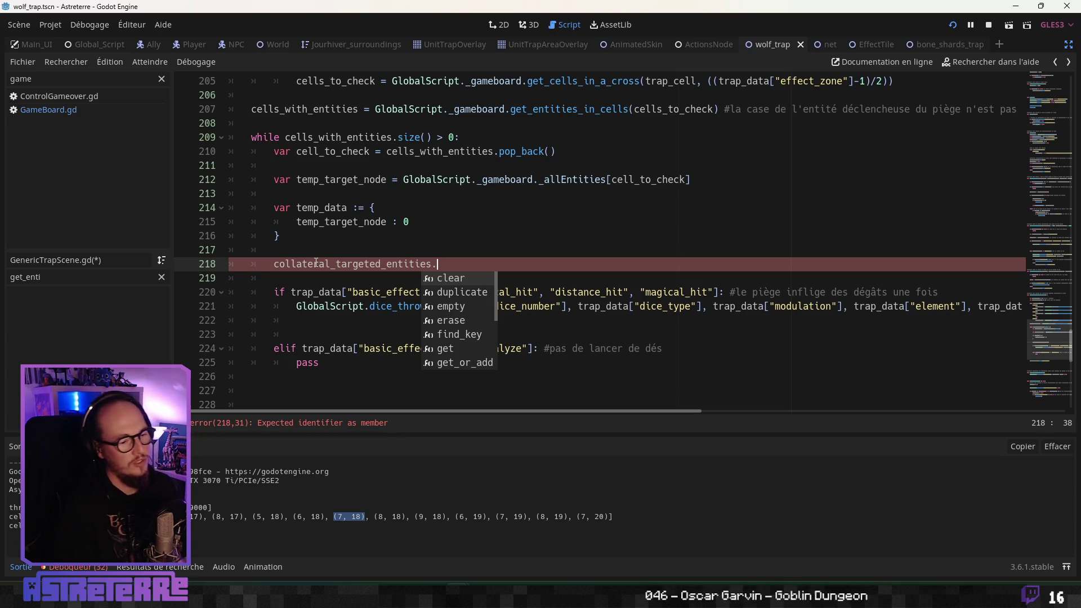
Step: Return to the temp_target_node key on line 215, then switch to the browser's Actions_Catalog spreadsheet
left_click(336, 222)
scroll(418, 265, "up", 1)
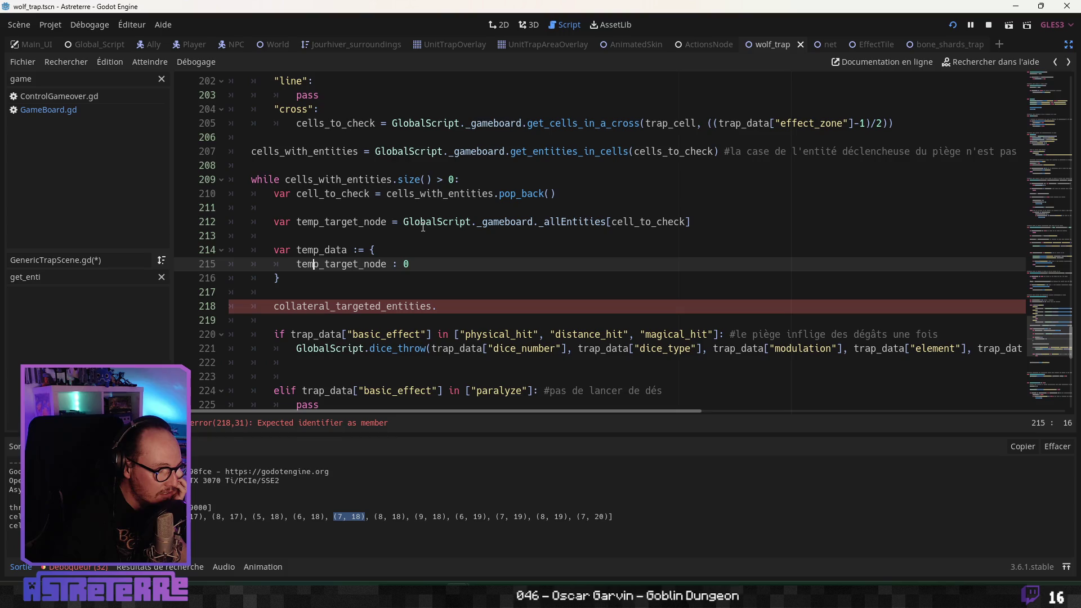
left_click(292, 579)
Step: Scroll the Godot Docs Dictionary page to the points_dict add-a-key example, then return to the editor
mouse_move(382, 12)
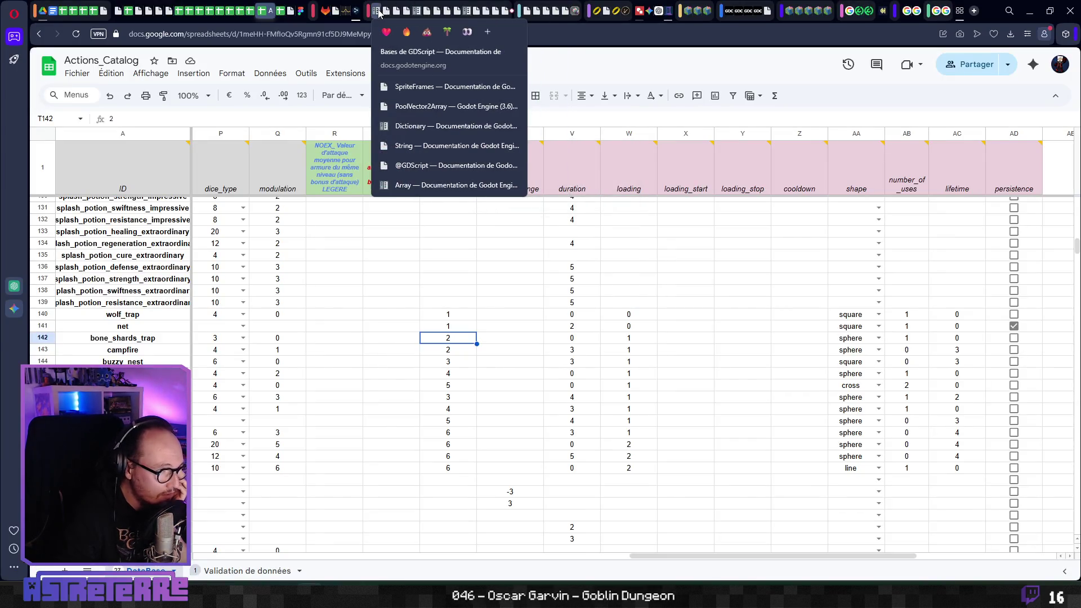
left_click(422, 125)
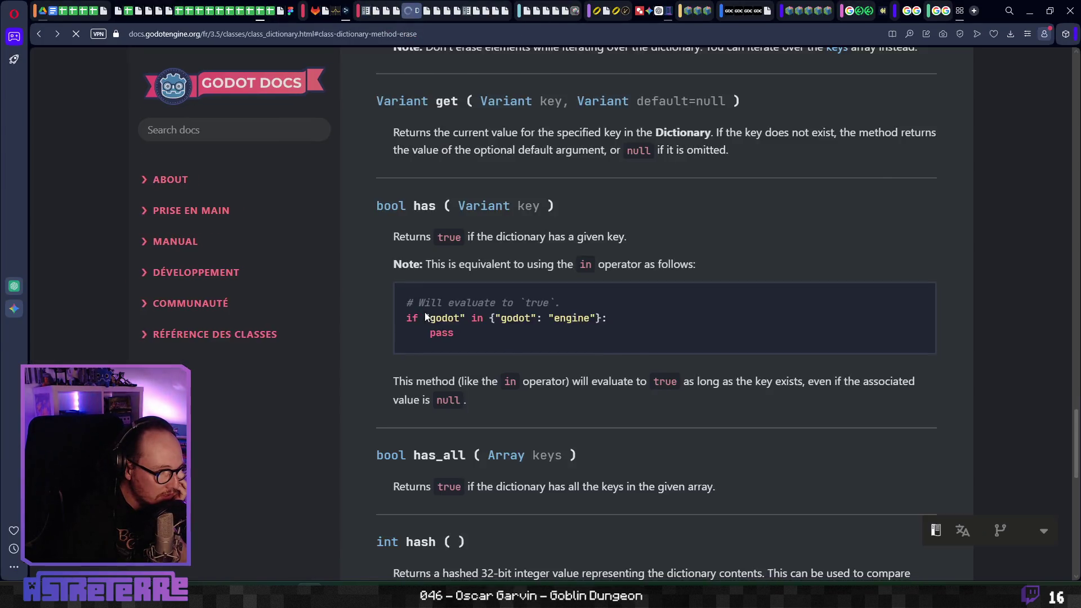
scroll(428, 312, "up", 20)
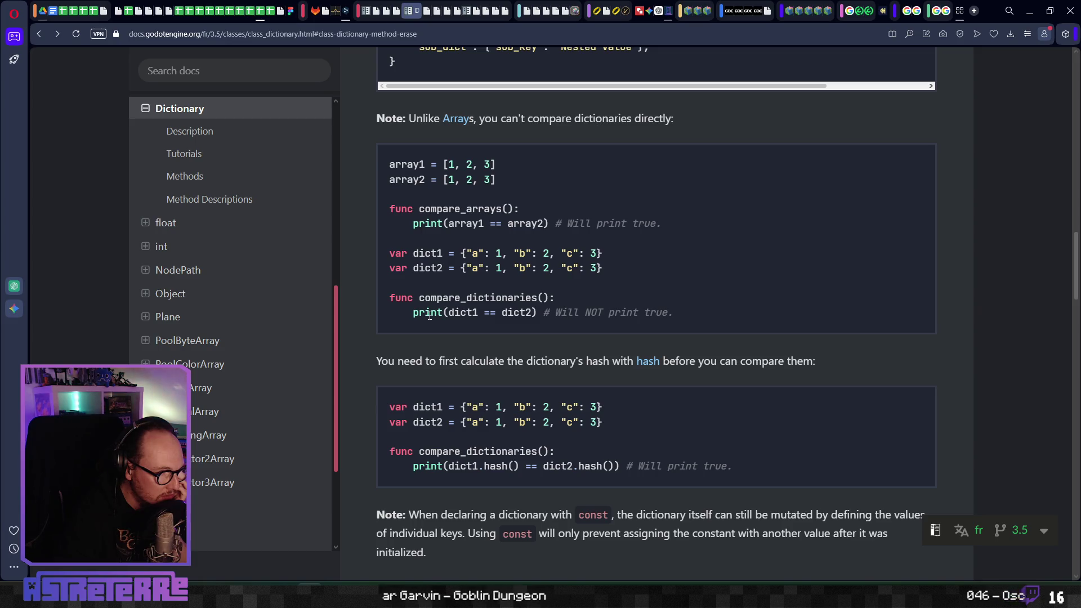
scroll(429, 314, "up", 6)
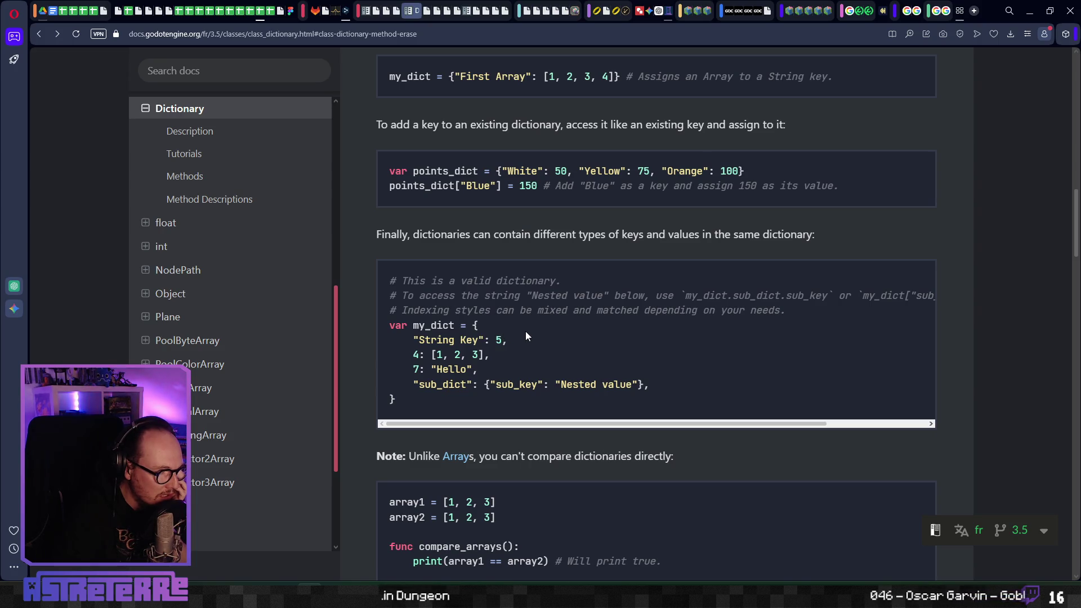
scroll(526, 332, "up", 2)
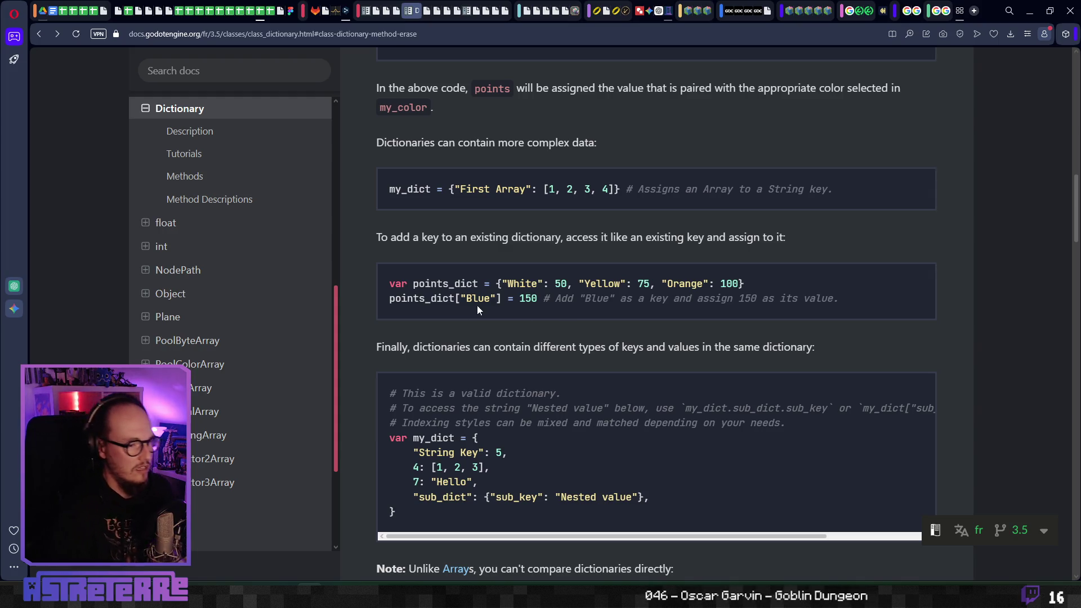
key("alt+Tab")
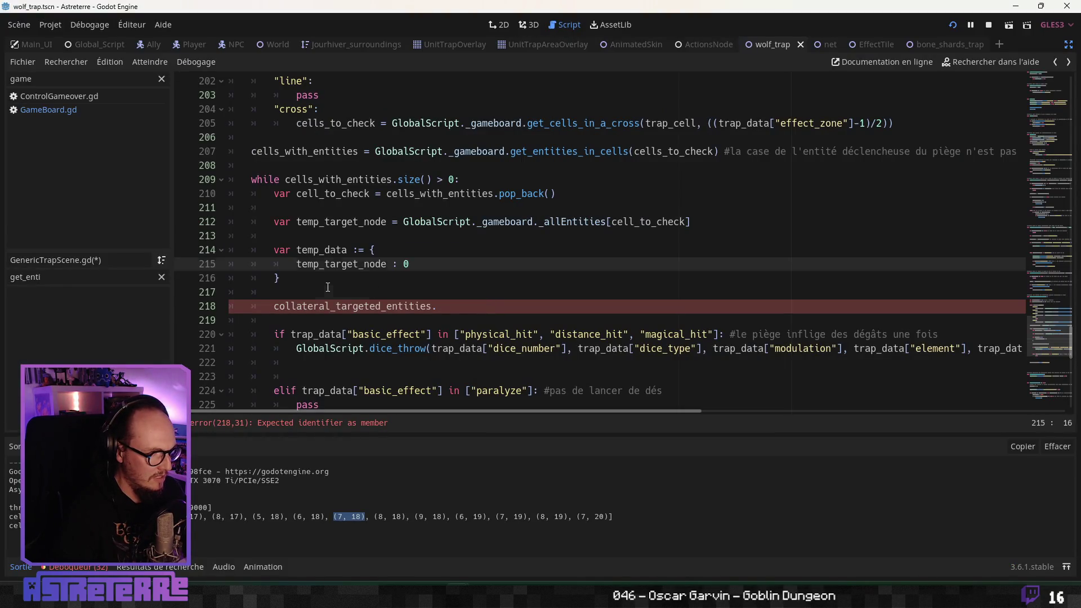
Step: Change line 218 to collateral_targeted_entities[temp_target_node] = 0
left_click(471, 305)
key("BackSpace")
type("[]")
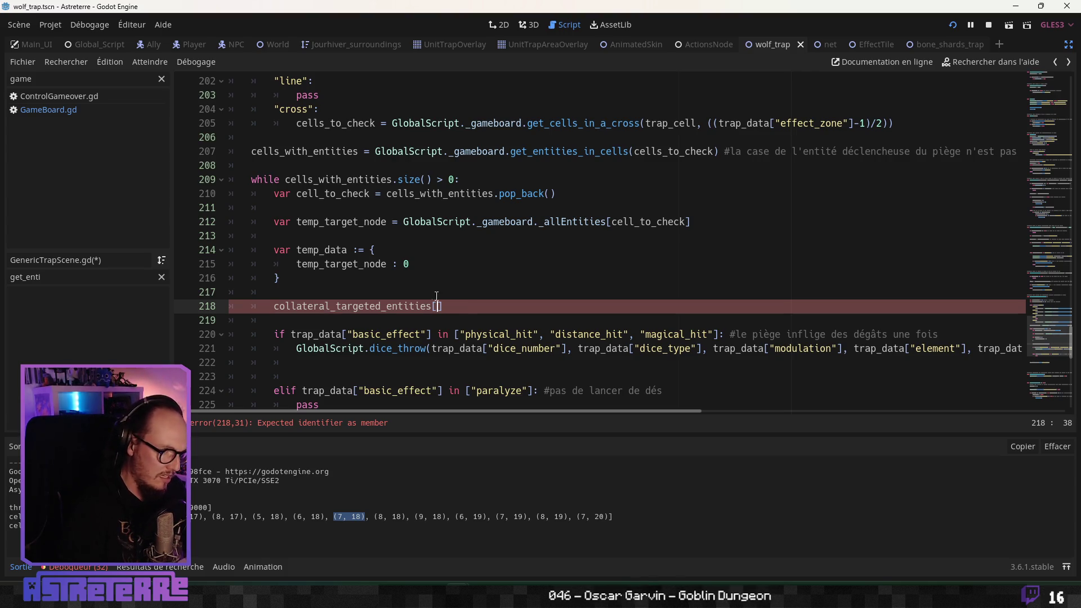
double_click(363, 264)
key("ctrl+c")
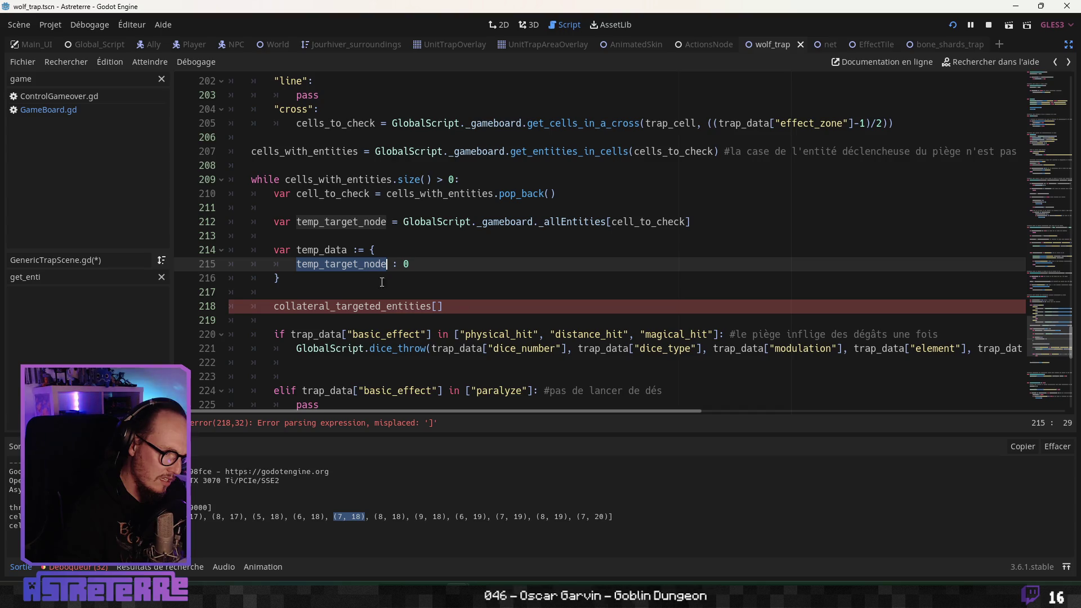
left_click(439, 307)
key("ctrl+v")
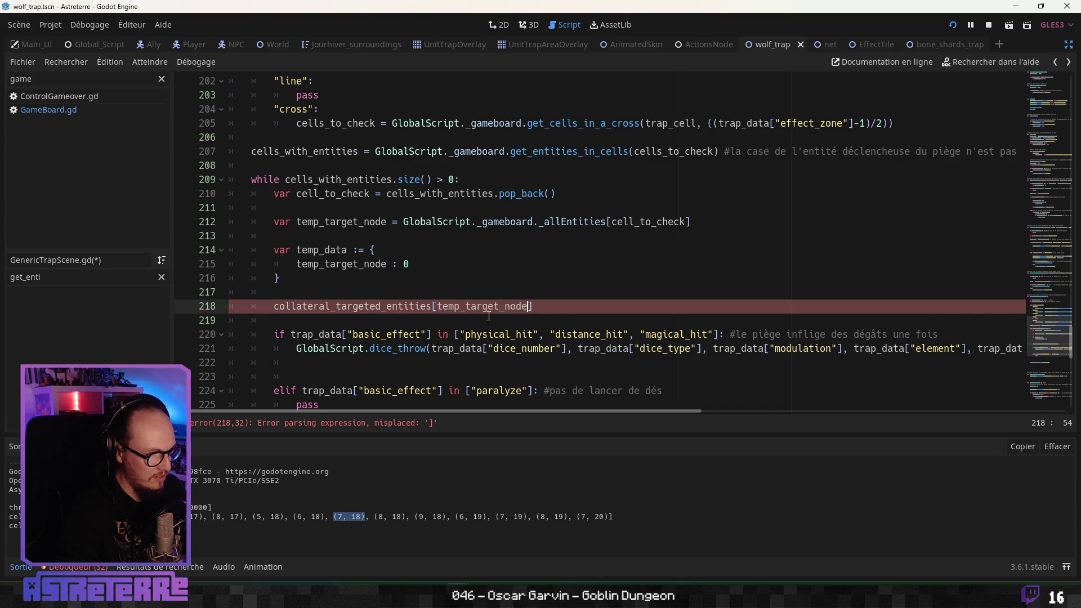
type(" = 0")
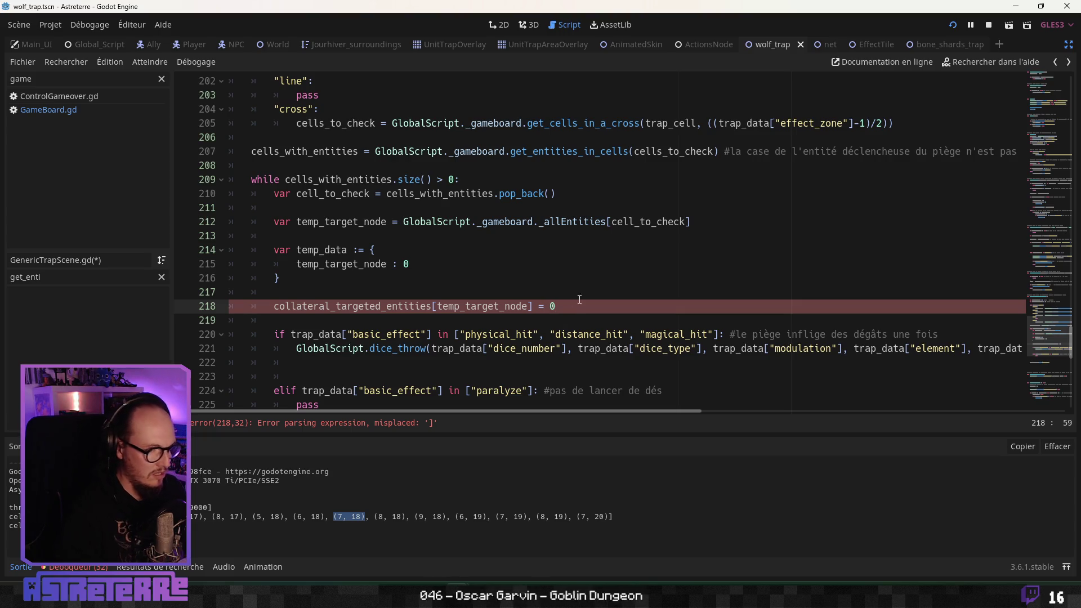
Step: Delete the temp_data dictionary block and the leftover blank lines around it
mouse_move(281, 278)
left_mouse_down()
mouse_move(338, 264)
mouse_move(289, 253)
left_mouse_up()
key("Delete")
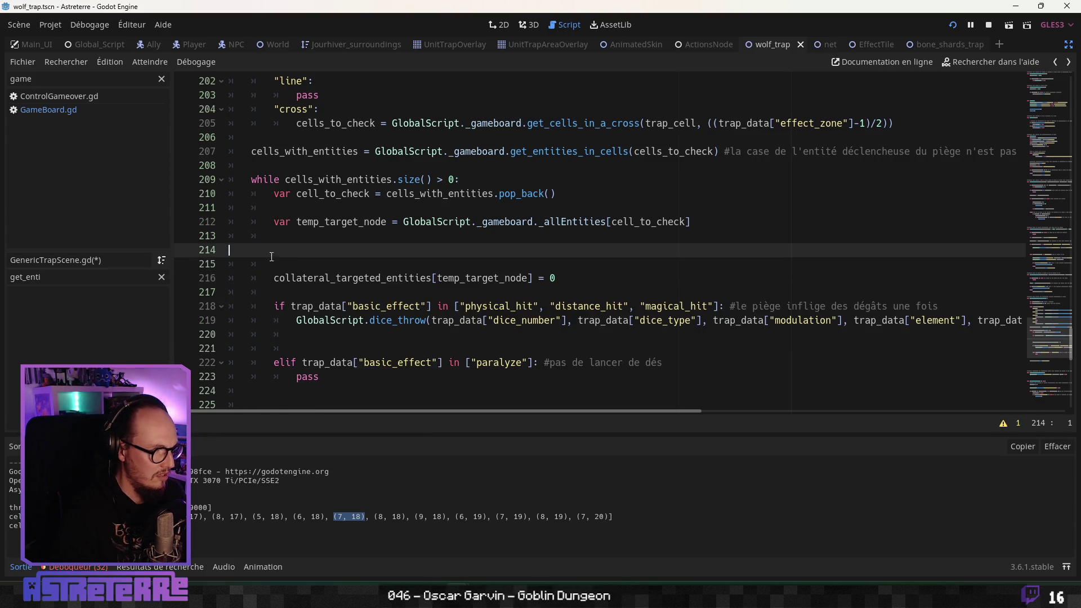
key("BackSpace")
key("Delete")
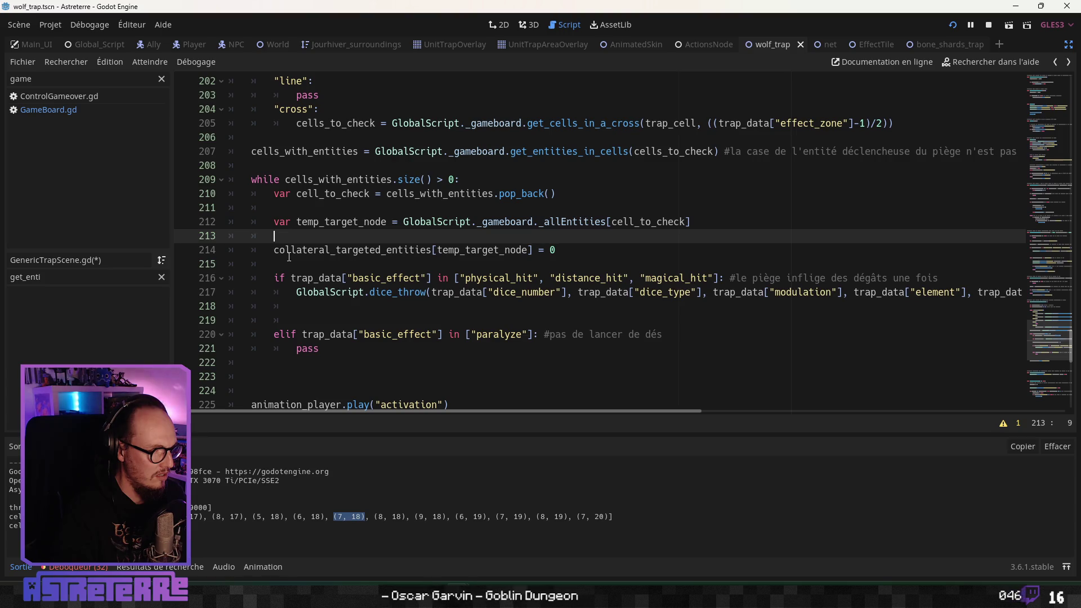
left_click(338, 264)
key("Return")
Step: Add a French comment on line 214: key added to the dictionary with damage provisionally 0
left_click(662, 252)
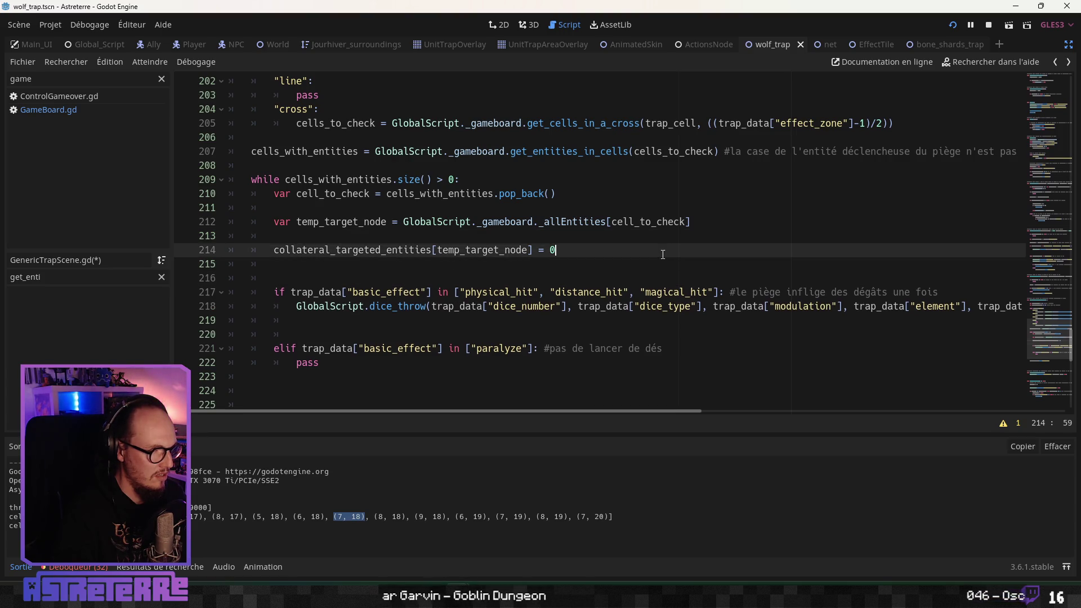
type(" #on ajoute la")
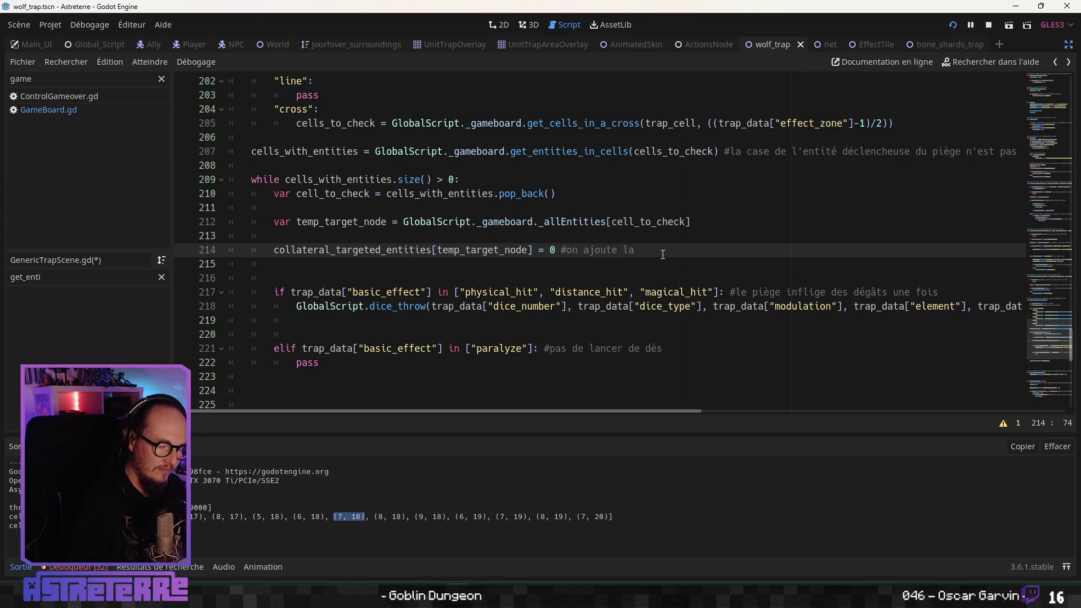
key("BackSpace")
type("'net")
key("BackSpace")
key("BackSpace")
key("BackSpace")
type("a clé dans le dictionnaire")
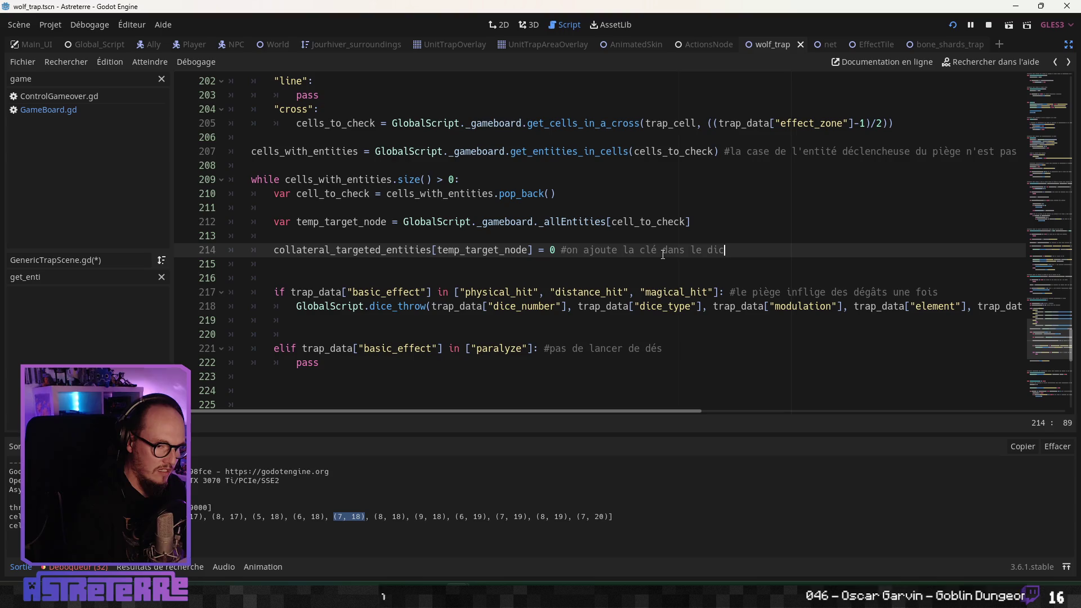
left_click(409, 282)
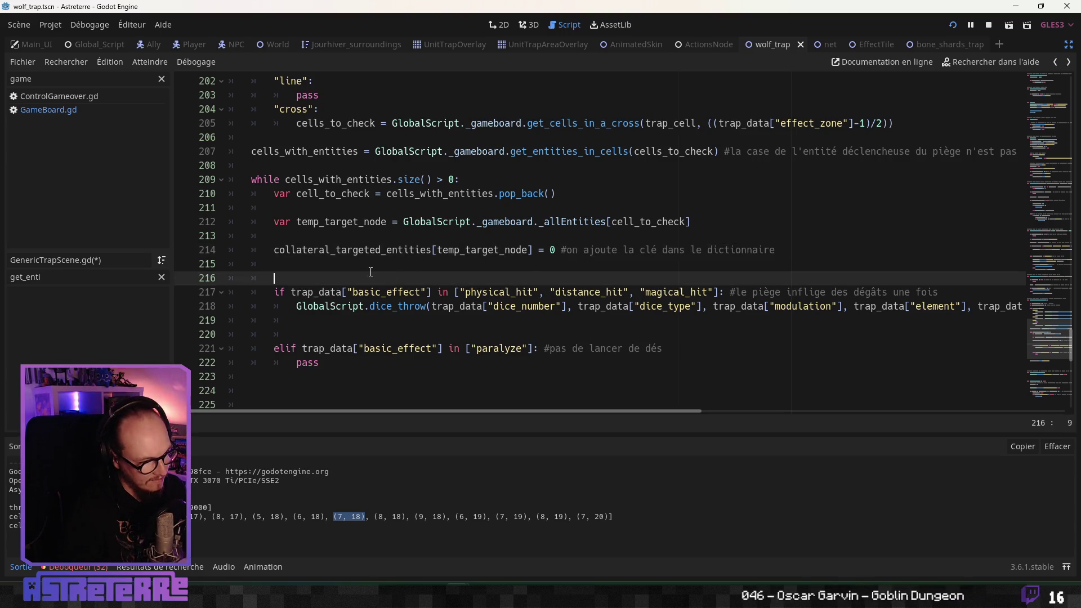
key("Up")
left_click(786, 252)
type("ave")
type("c des de")
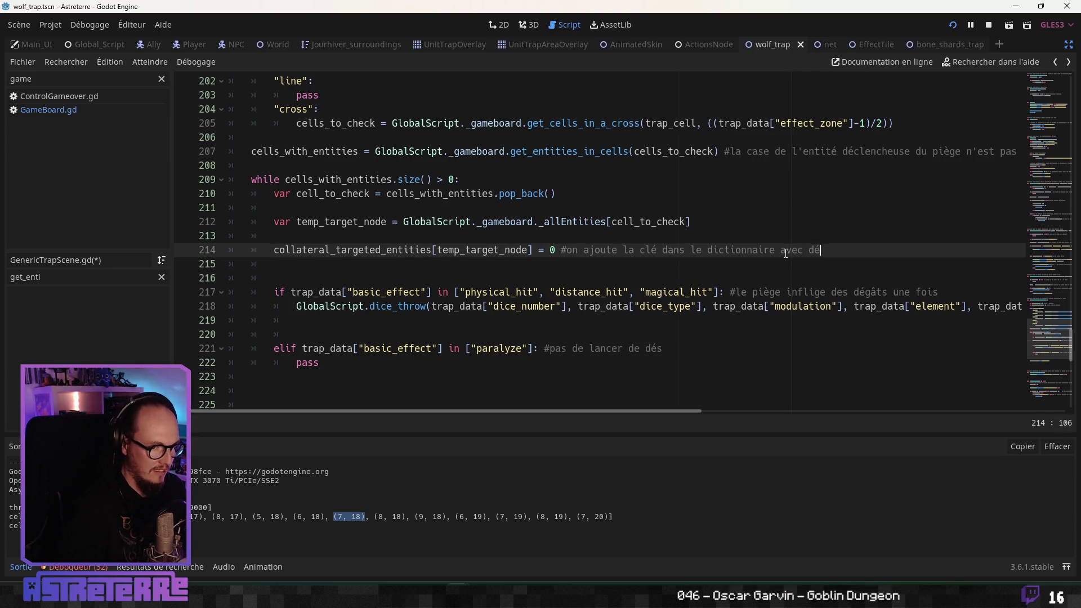
type("gâts provisoirement à 0")
Step: Remove the extra empty lines above the elif block
key("Down")
key("Delete")
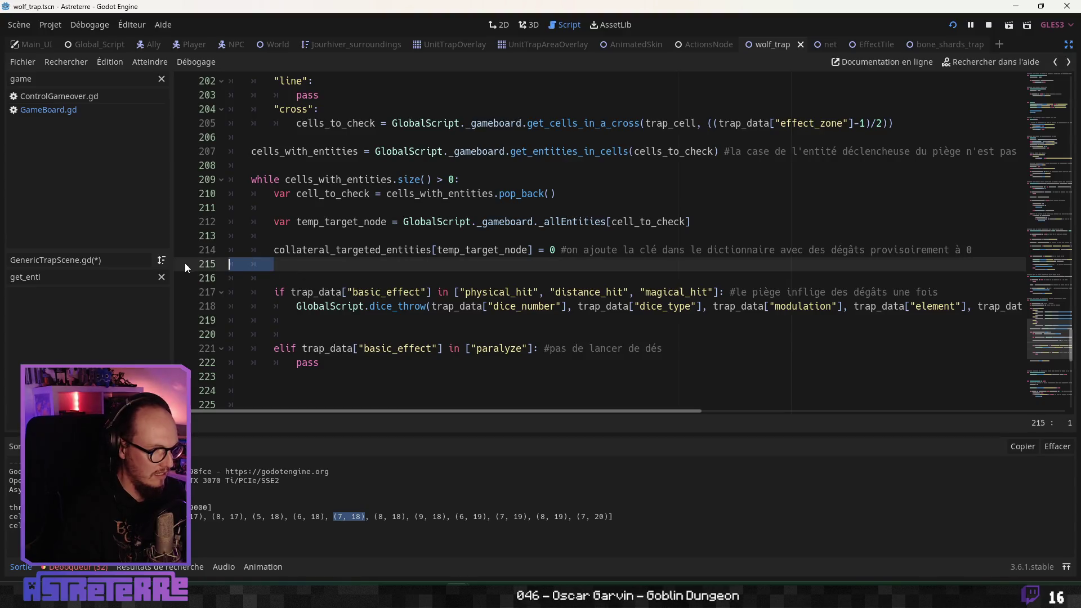
key("Down")
key("Down")
key("Down")
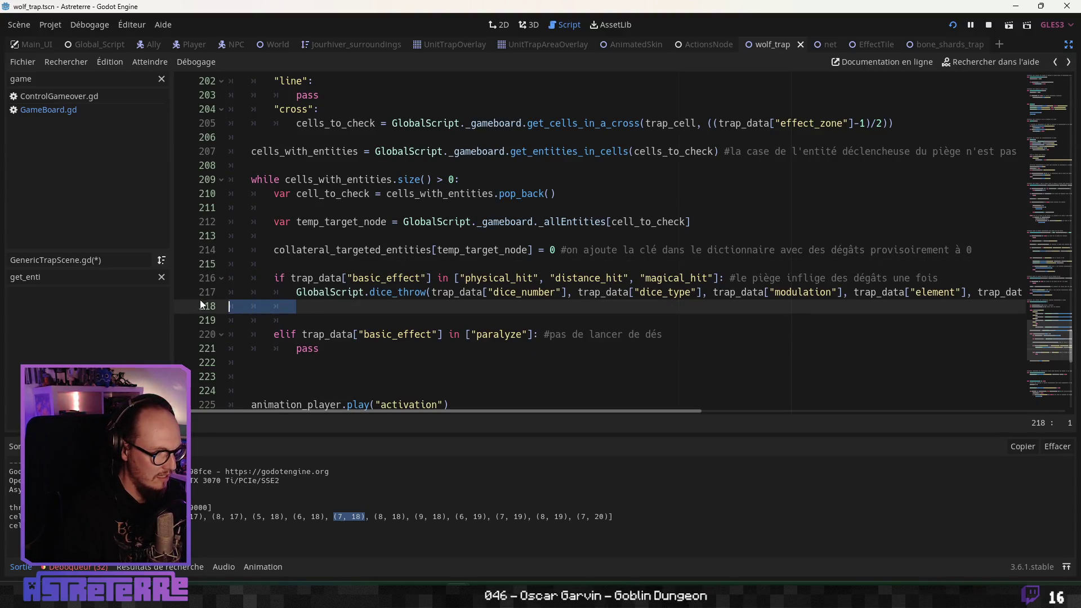
key("Delete")
left_click(356, 323)
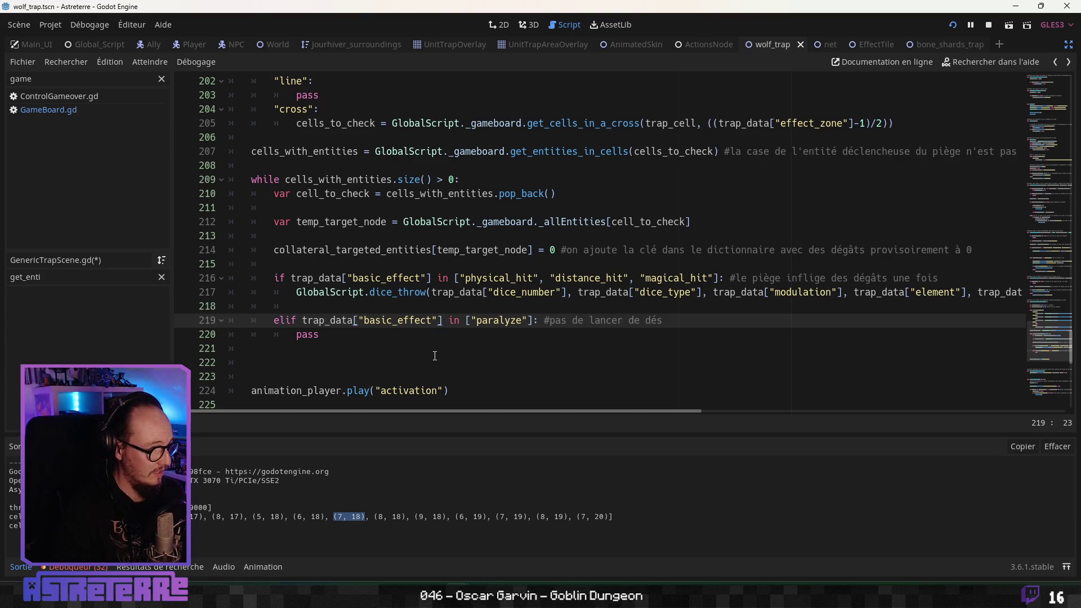
Step: Tidy the empty lines inside the wolf_trap if block
left_click(348, 309)
key("Up")
key("Up")
key("Down")
key("Down")
key("Return")
key("Up")
key("Up")
key("Up")
left_click(346, 307)
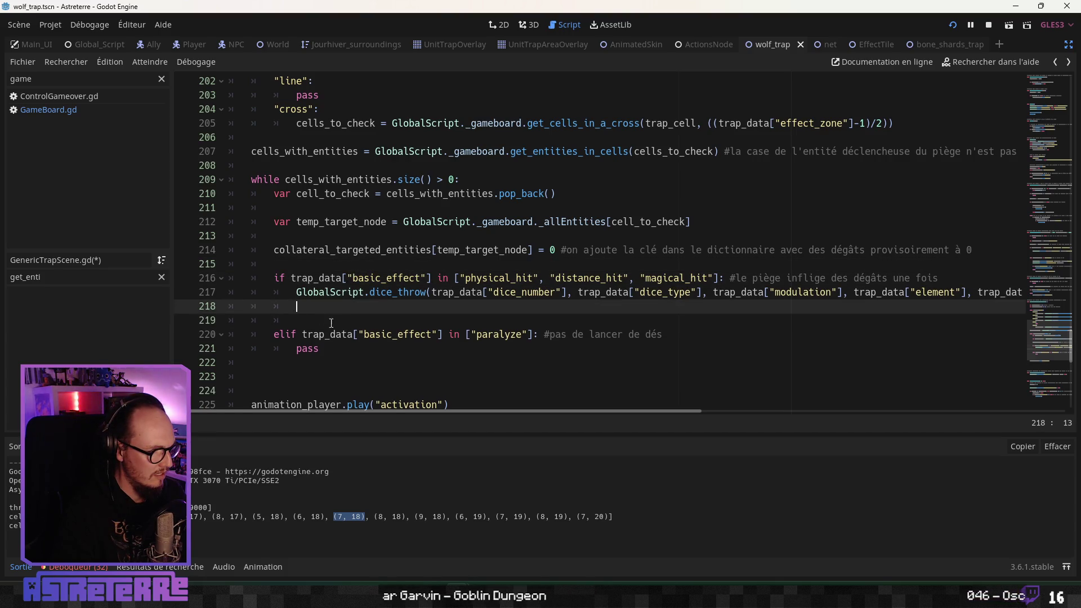
left_click(343, 320)
scroll(343, 320, "down", 2)
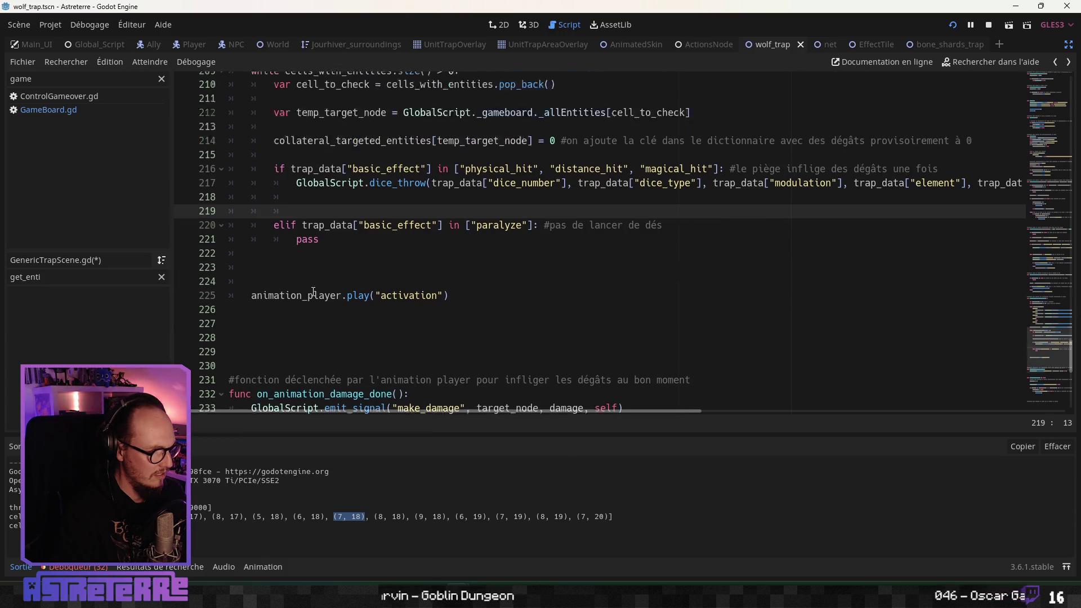
left_click(294, 291)
Step: Add a blank line after the return on line 180, before the damage assignment
scroll(359, 280, "up", 1)
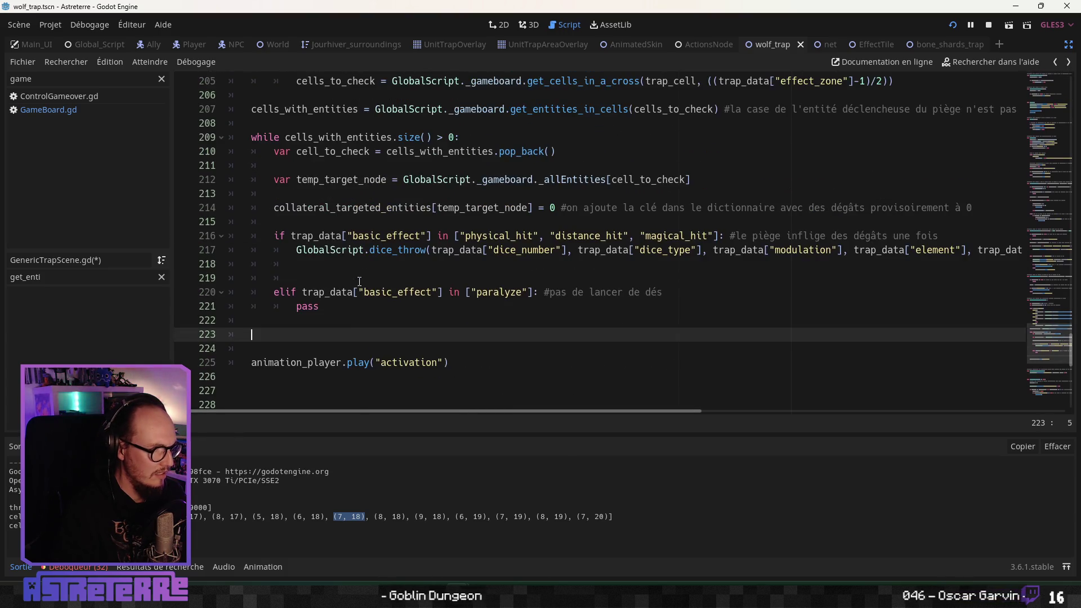
scroll(468, 274, "up", 4)
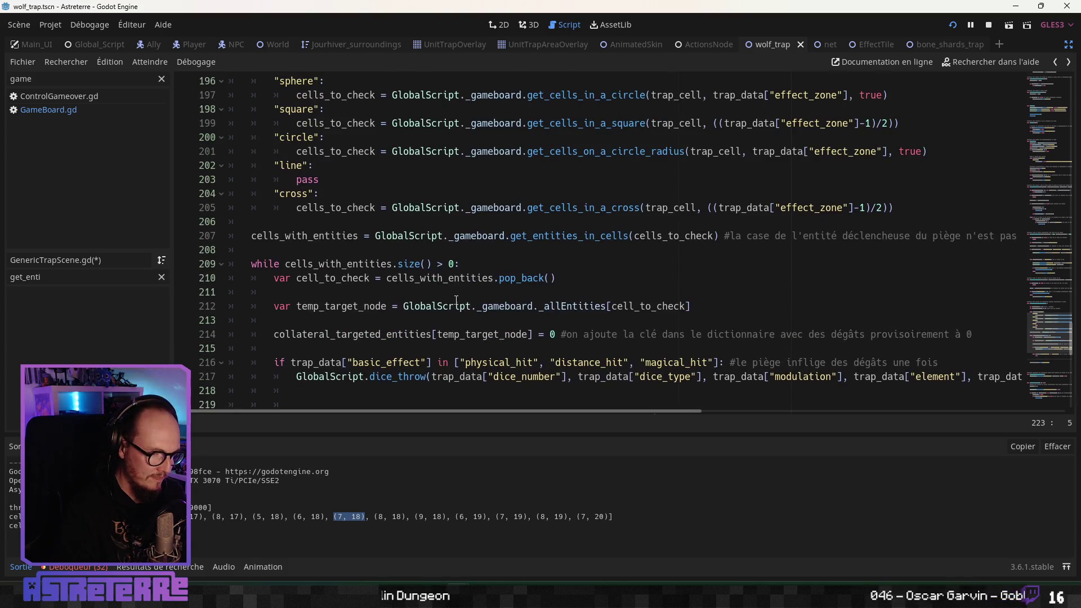
scroll(456, 292, "up", 8)
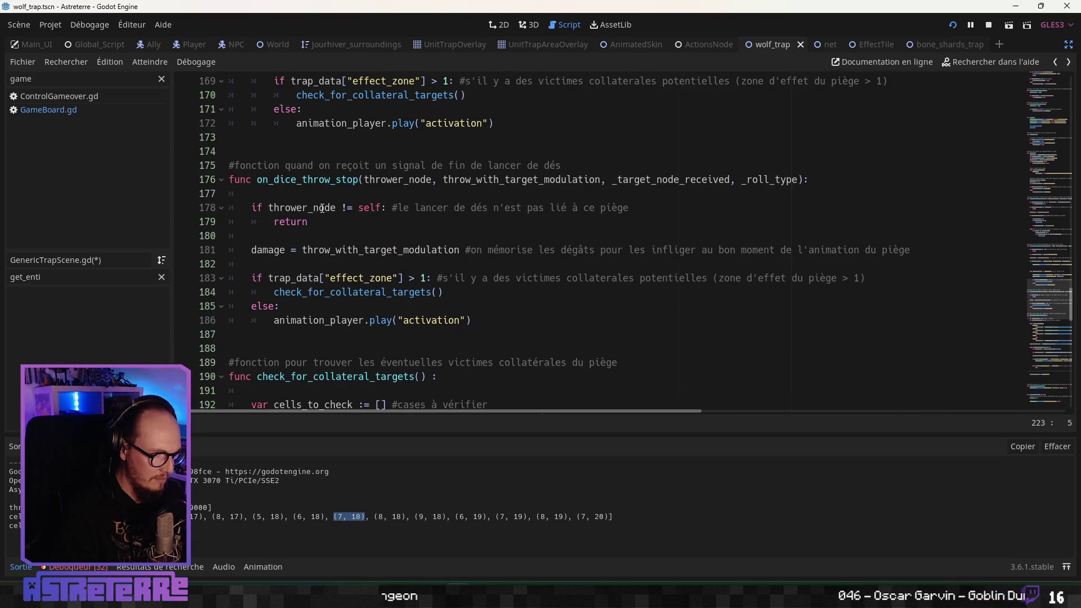
left_click(309, 234)
key("Return")
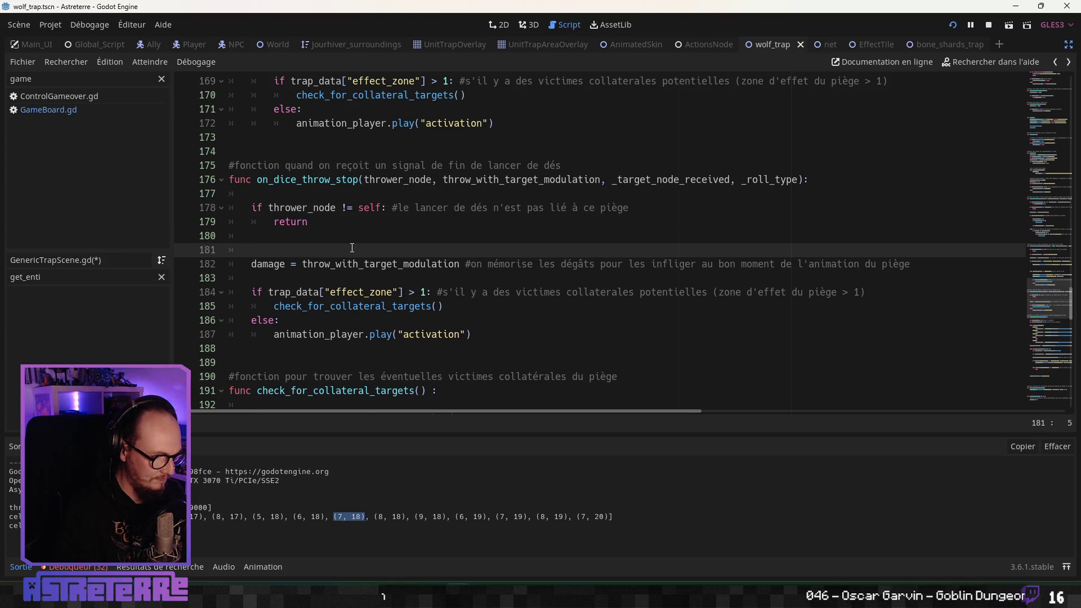
key("Return")
key("Up")
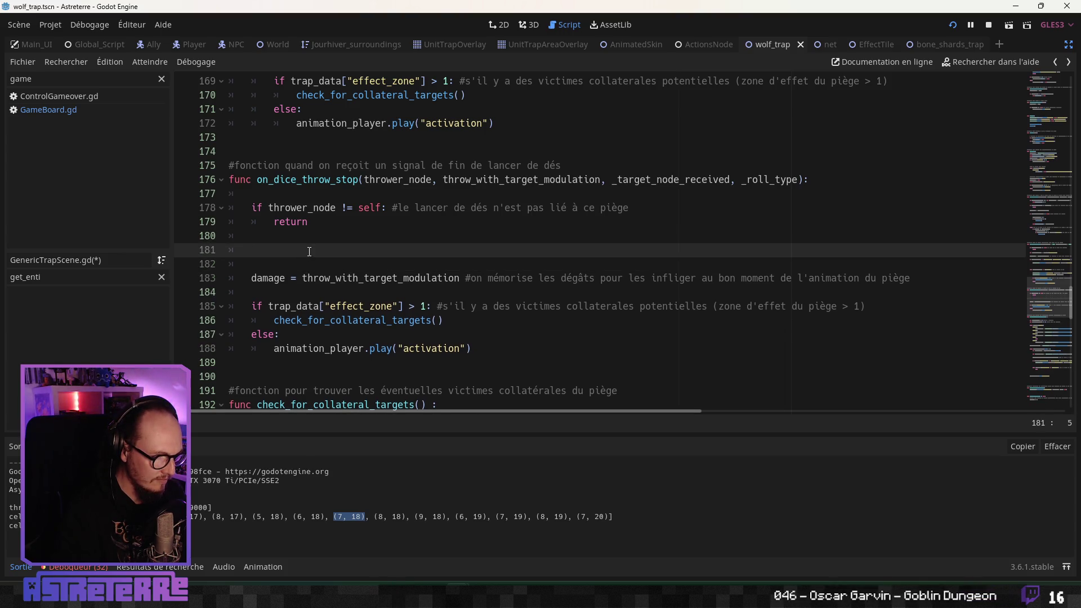
key("Return")
key("BackSpace")
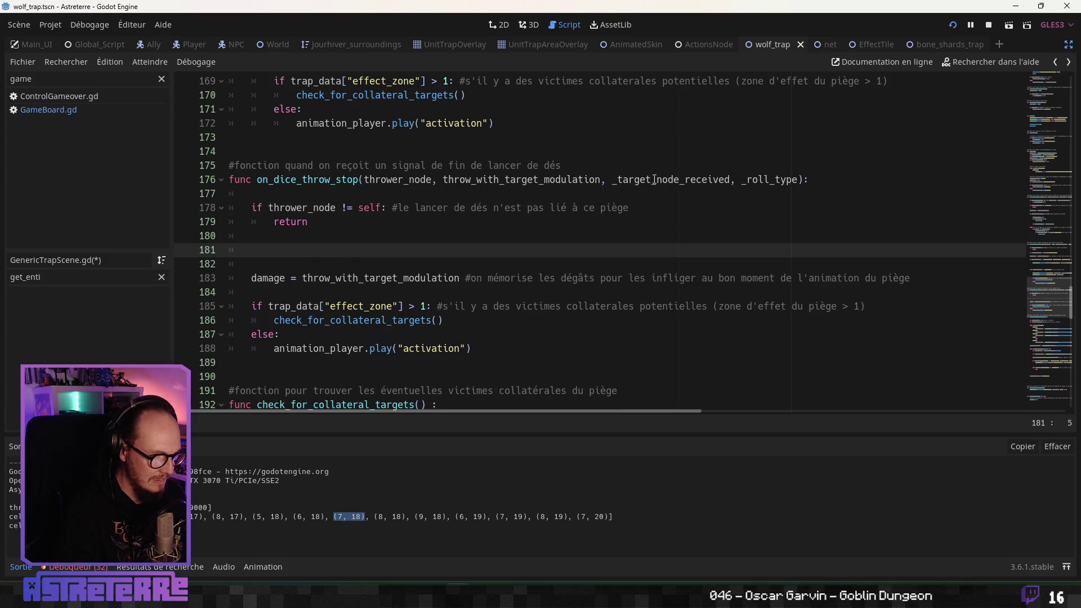
Step: Drop the underscore from the _target_node_received parameter on line 176
left_click(618, 180)
key("Delete")
left_click(439, 239)
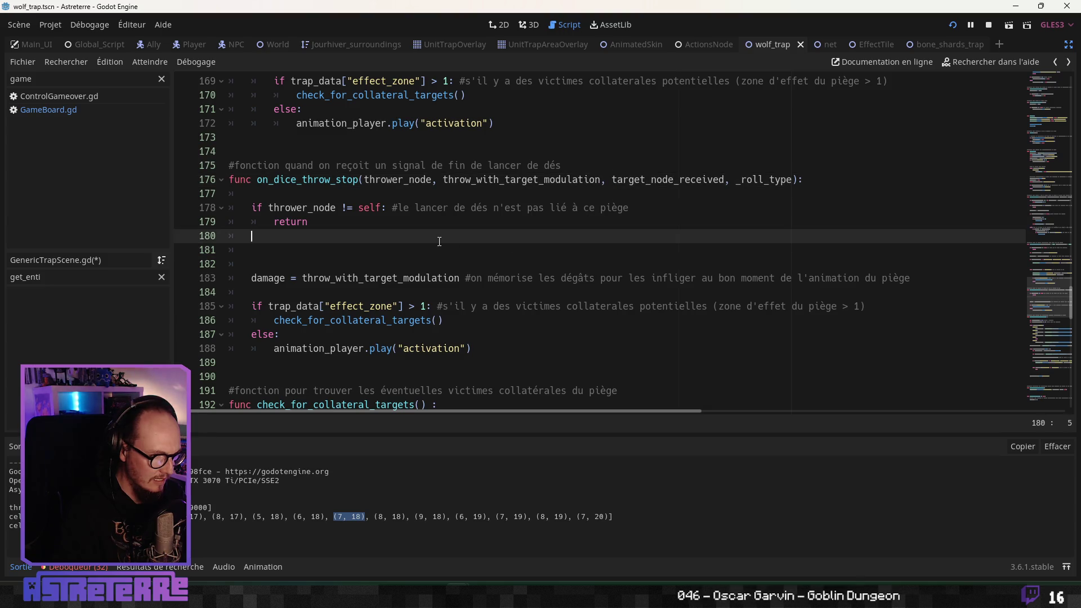
left_click(382, 251)
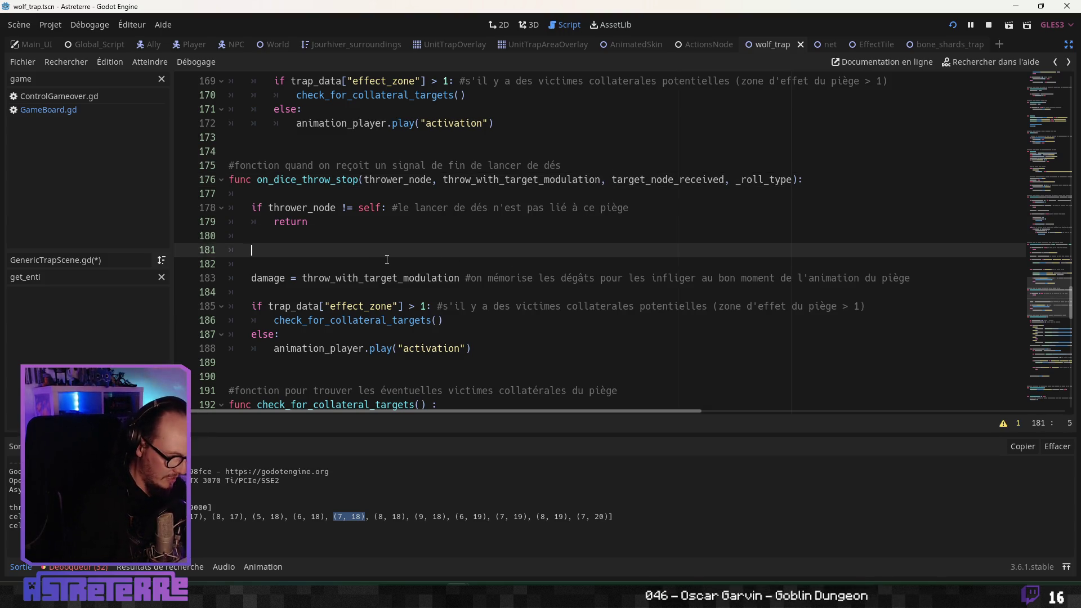
type("if tar")
Step: Autocomplete target_node_received in the new condition on line 181
key("Down")
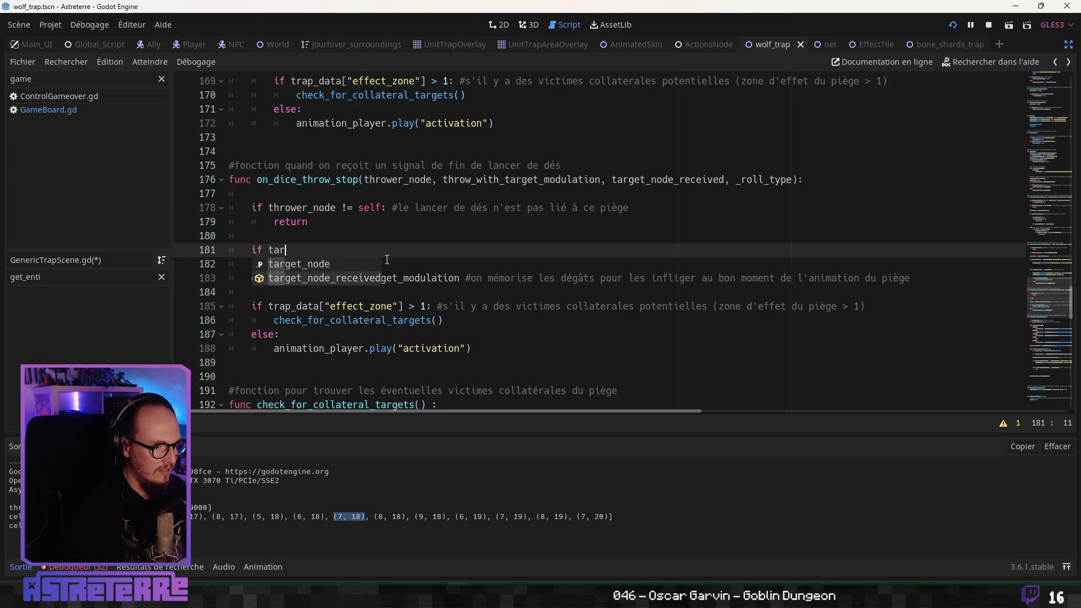
key("Return")
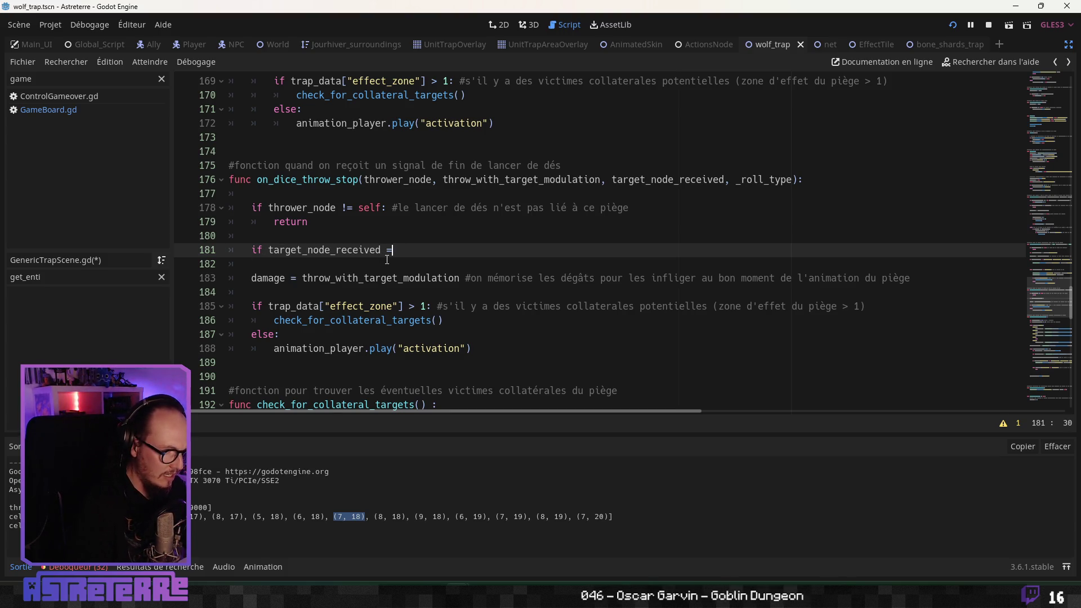
left_click_drag(1041, 298, 1041, 87)
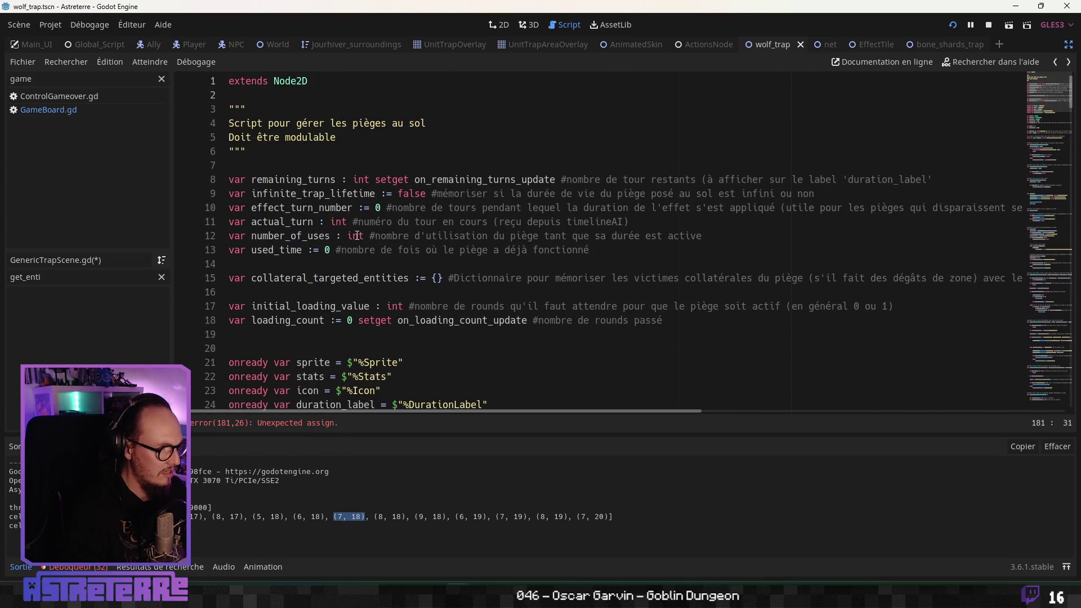
scroll(357, 236, "down", 2)
scroll(357, 235, "up", 3)
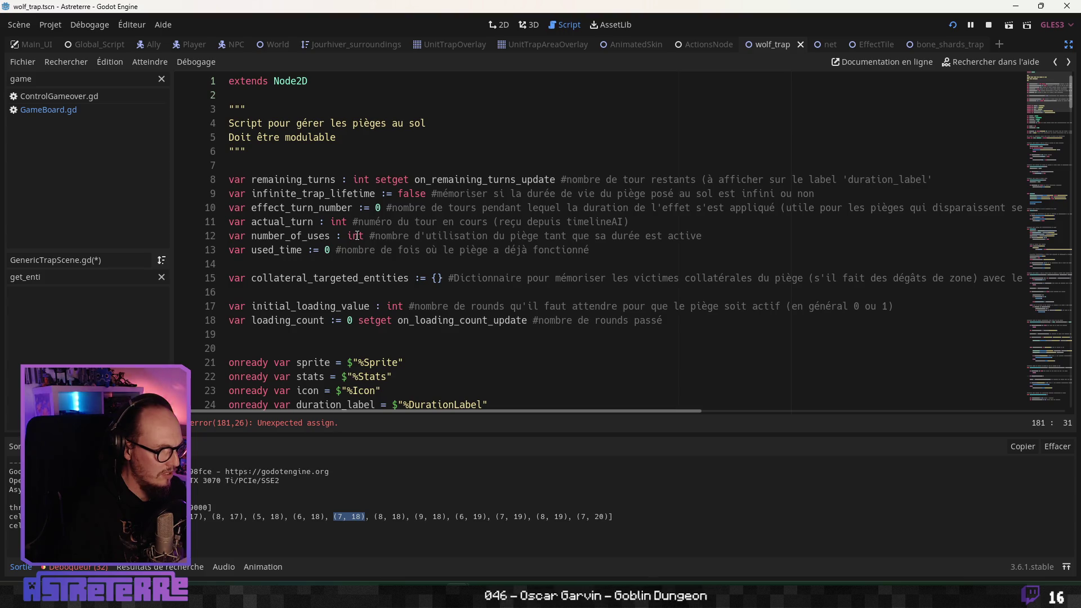
scroll(357, 235, "down", 4)
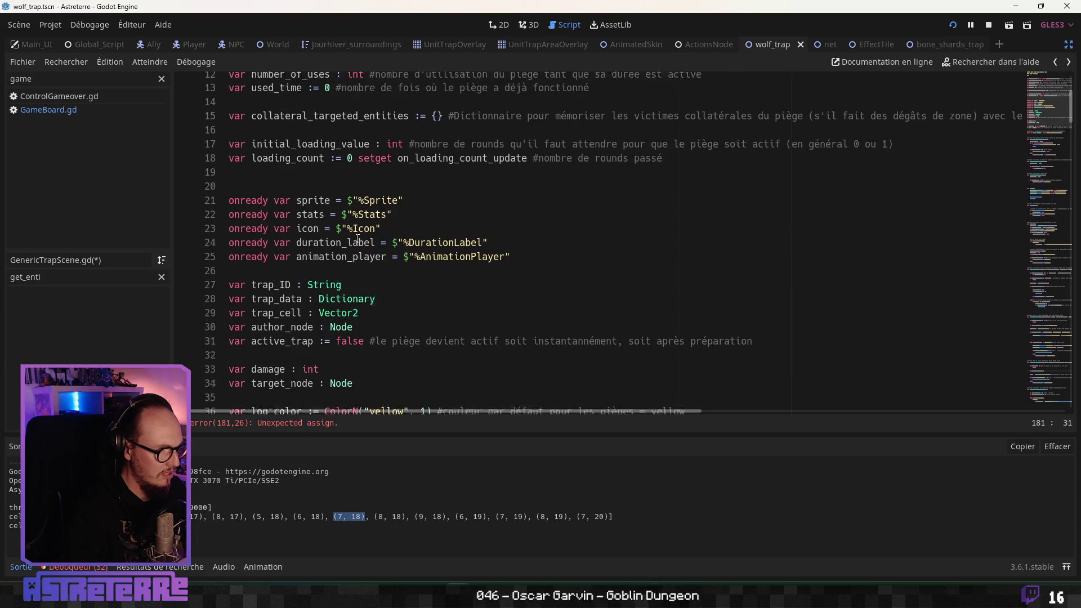
Step: Search the script for author_node with Ctrl+F
double_click(303, 317)
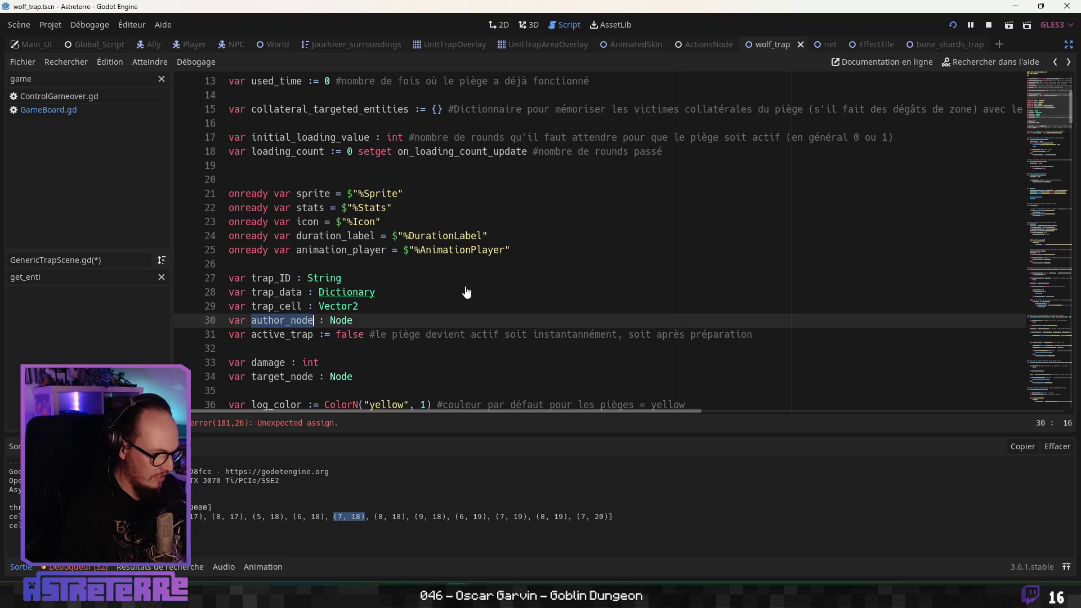
key("ctrl+f")
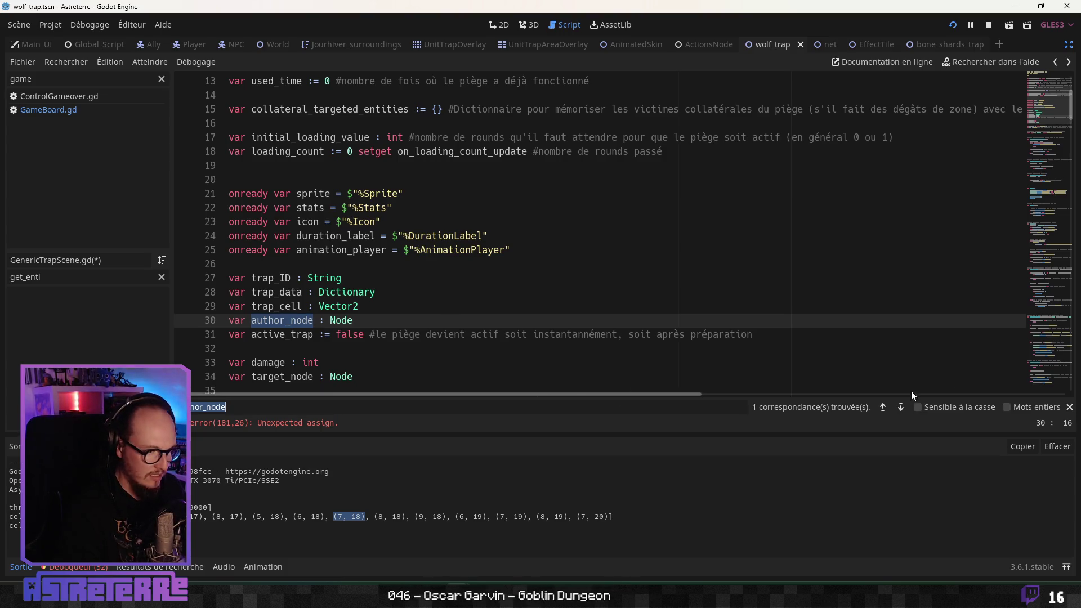
left_click(900, 410)
left_click(501, 296)
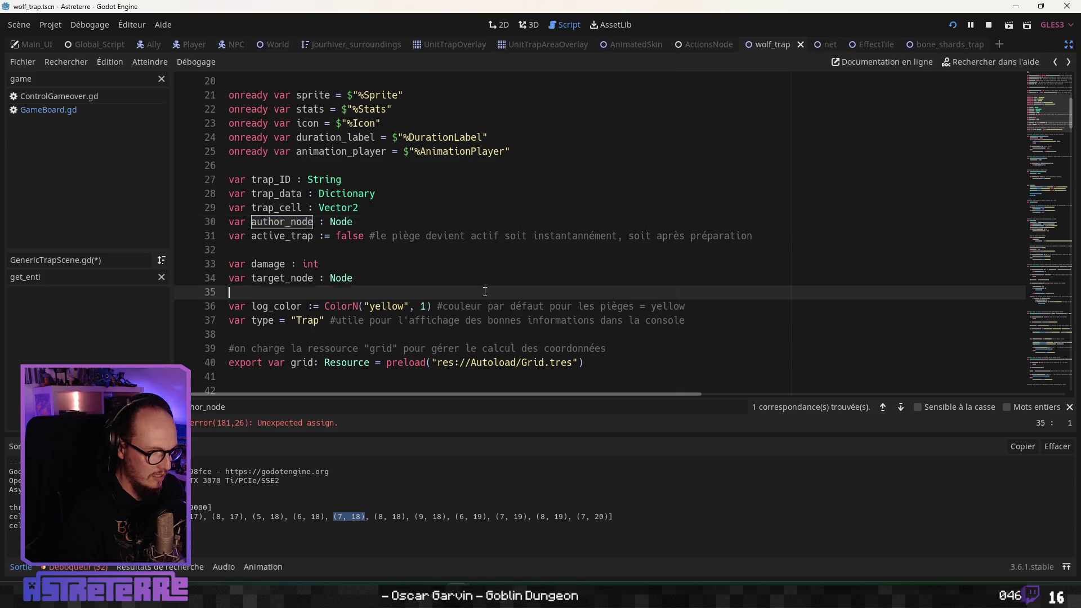
scroll(501, 296, "down", 2)
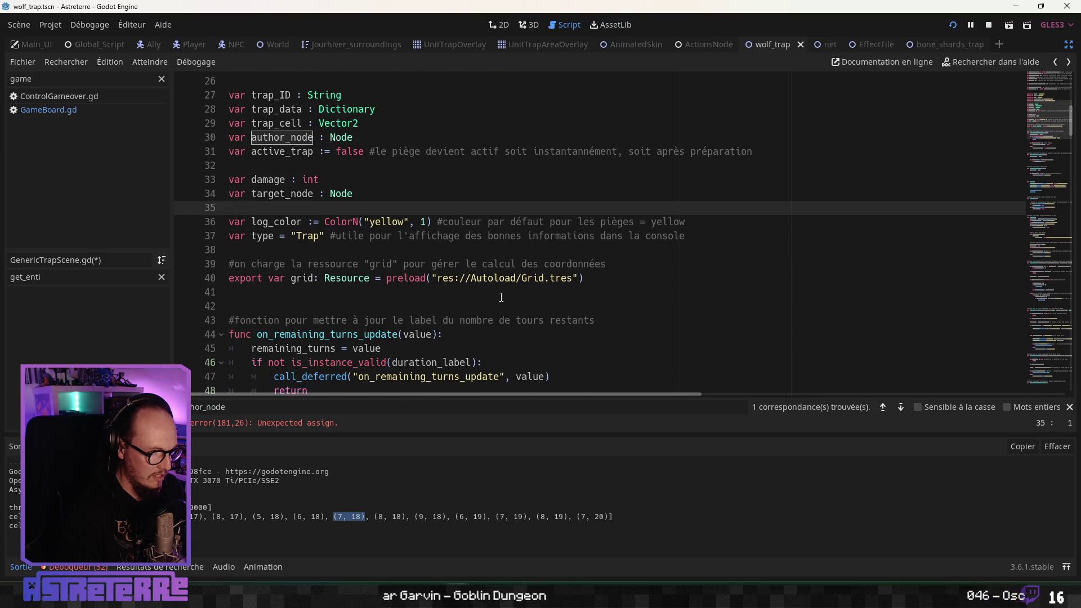
scroll(373, 214, "up", 1)
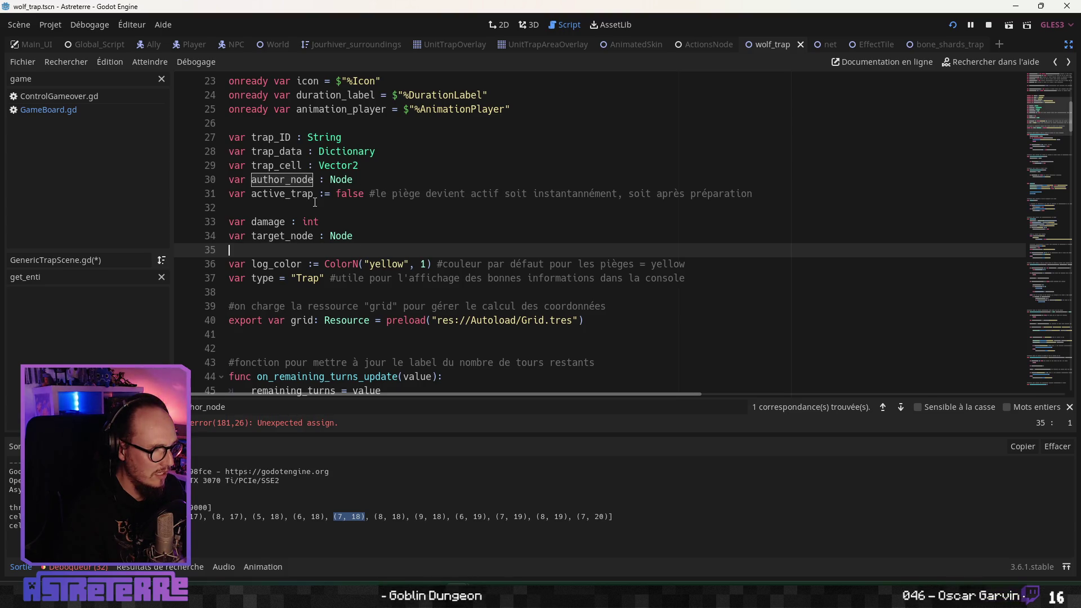
Step: Check the target_node declaration, then scroll back down to on_dice_throw_stop
double_click(296, 238)
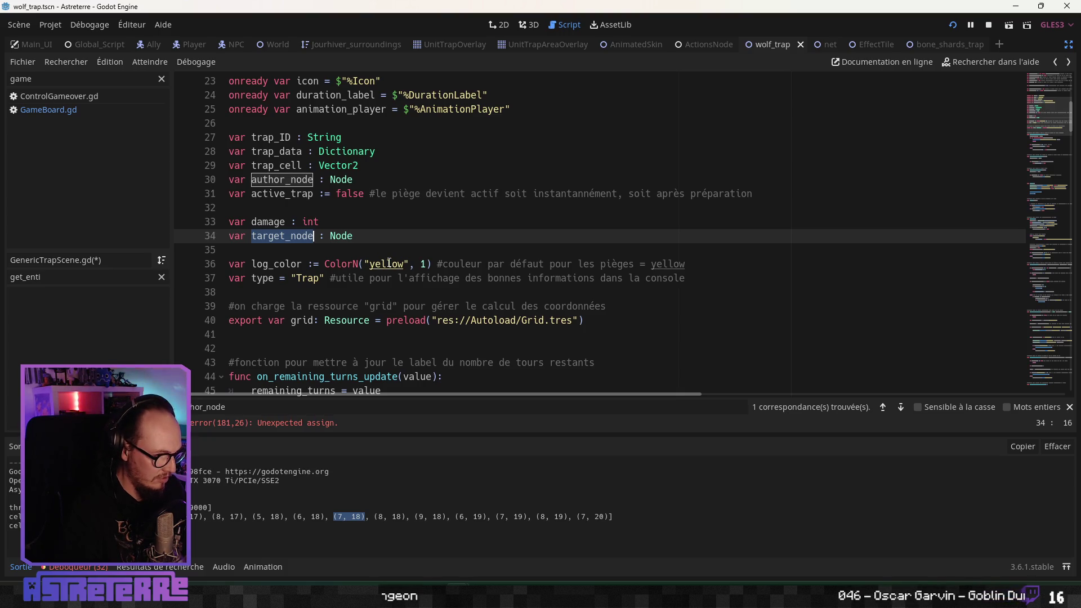
scroll(387, 256, "down", 7)
scroll(386, 251, "down", 20)
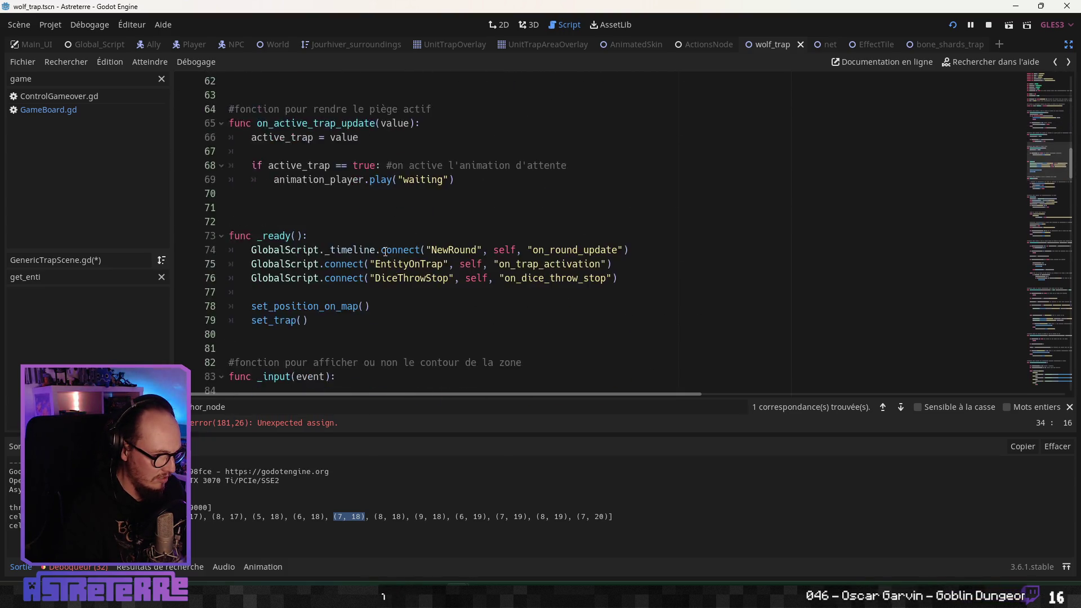
scroll(385, 253, "down", 8)
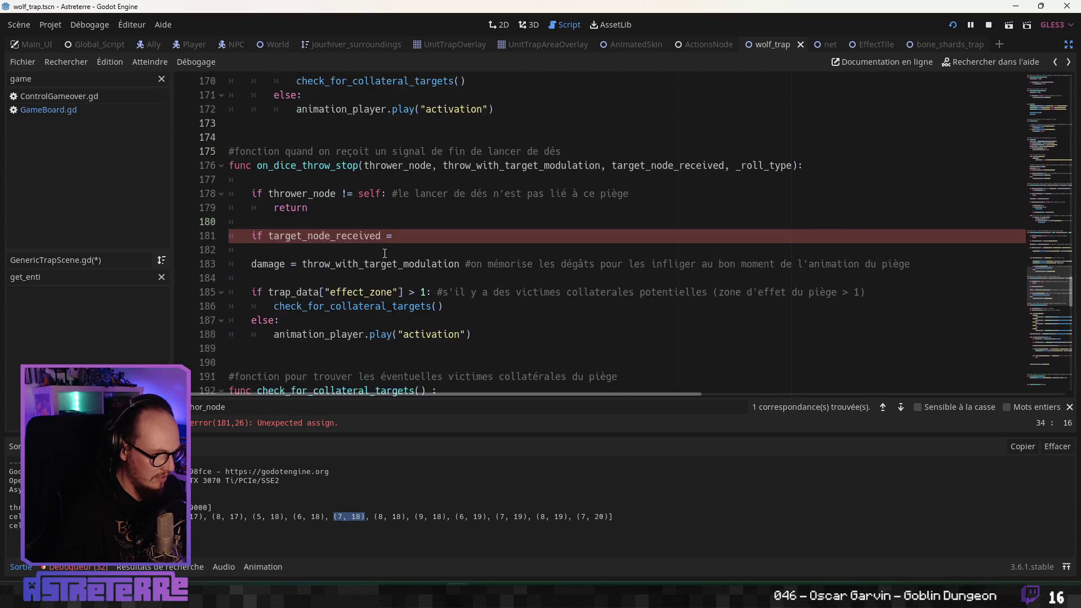
Step: Make line 181 read 'if target_node_received == target_node:'
left_click(458, 237)
type("target_node")
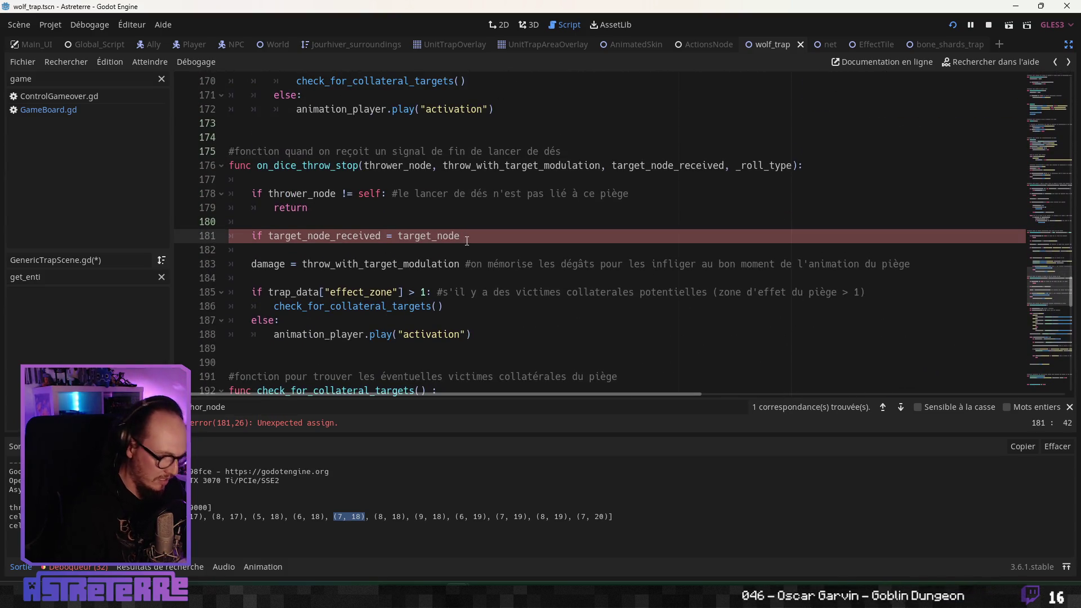
type(":")
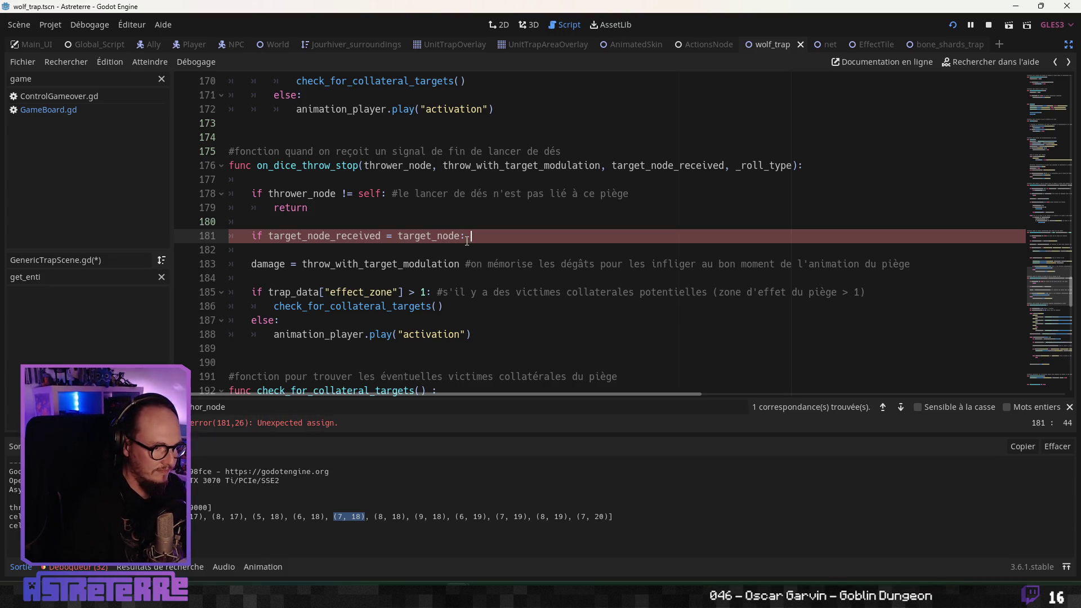
left_click(371, 265)
left_click(383, 237)
key("Home")
key("Home")
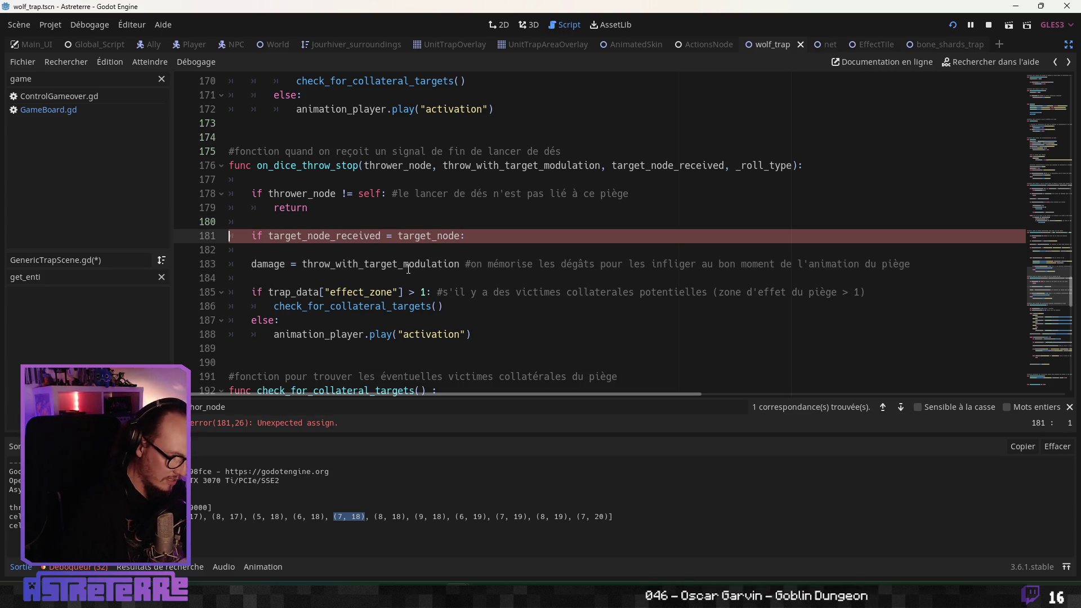
key("Home")
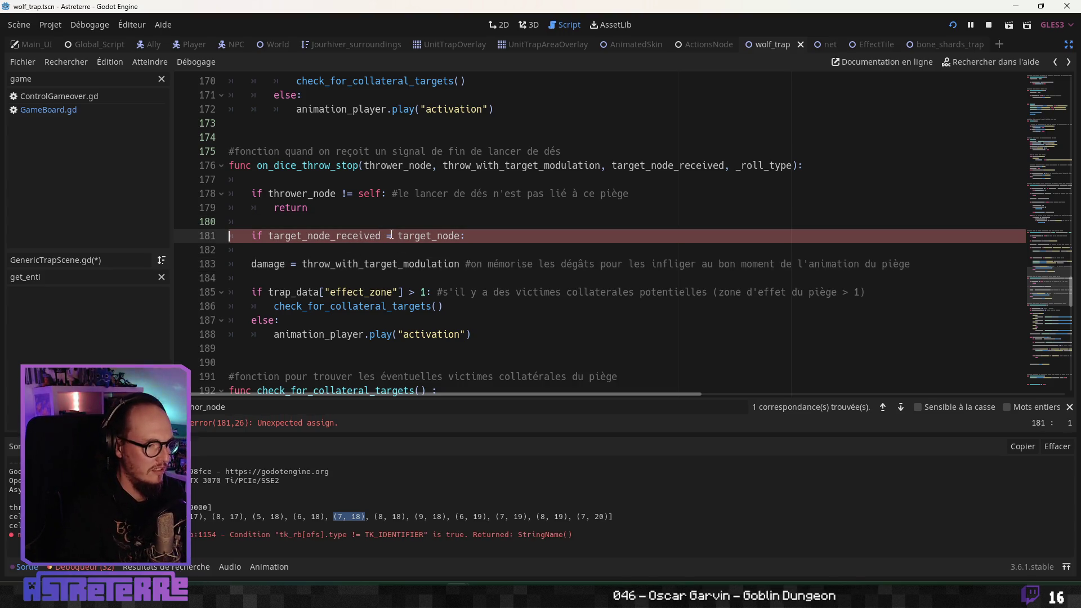
type("=")
left_click(346, 320)
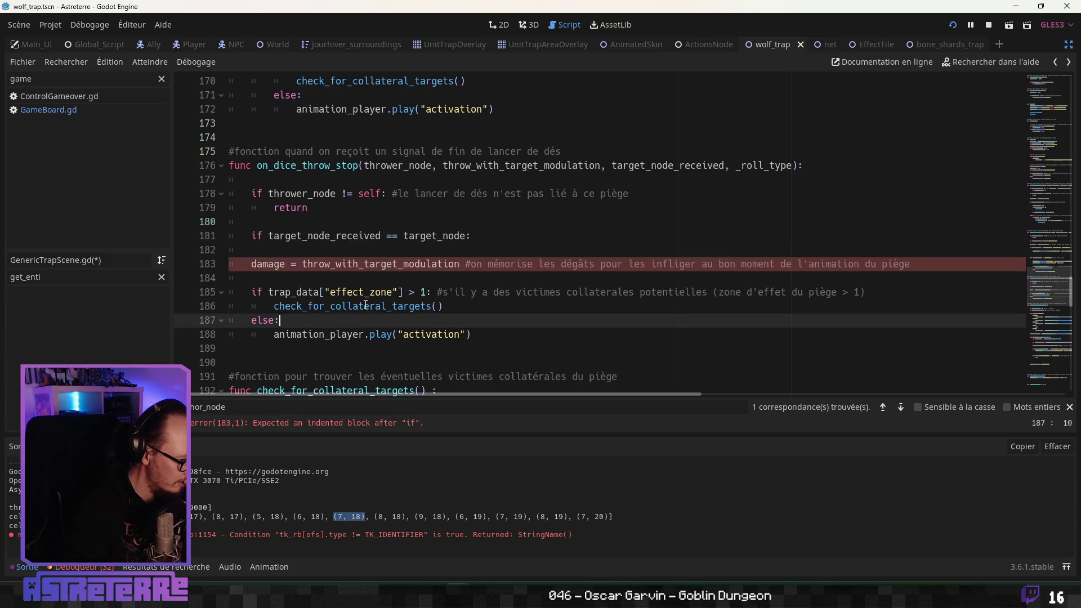
Step: Add a French comment on line 181 about the first dice throw
left_click(488, 241)
type("#on reçoit le premier l")
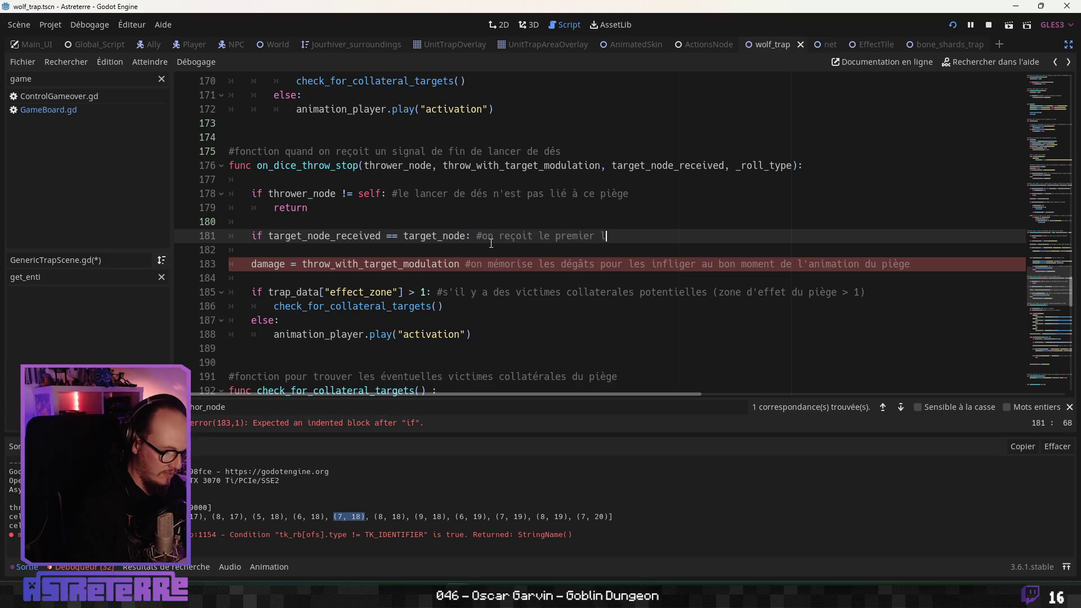
type("ancer dde dés pour la")
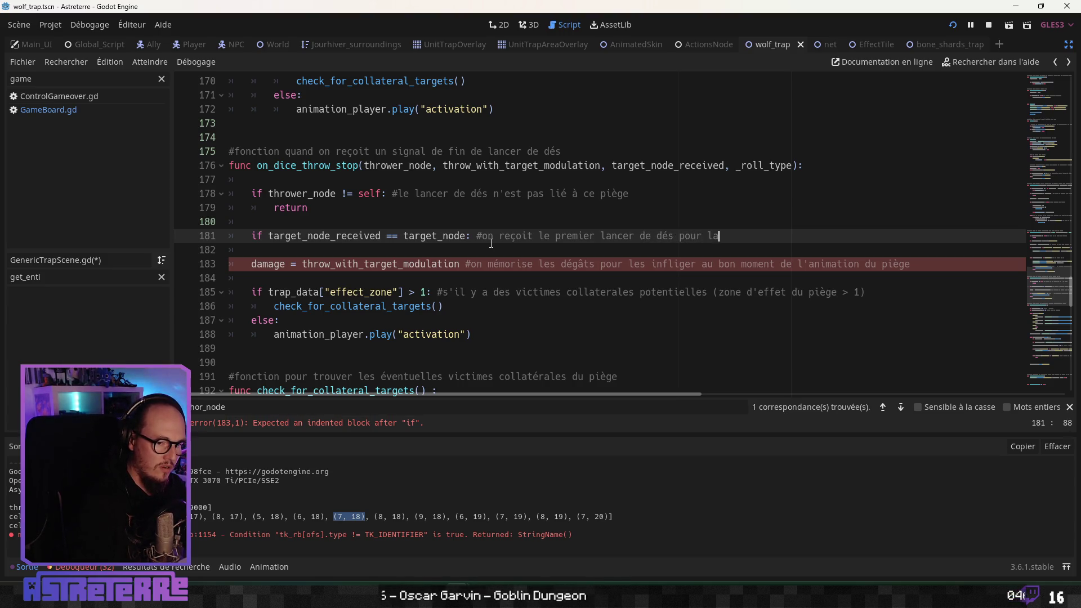
key("BackSpace")
type("'nequi le déclenche")
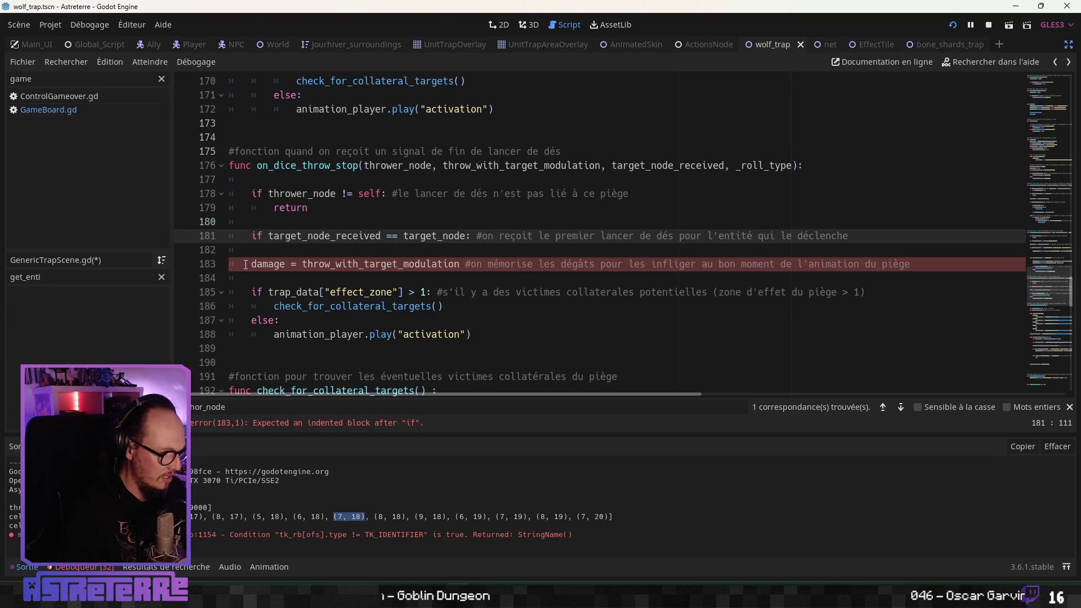
Step: Indent lines 183–188 under the new condition from the context menu
left_click_drag(230, 264, 346, 334)
right_click(346, 334)
left_click(433, 472)
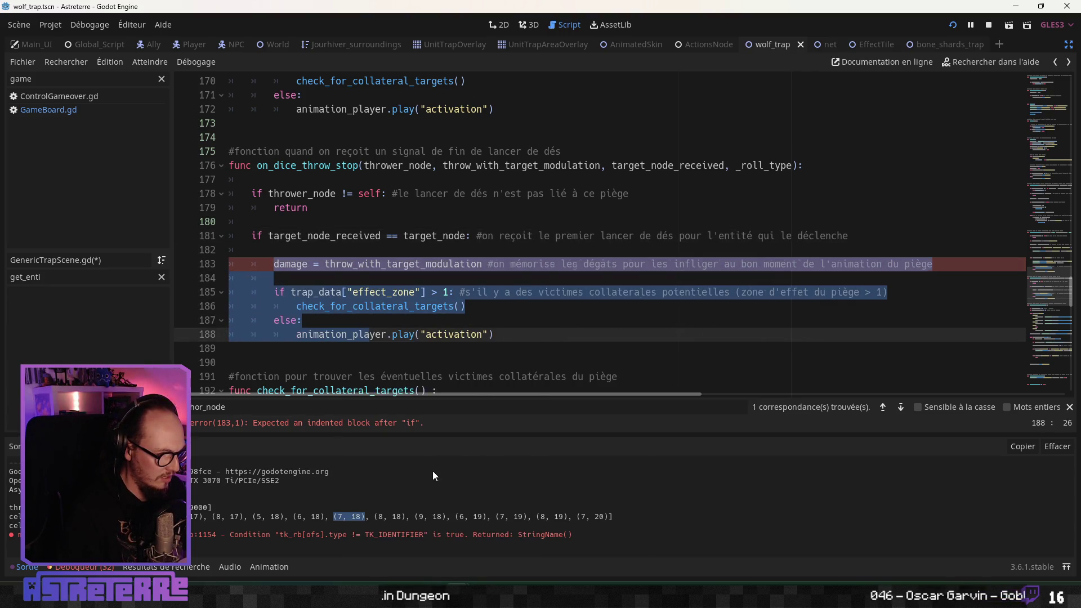
Step: Finish the indent and end both effect_zone branches with return
left_click(269, 346)
key("Return")
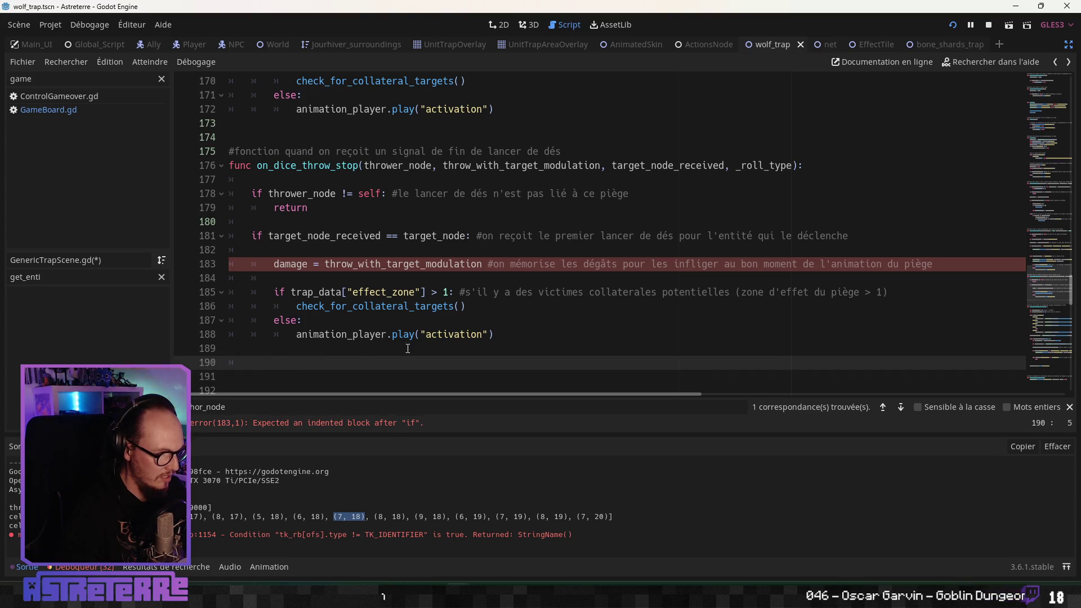
left_click(501, 331)
key("Return")
type("turn")
left_click(473, 307)
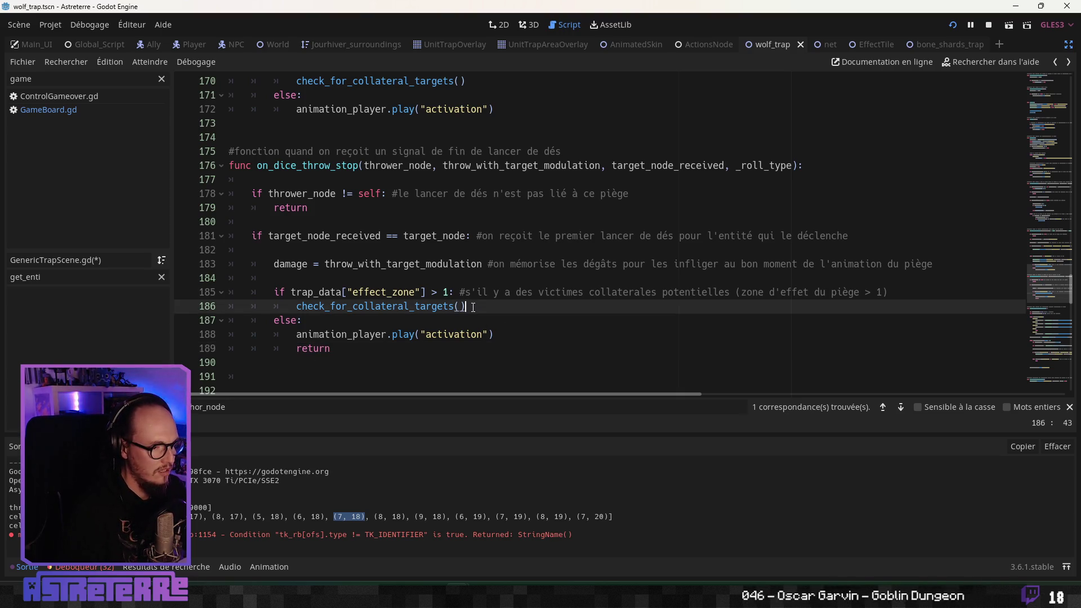
key("Return")
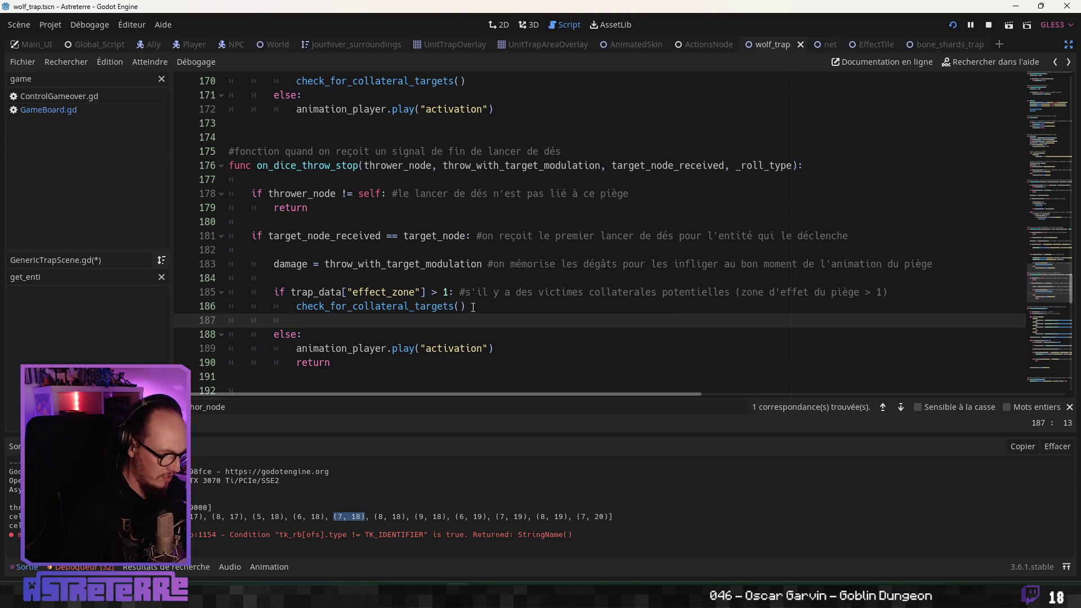
type("return")
Step: Start a new if line with target_node_received after the block
scroll(331, 337, "down", 2)
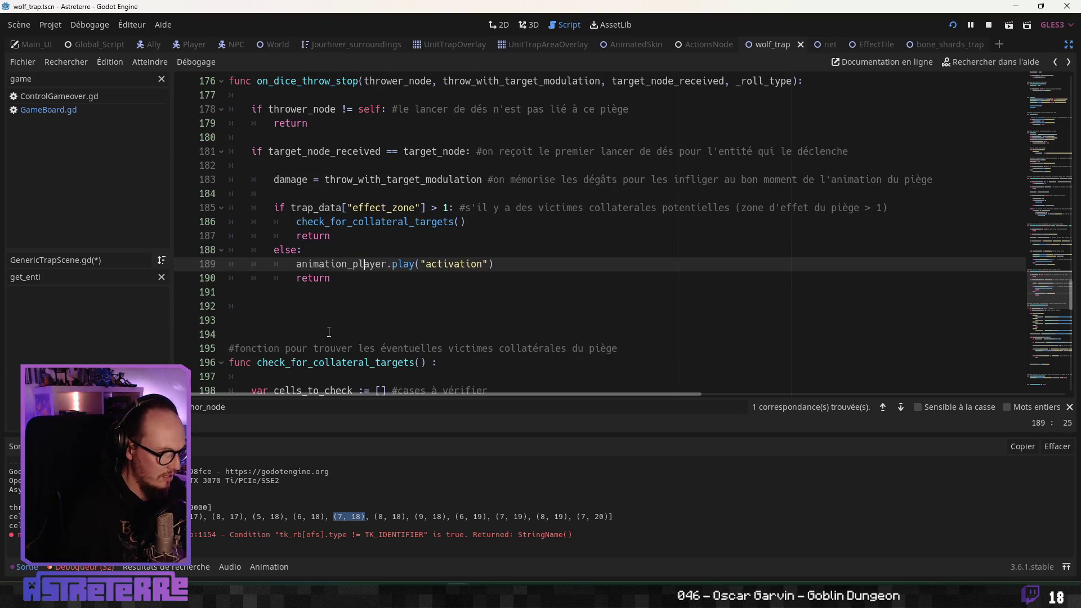
left_click(308, 309)
scroll(354, 299, "up", 1)
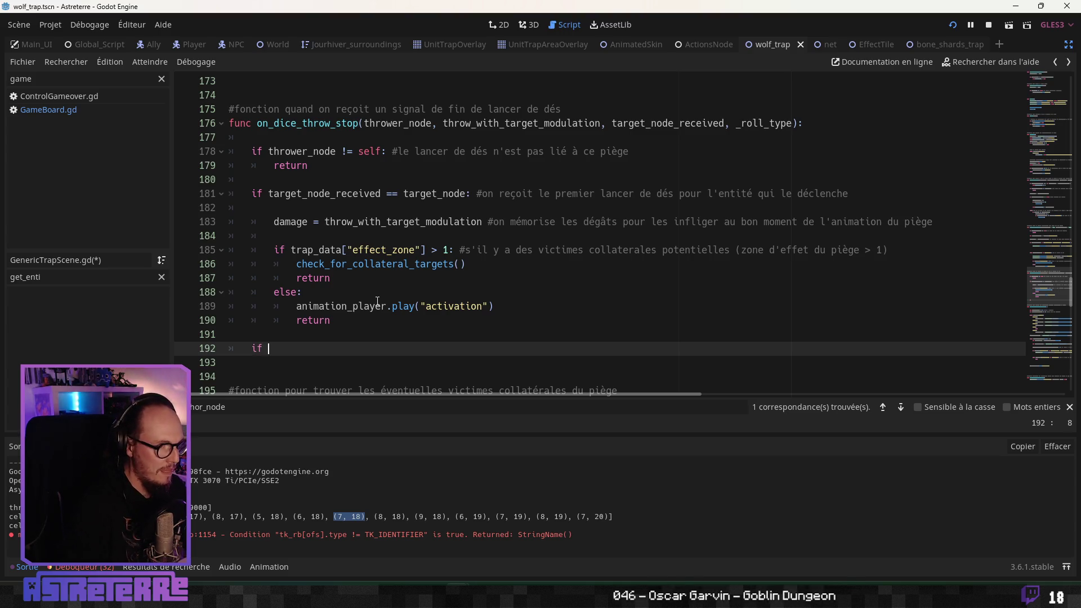
type("target_node_received in")
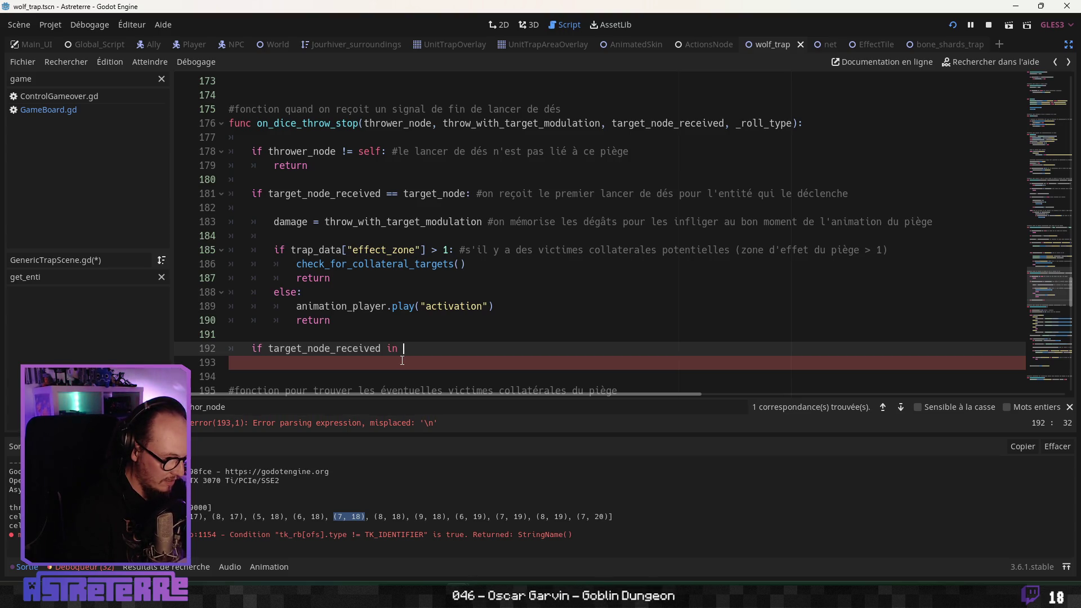
Step: Insert a French comment header above the if about receiving collateral signals
left_click(298, 335)
key("Return")
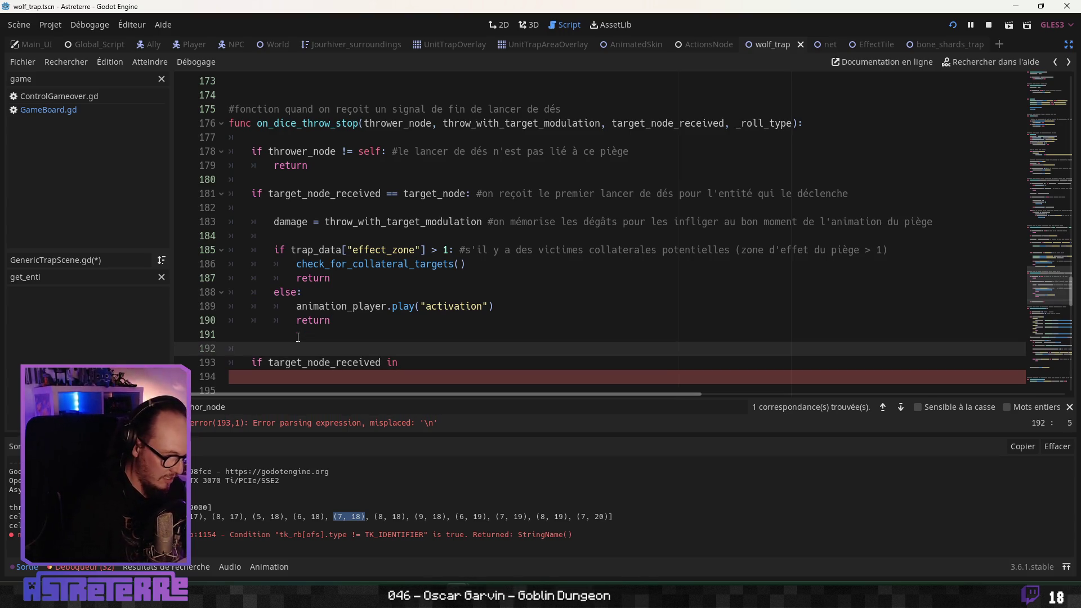
type("################# ")
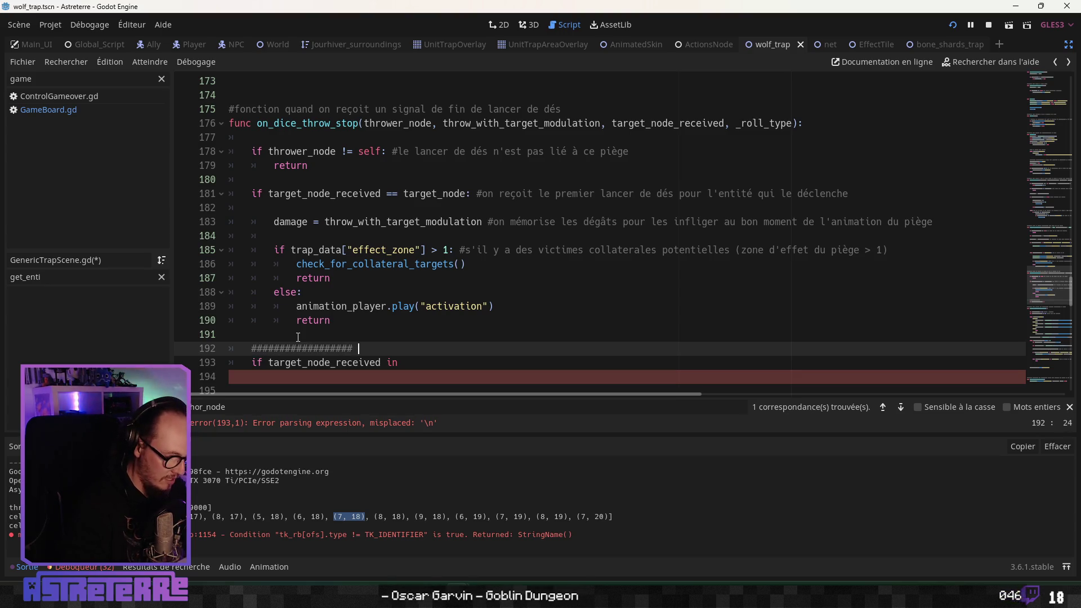
type("lignes pour recevoir les signaux des lanc")
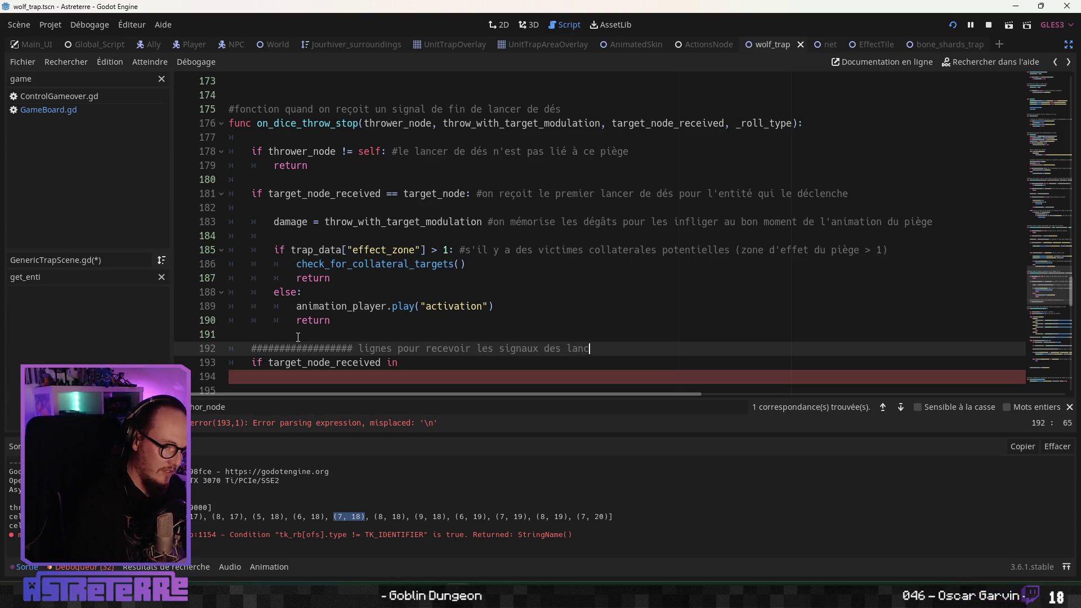
type("ur les ciob")
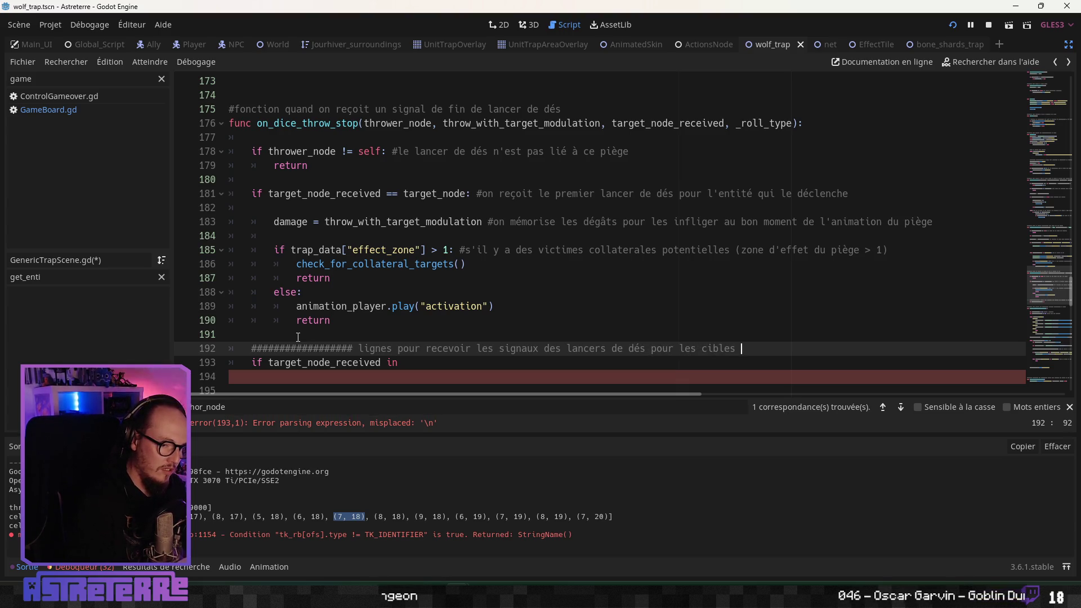
type("atérales")
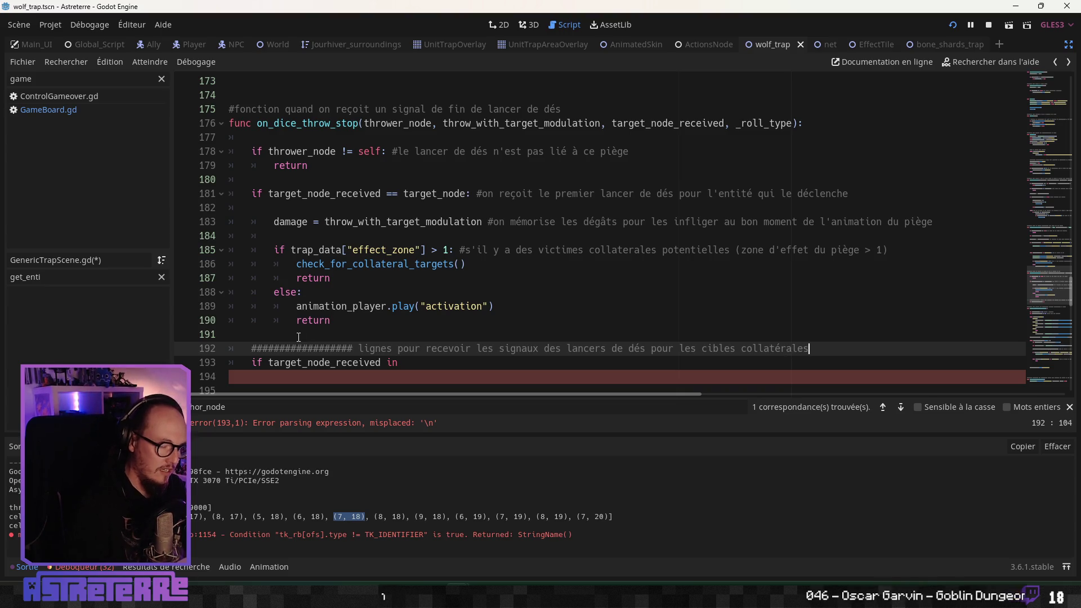
Step: Complete 'if target_node_received in collateral_targeted_entities.keys():' and open its indented body
scroll(298, 295, "down", 4)
left_click(409, 194)
type("co")
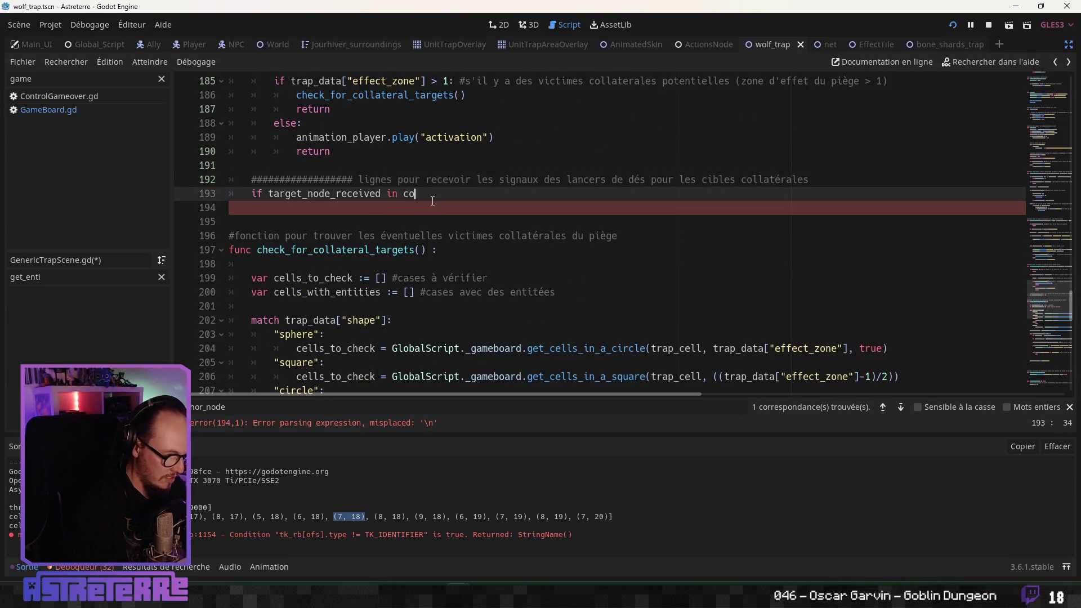
type("ll")
key("Return")
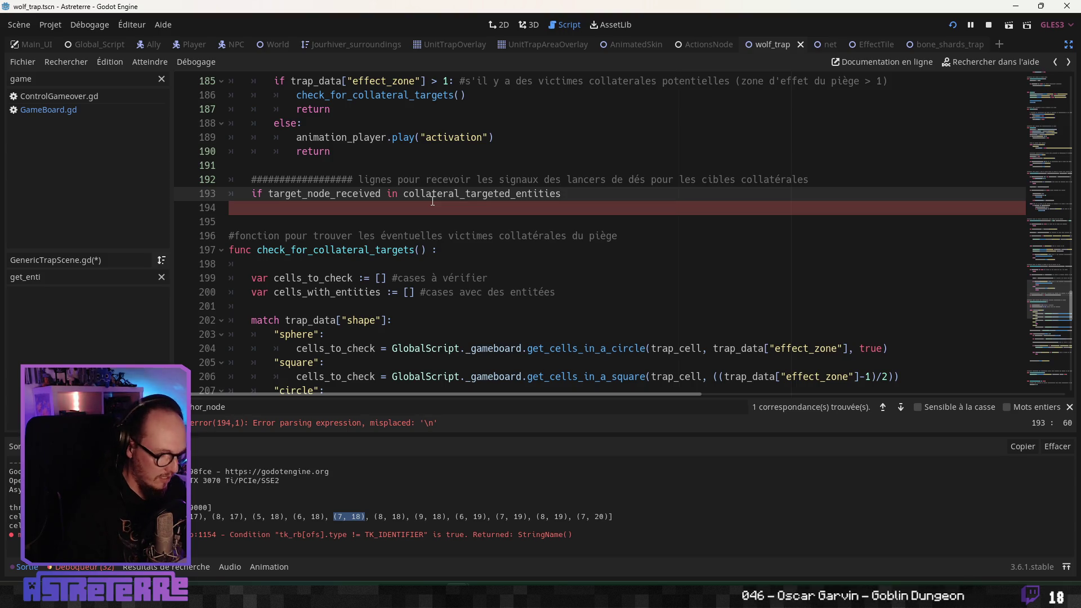
type(".ke")
key("Return")
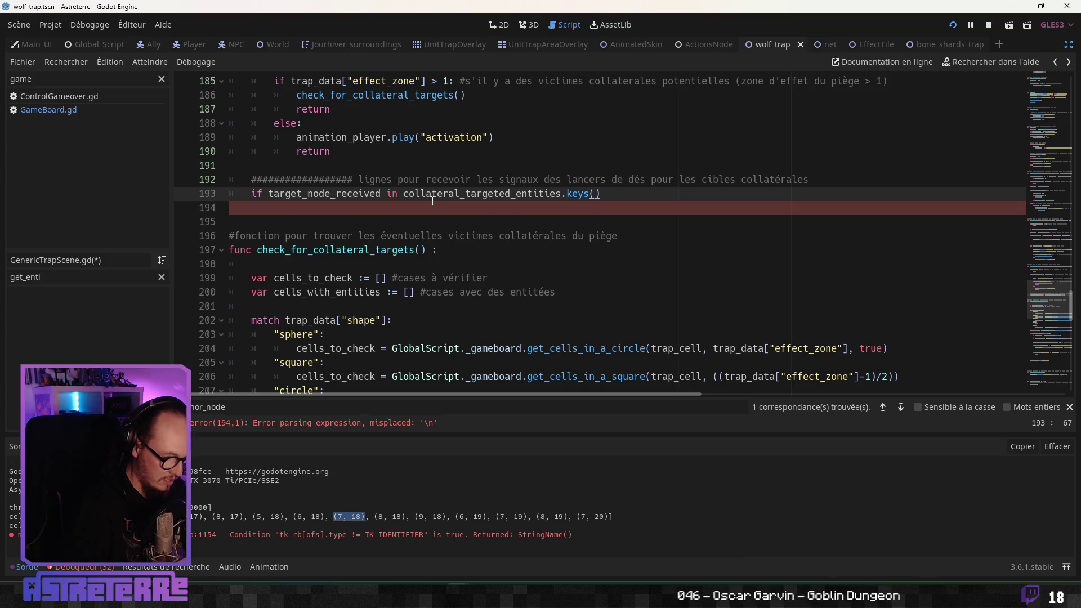
type(":")
key("Return")
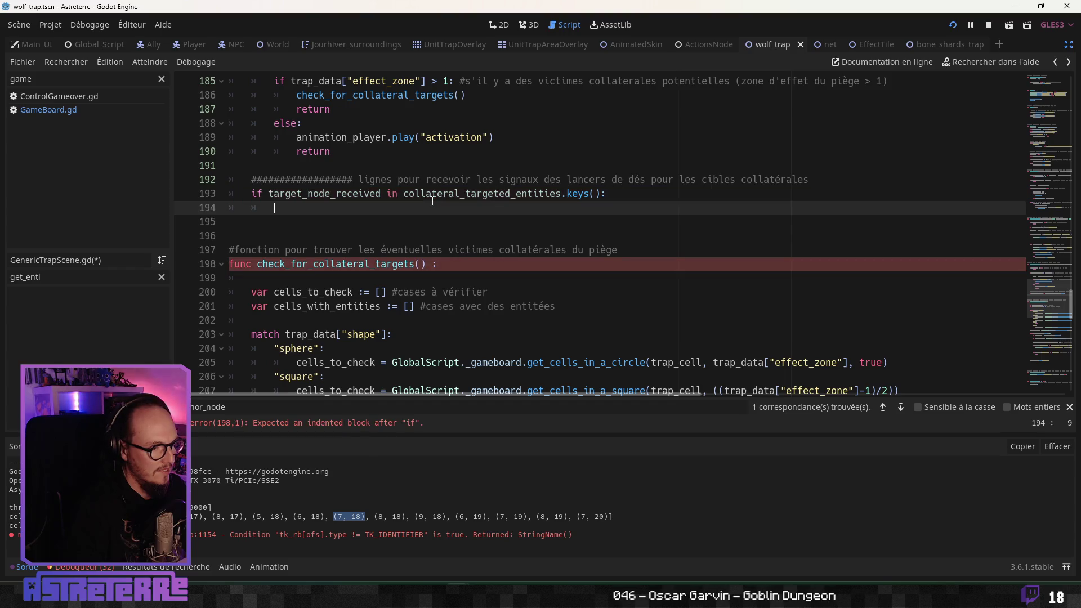
scroll(432, 201, "up", 3)
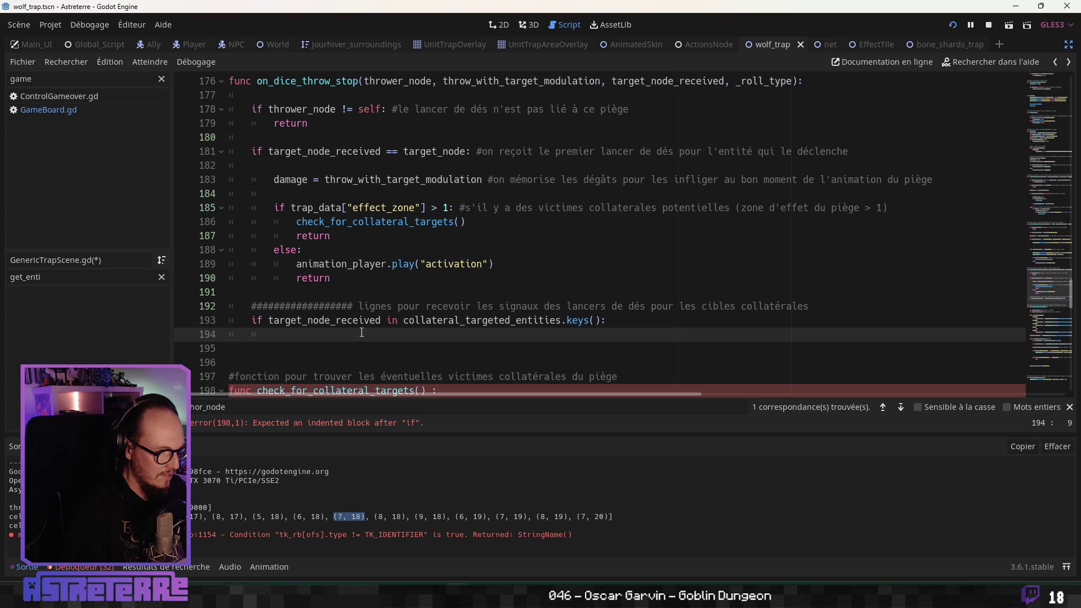
Step: Write collateral_targeted_entities[target_node_received] on line 194, reusing existing names
double_click(456, 322)
key("ctrl+c")
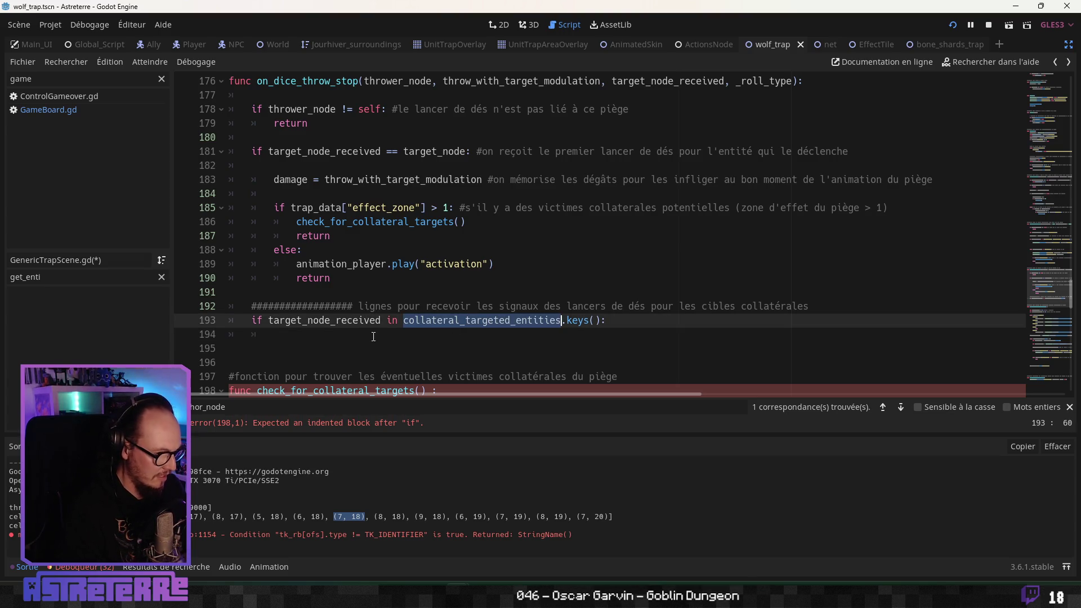
left_click(373, 336)
key("ctrl+v")
type("[")
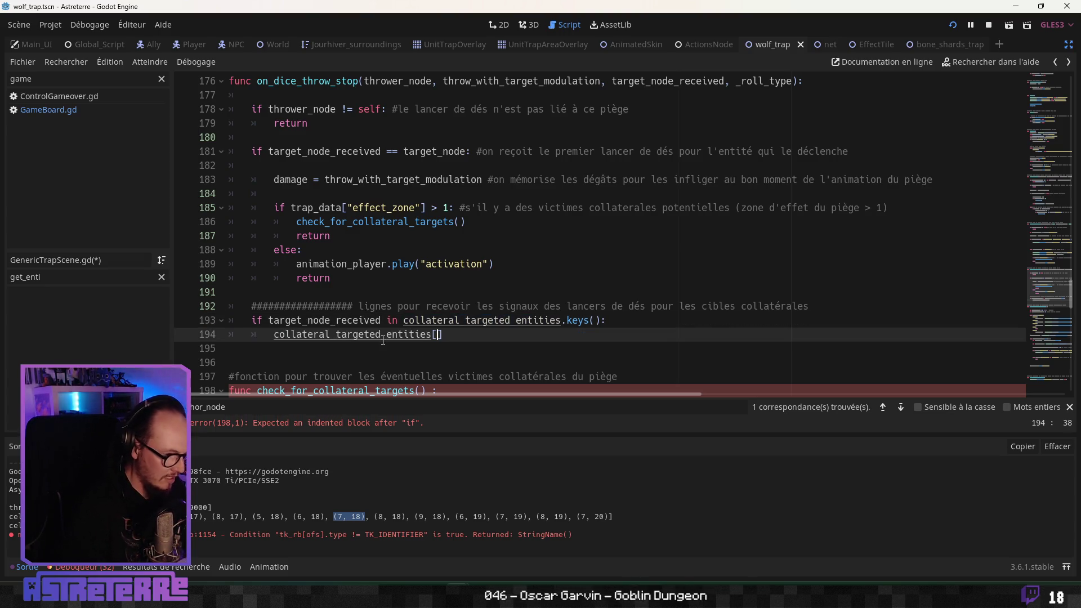
double_click(350, 320)
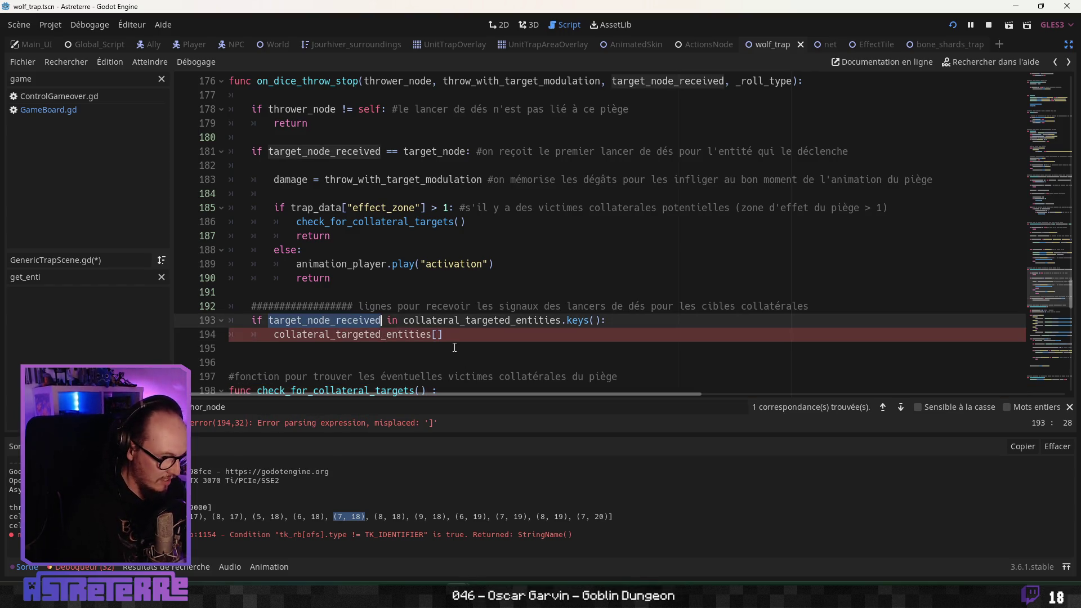
key("ctrl+c")
left_click(438, 334)
key("ctrl+v")
left_click(567, 334)
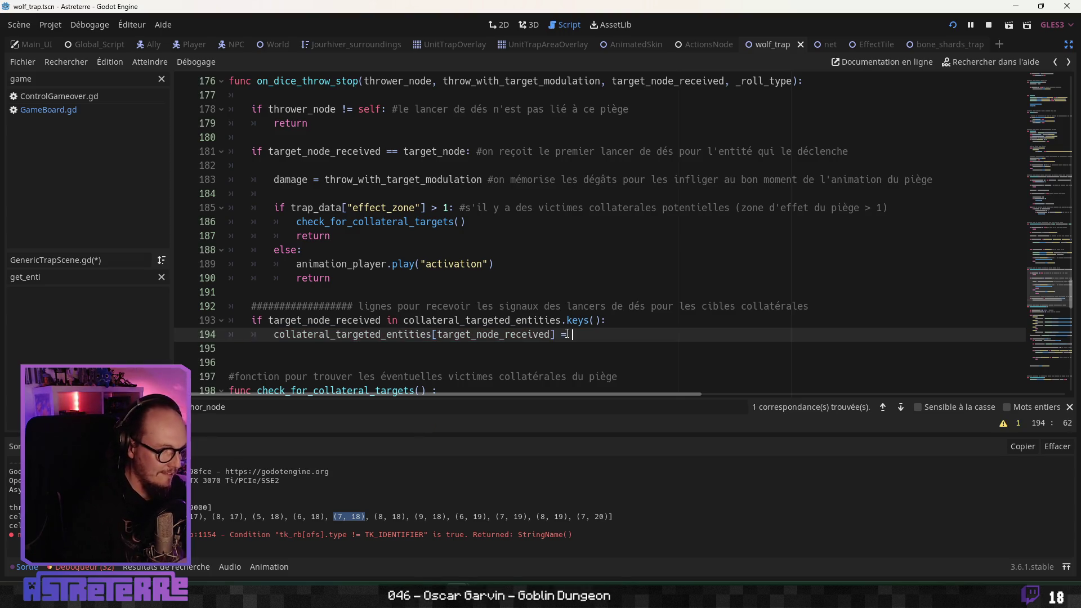
Step: Assign throw_with_target_modulation as the value and extend the line 192 comment
scroll(649, 150, "up", 1)
double_click(521, 123)
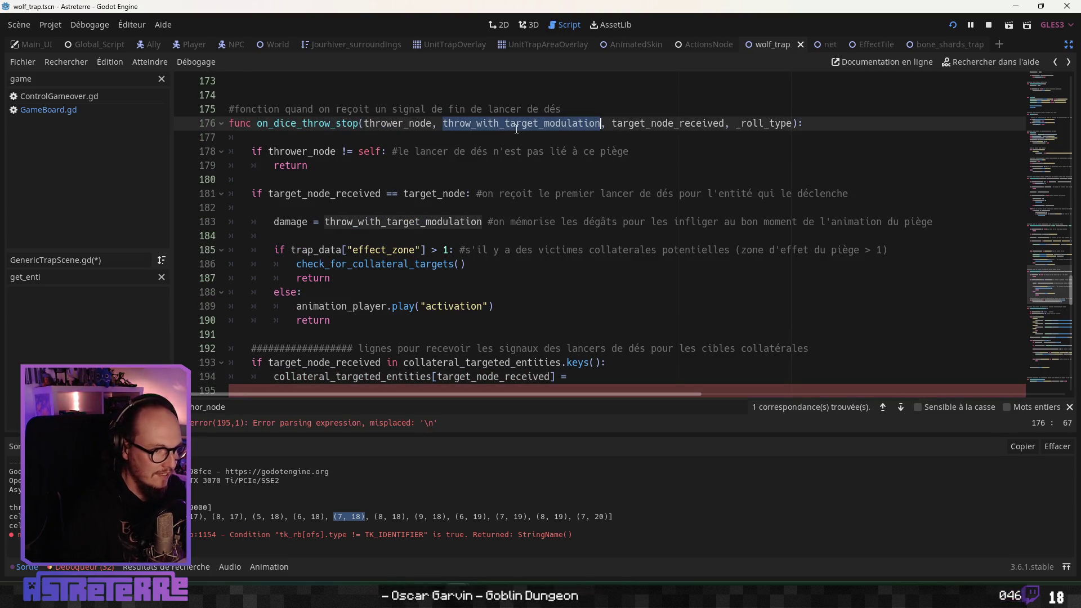
key("ctrl+c")
left_click(720, 376)
key("ctrl+v")
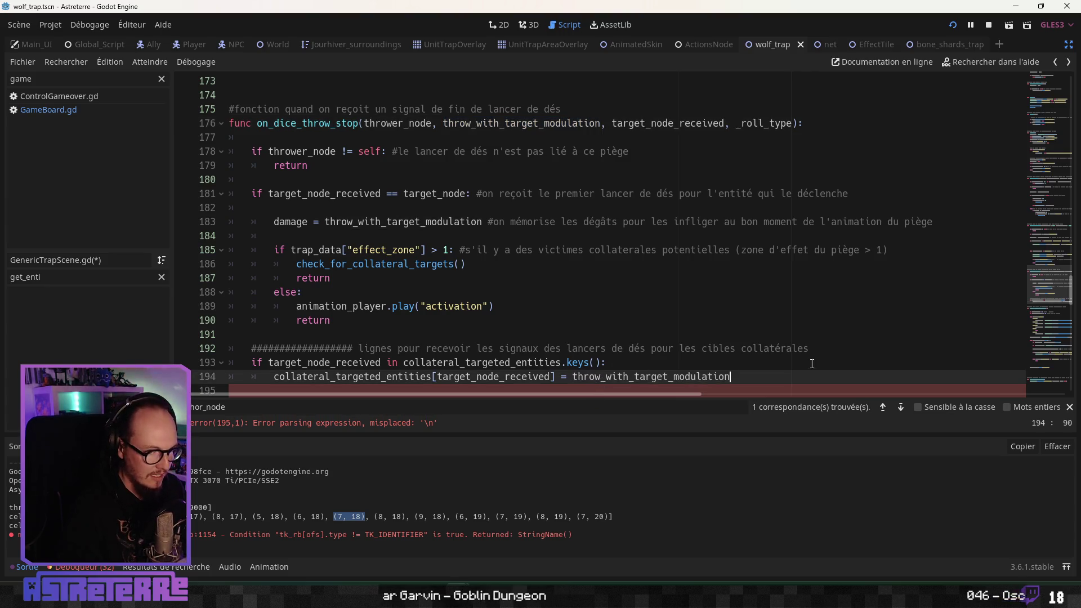
left_click(821, 349)
type("et ")
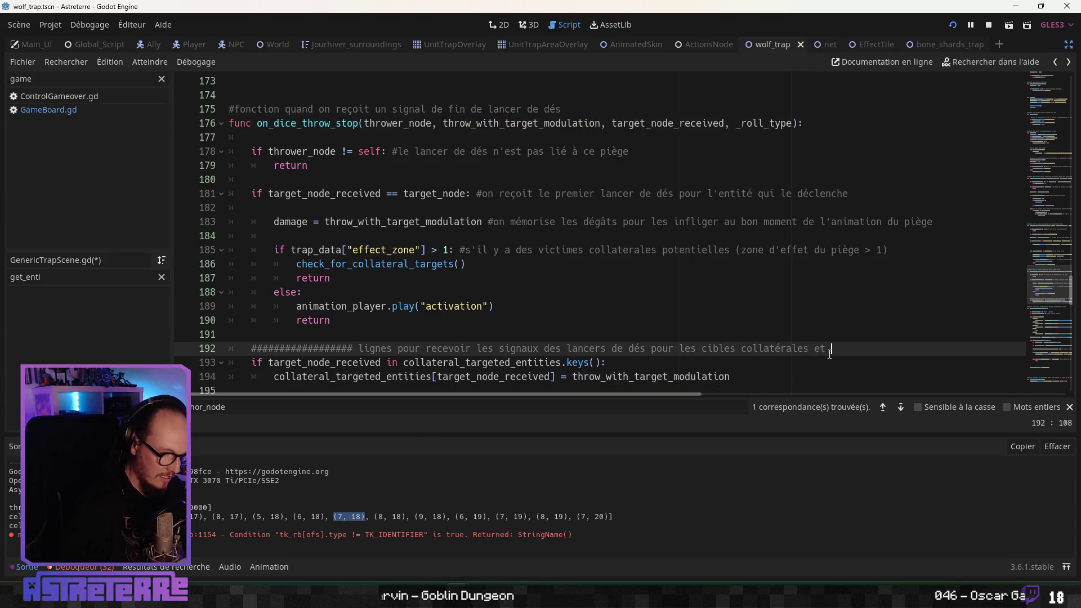
type("démoriser le")
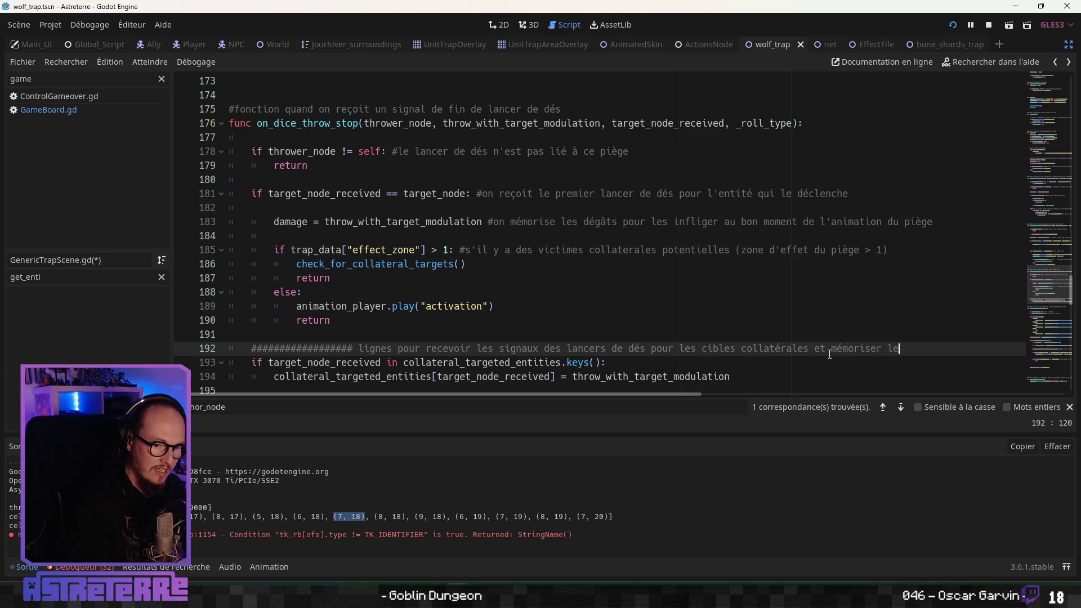
type("dégpat")
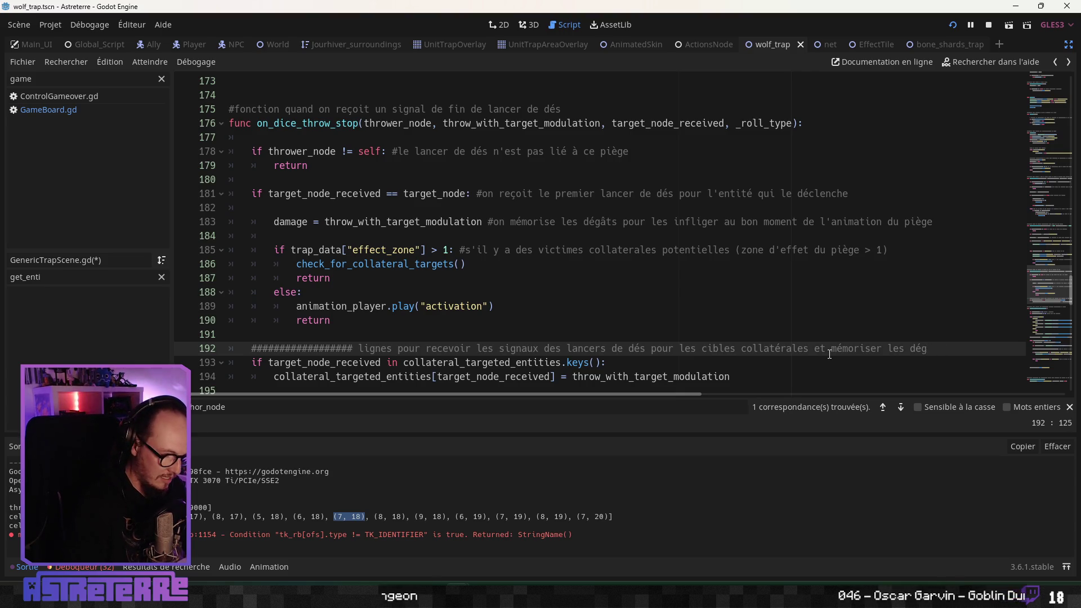
Step: Open a blank print line below the dictionary assignment and copy the collateral_targeted_entities name
scroll(817, 338, "down", 3)
left_click(360, 277)
key("Up")
key("Return")
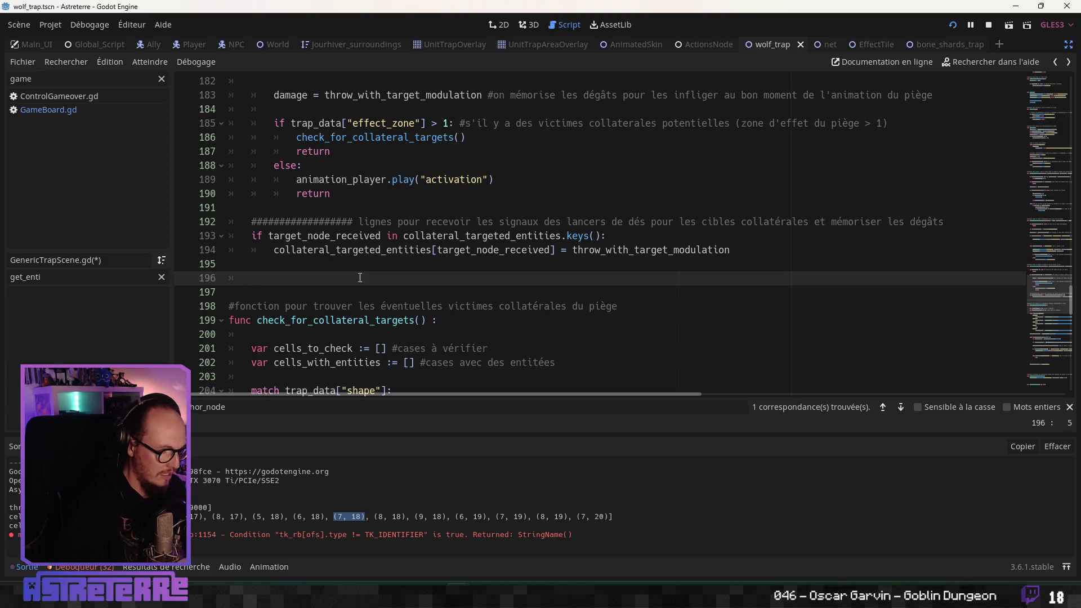
type("int (\"")
key("Up")
key("Up")
key("ctrl+Left")
key("ctrl+shift+Right")
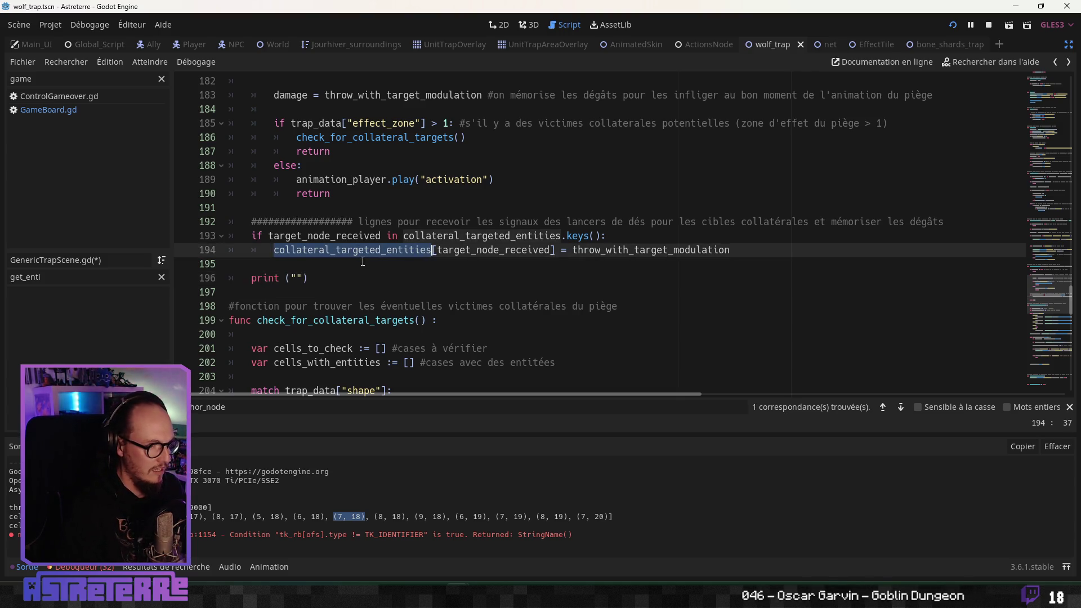
key("ctrl+c")
Step: Complete the line as print("collateral_targeted_entities : ", collateral_targeted_entities)
key("Down")
key("Down")
key("Left")
key("Left")
key("Left")
key("ctrl+v")
key("ctrl+z")
key("ctrl+v")
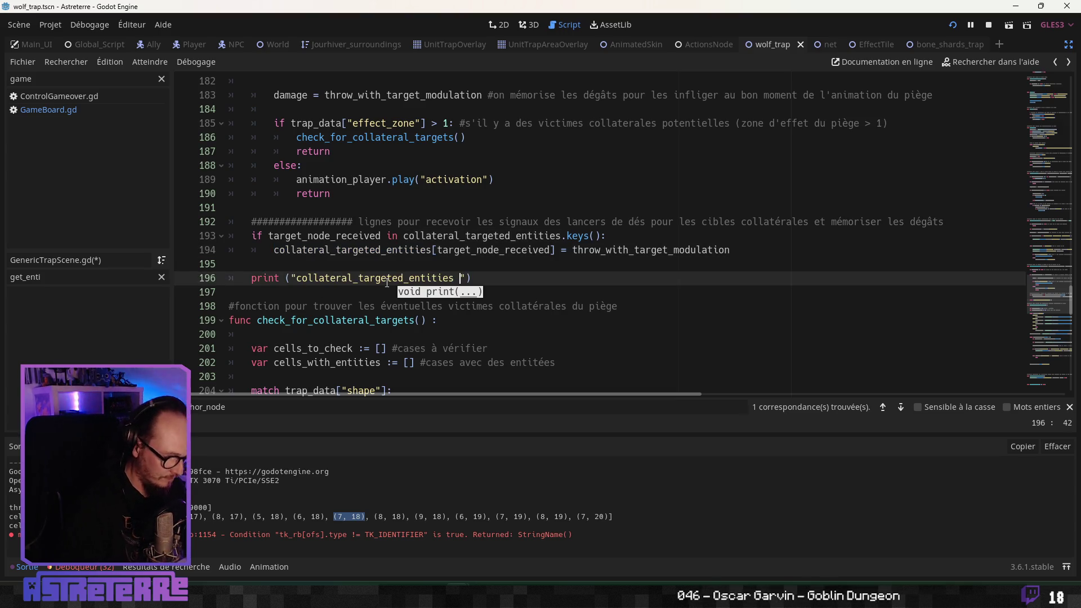
type("\"")
key("ctrl+v")
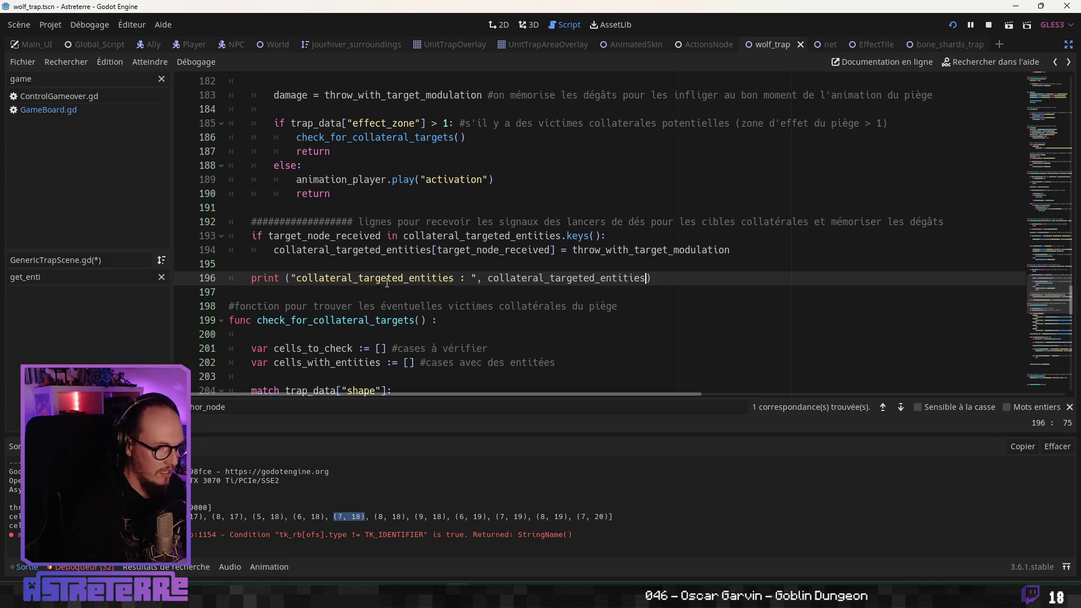
left_click(294, 293)
key("Return")
key("Return")
key("Return")
Step: Review the comment and assignment lines, save the script, and start a debug run with F5
left_click(313, 249)
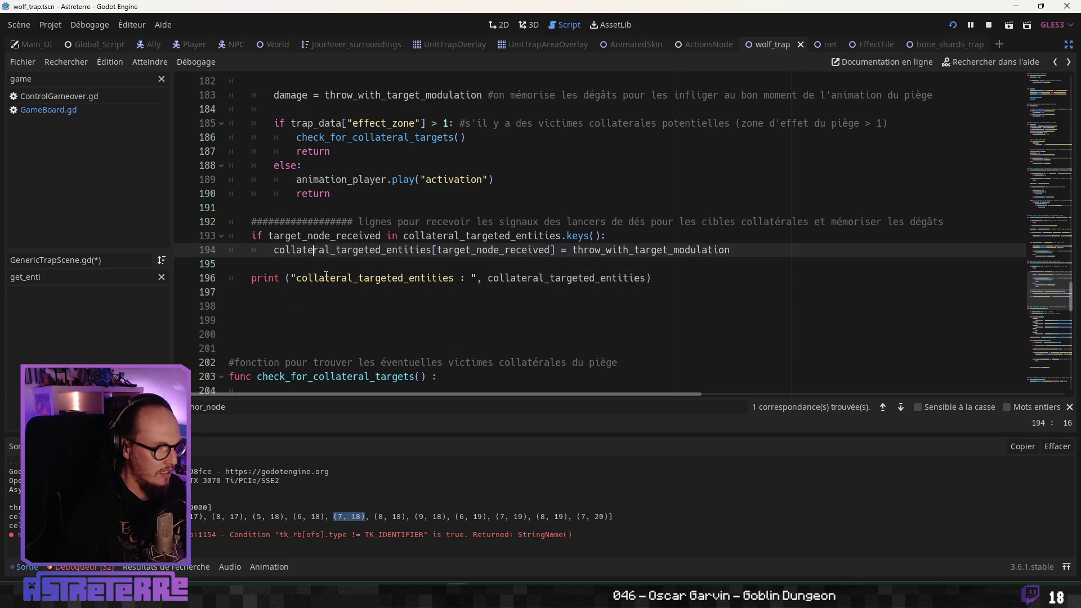
scroll(448, 310, "up", 1)
left_click(543, 308)
left_click(716, 264)
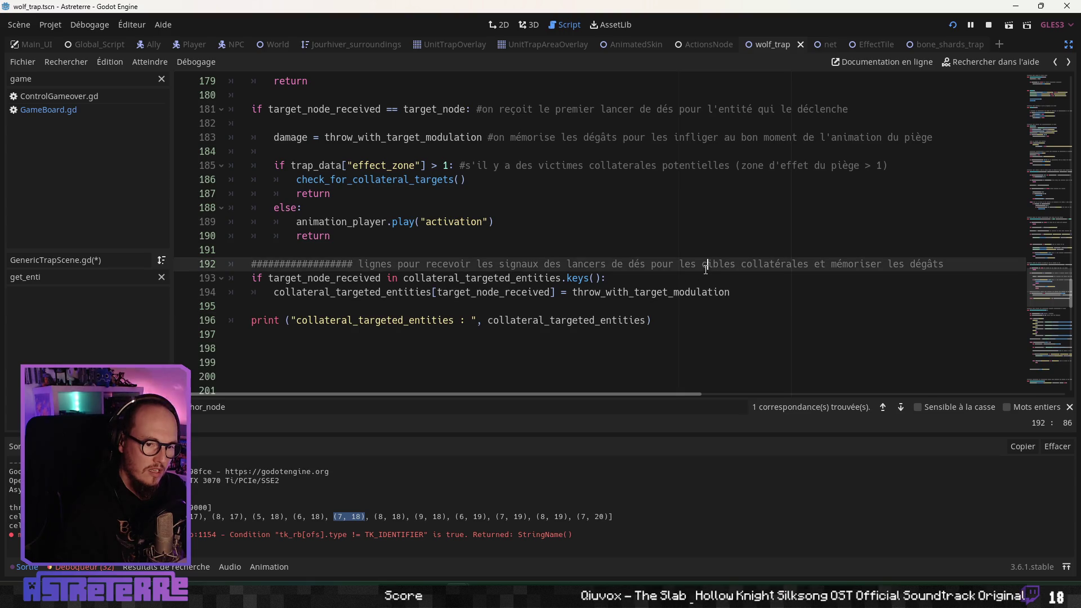
left_click(428, 280)
left_click(428, 293)
key("ctrl+s")
left_click(426, 262)
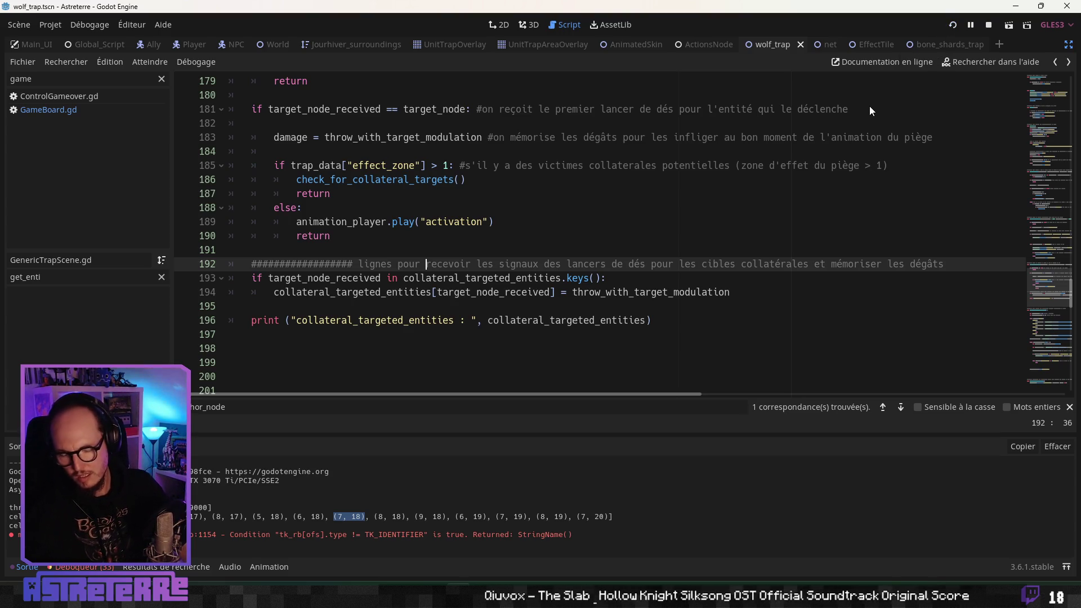
key("F5")
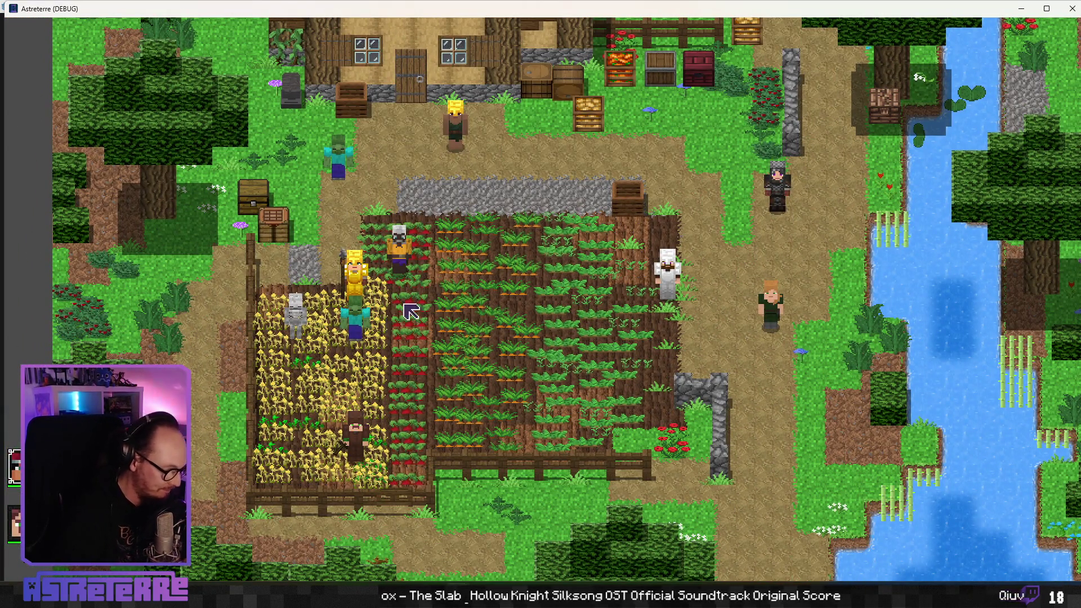
Step: Unequip the character's gold helmet, gold chestplate and leggings in the inventory
key("e")
left_click(293, 501)
left_click(358, 501)
left_click(410, 510)
key("e")
Step: Shrink the game window and place the bone-shard trap among the field characters
mouse_move(3, 4)
left_mouse_down()
mouse_move(396, 222)
mouse_move(405, 65)
mouse_move(361, 66)
left_mouse_up()
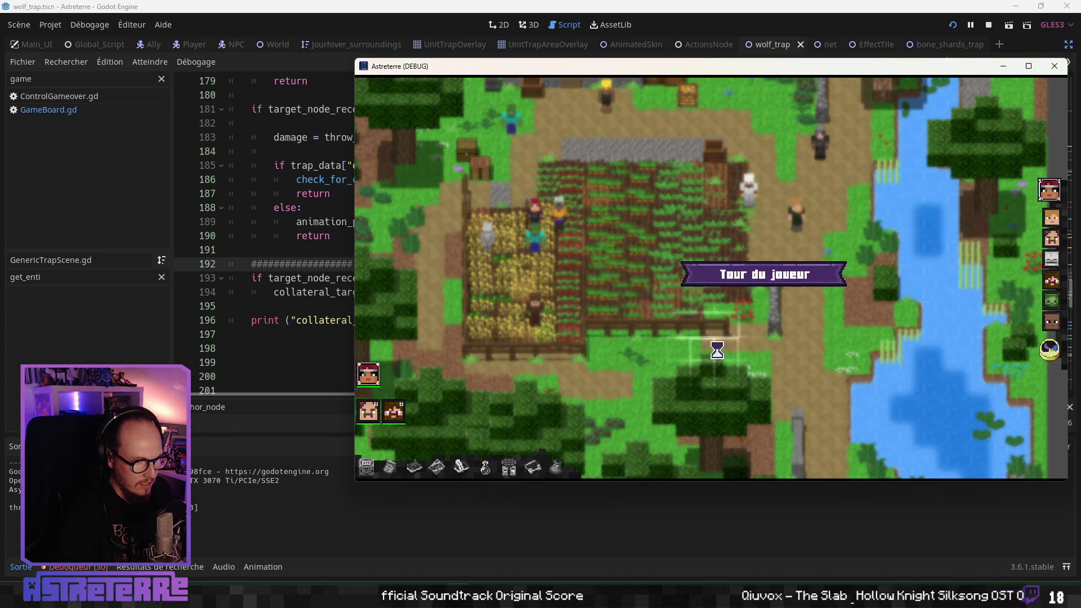
left_click(770, 446)
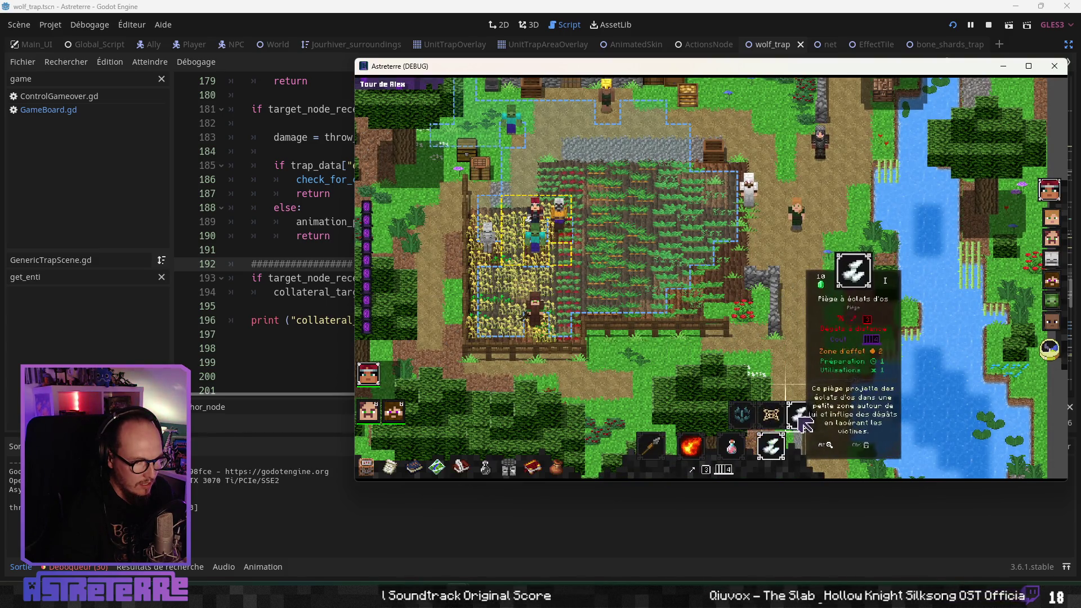
left_click(774, 445)
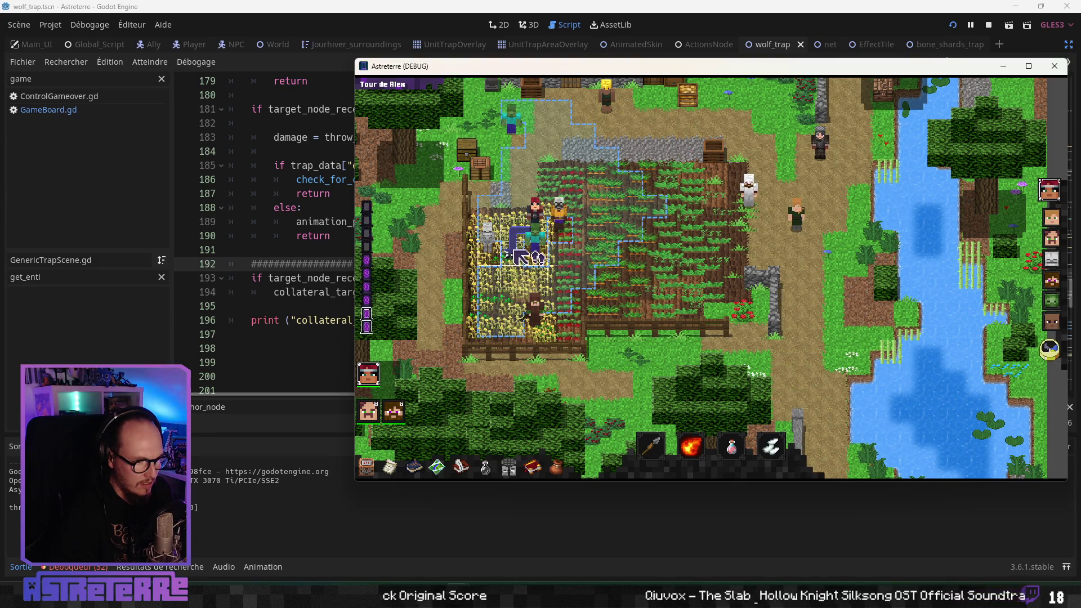
left_click(515, 252)
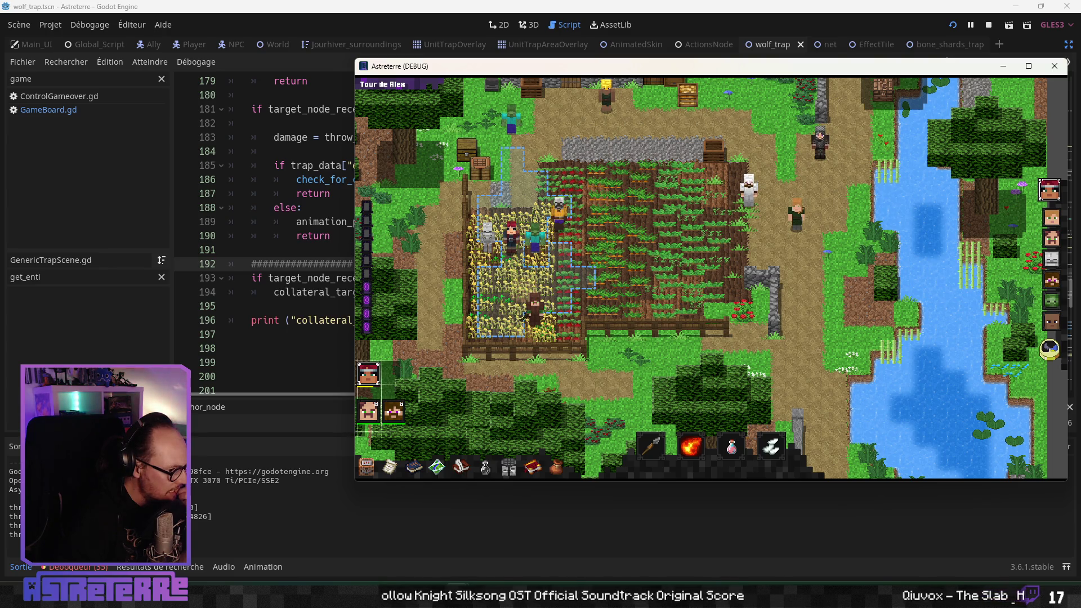
Step: Stop the debug run, browse the wolf_trap script, and select line 238's animation_player.play("activation")
key("F8")
left_click(319, 307)
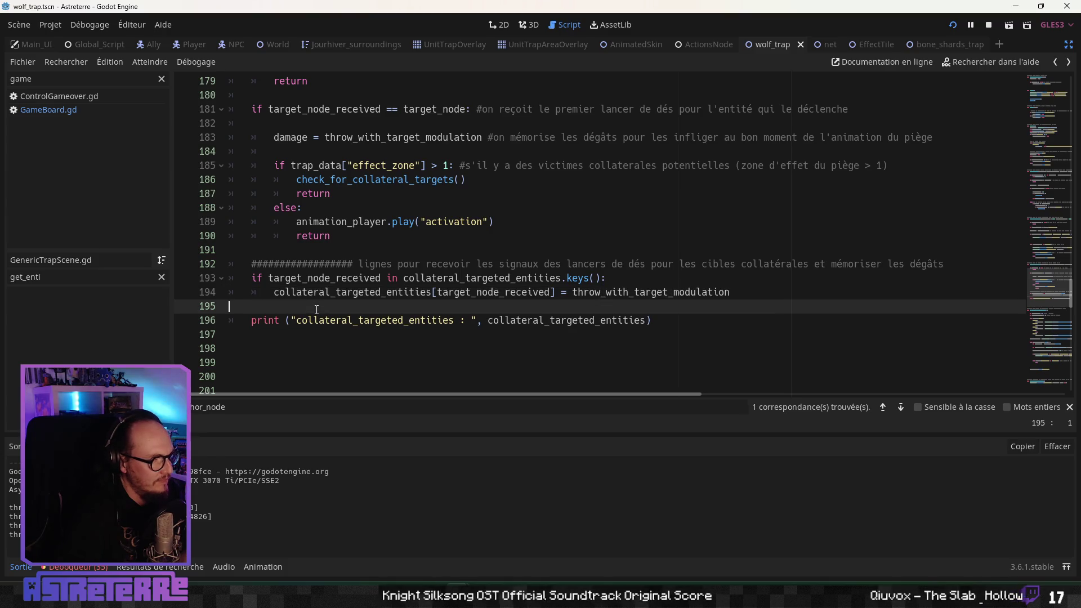
scroll(320, 321, "down", 1)
scroll(322, 314, "up", 2)
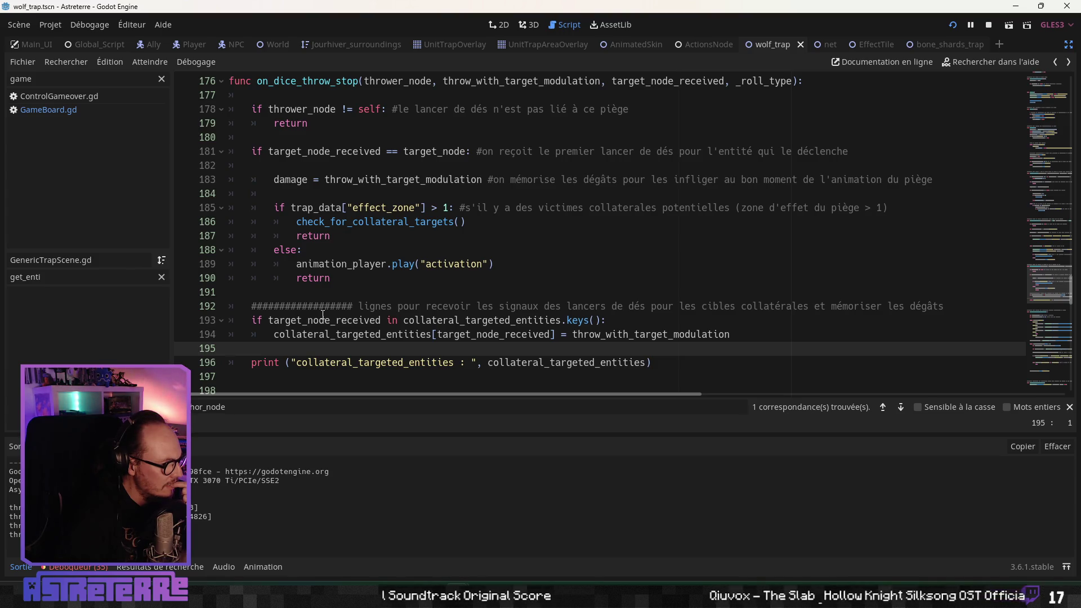
scroll(323, 314, "down", 15)
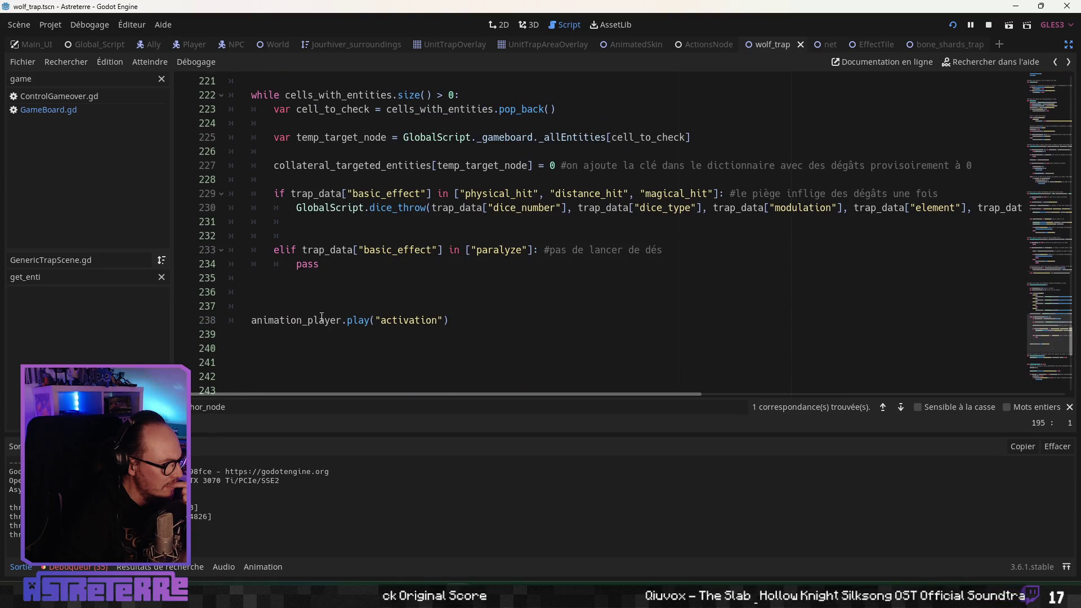
scroll(321, 317, "up", 1)
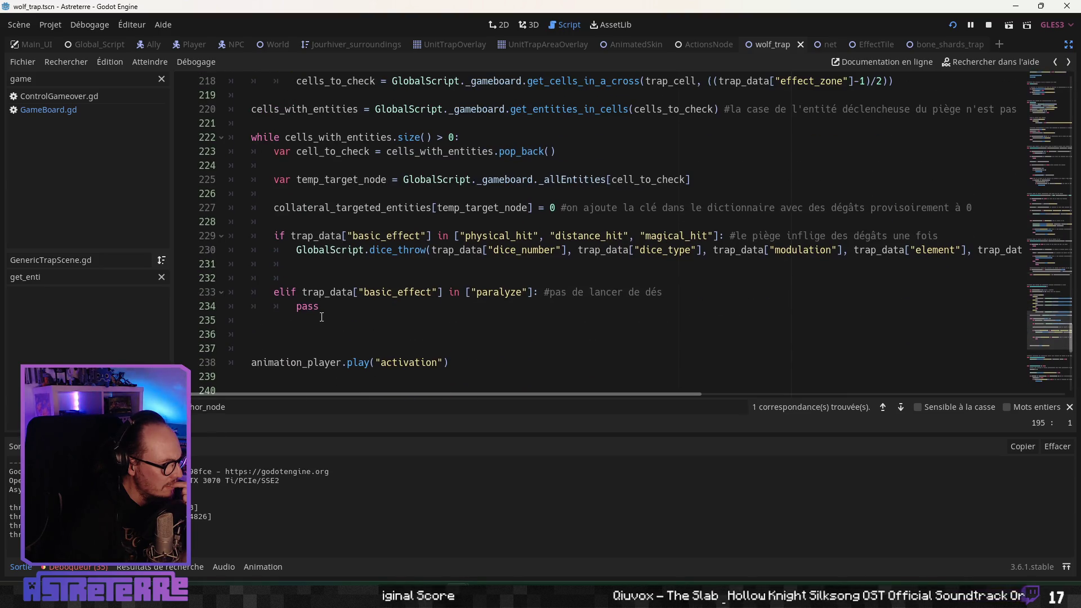
scroll(308, 319, "up", 3)
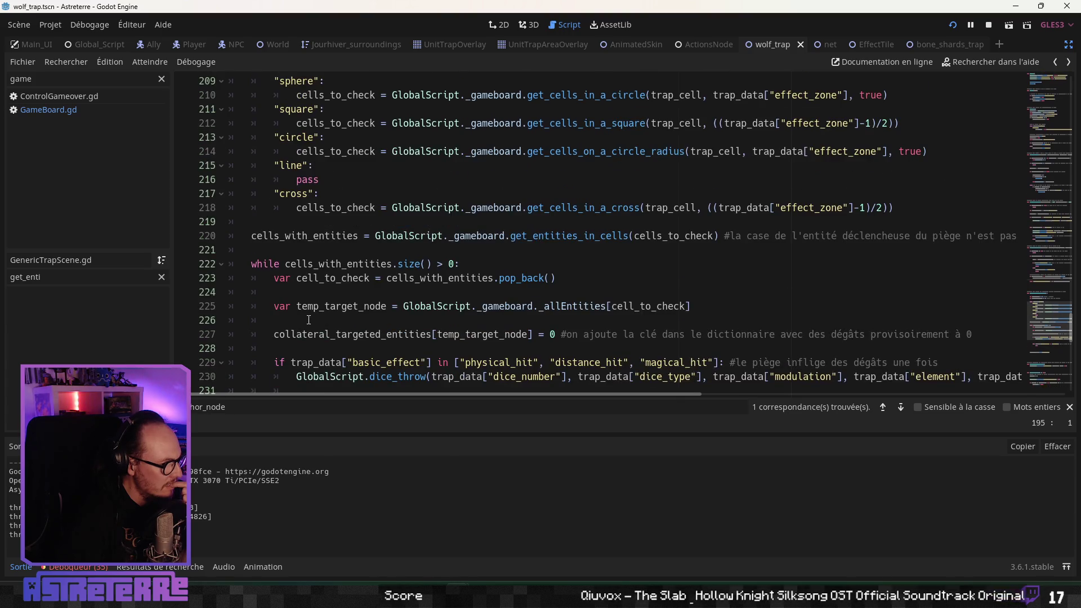
scroll(309, 319, "up", 5)
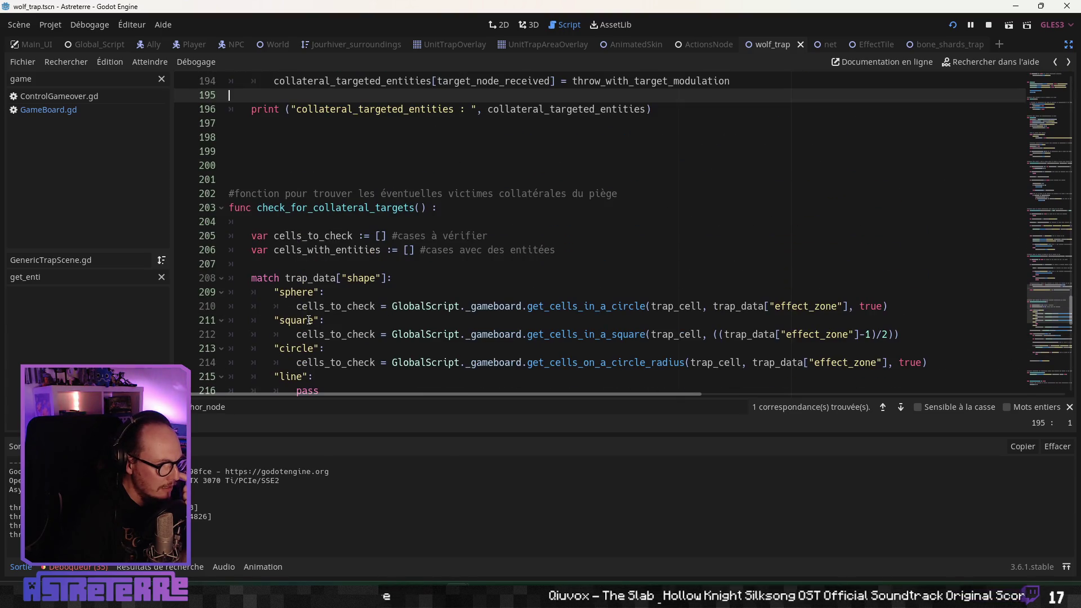
scroll(308, 319, "down", 9)
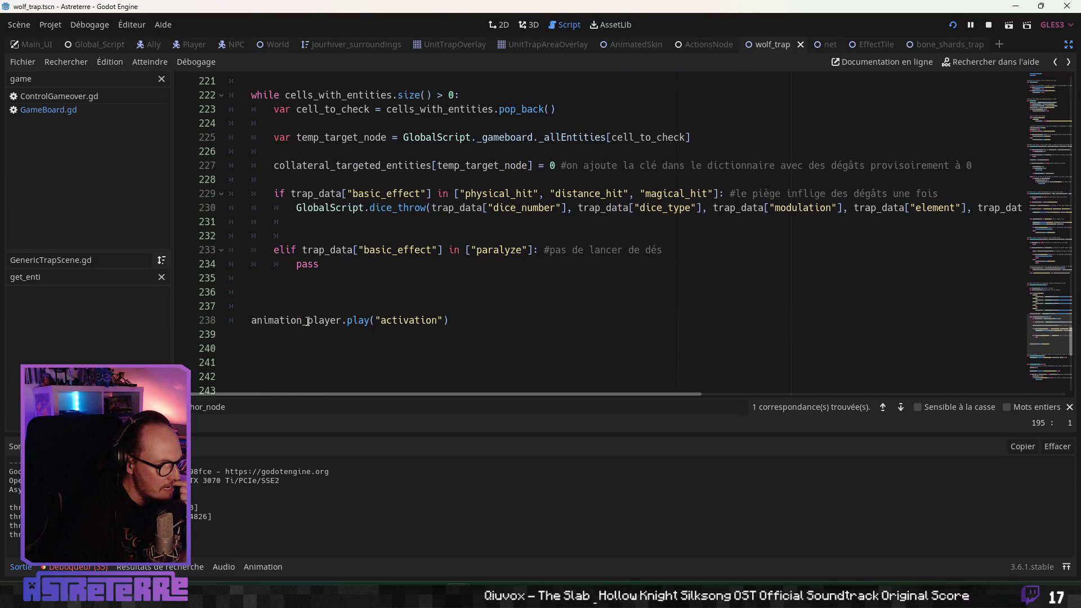
scroll(308, 321, "up", 10)
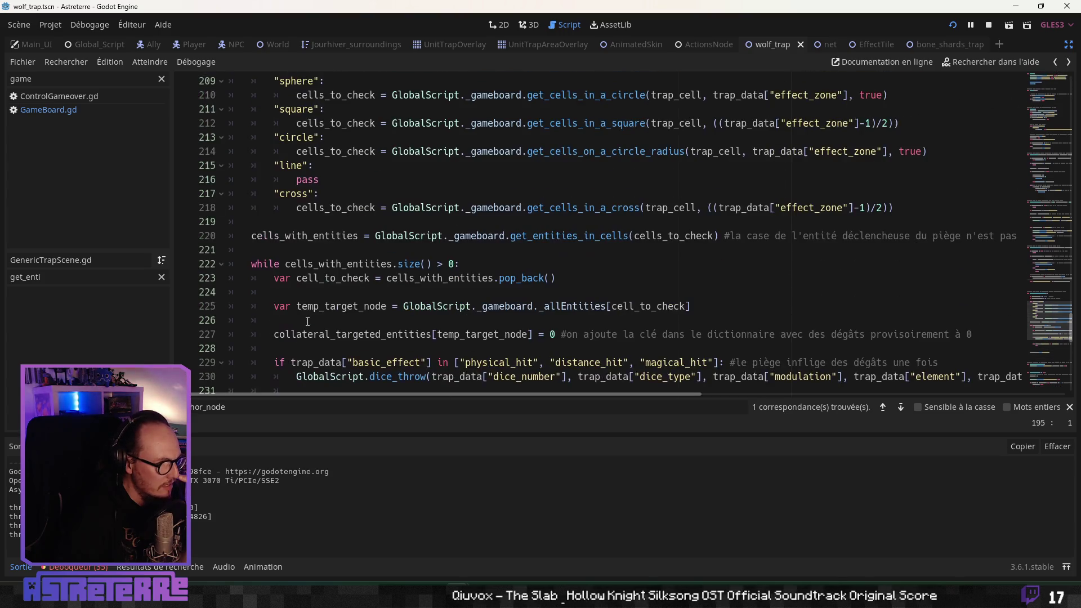
scroll(307, 322, "down", 5)
scroll(306, 323, "down", 4)
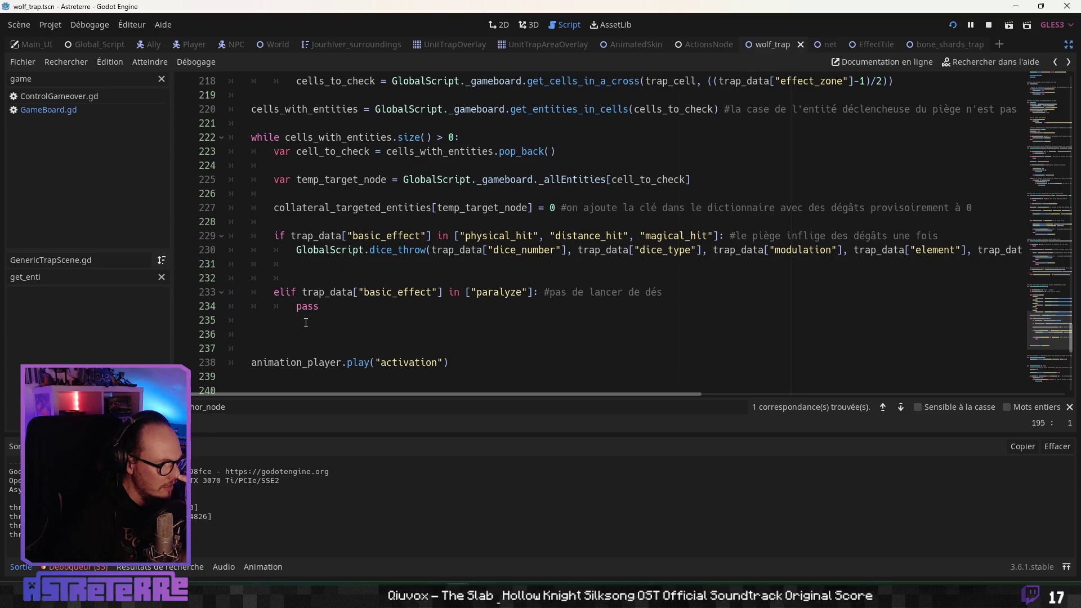
left_click_drag(448, 362, 207, 363)
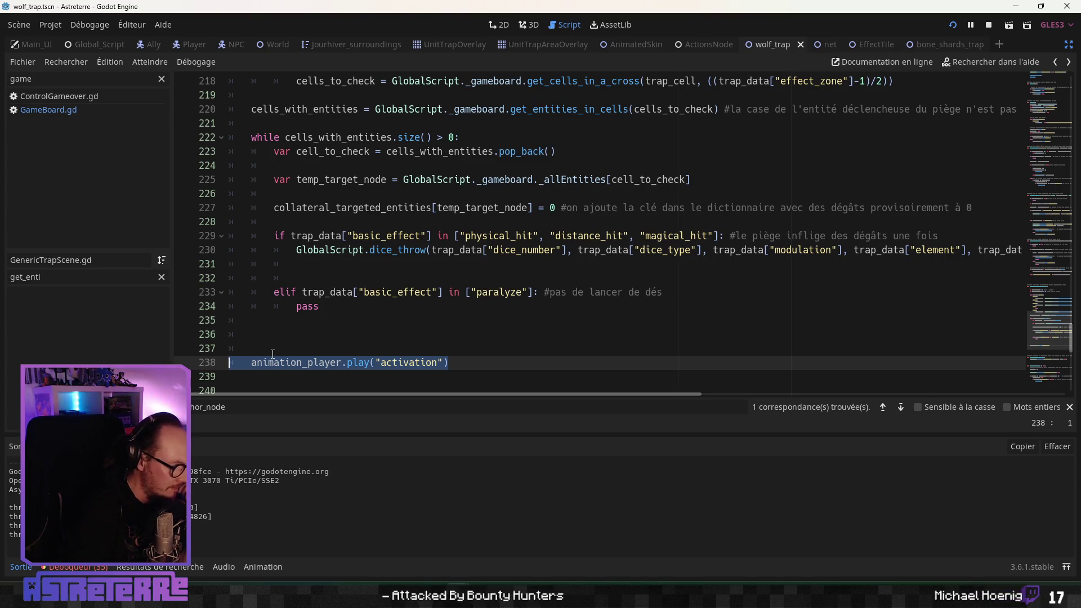
Step: Comment out line 238 with Ctrl+K, then scroll through the on_dice_throw_stop code to review it
key("ctrl+k")
left_click(274, 292)
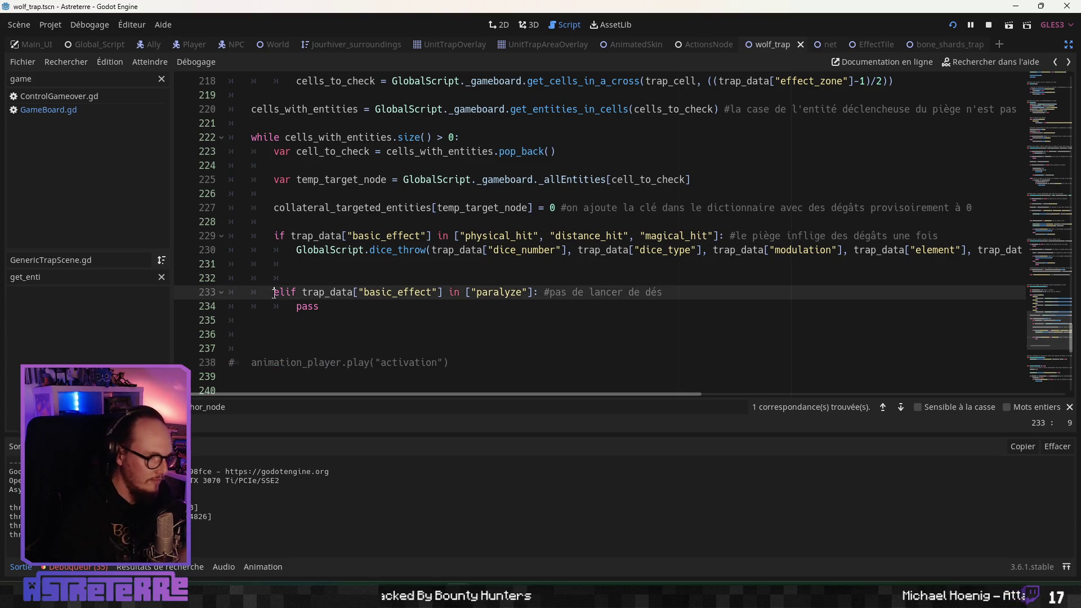
scroll(302, 331, "down", 5)
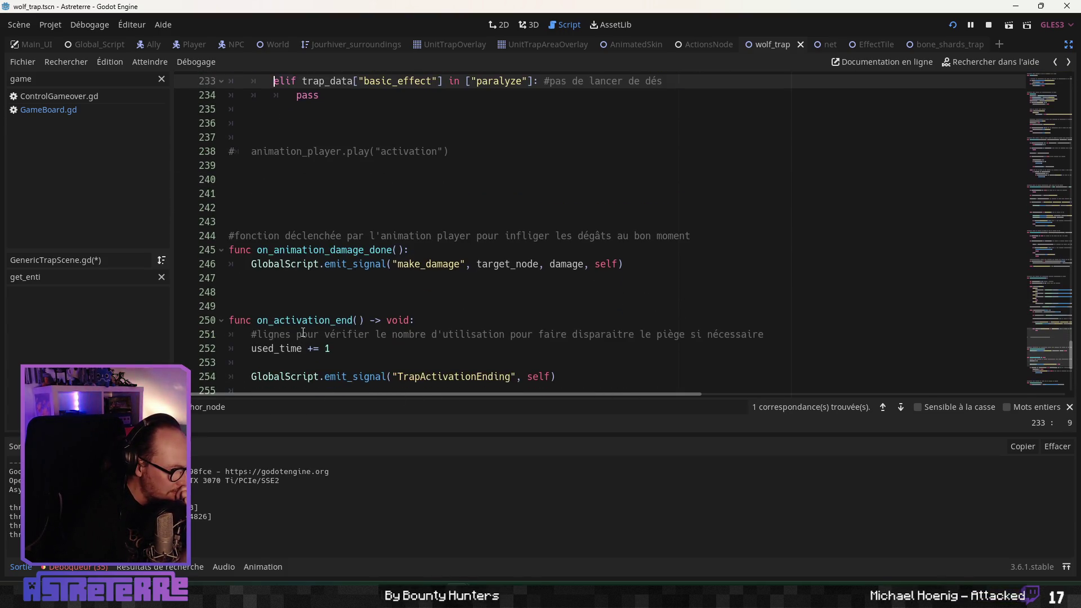
scroll(304, 332, "up", 2)
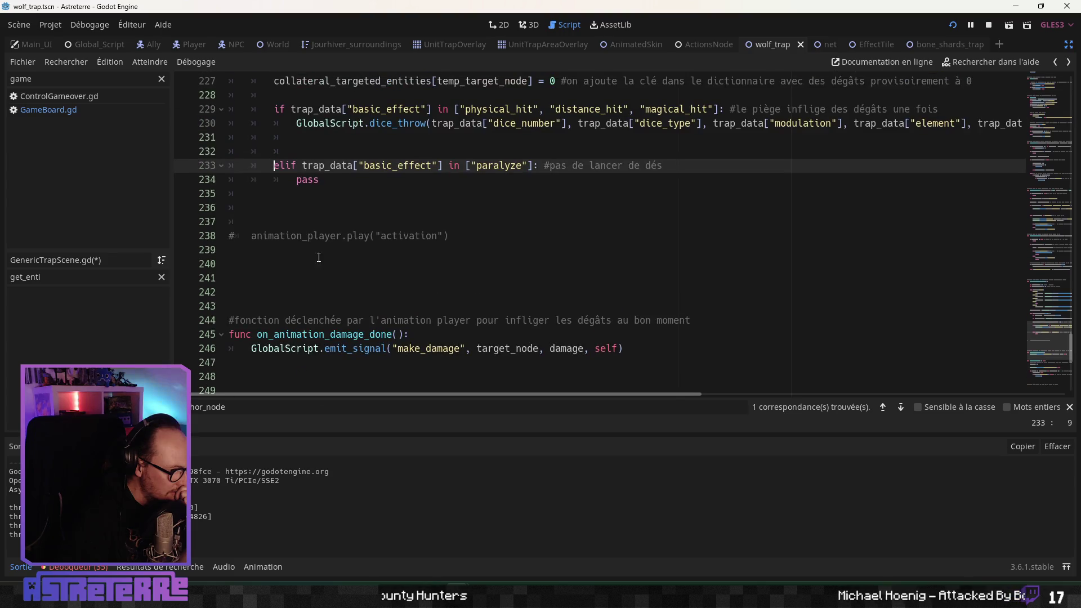
left_click(319, 236)
scroll(330, 284, "up", 3)
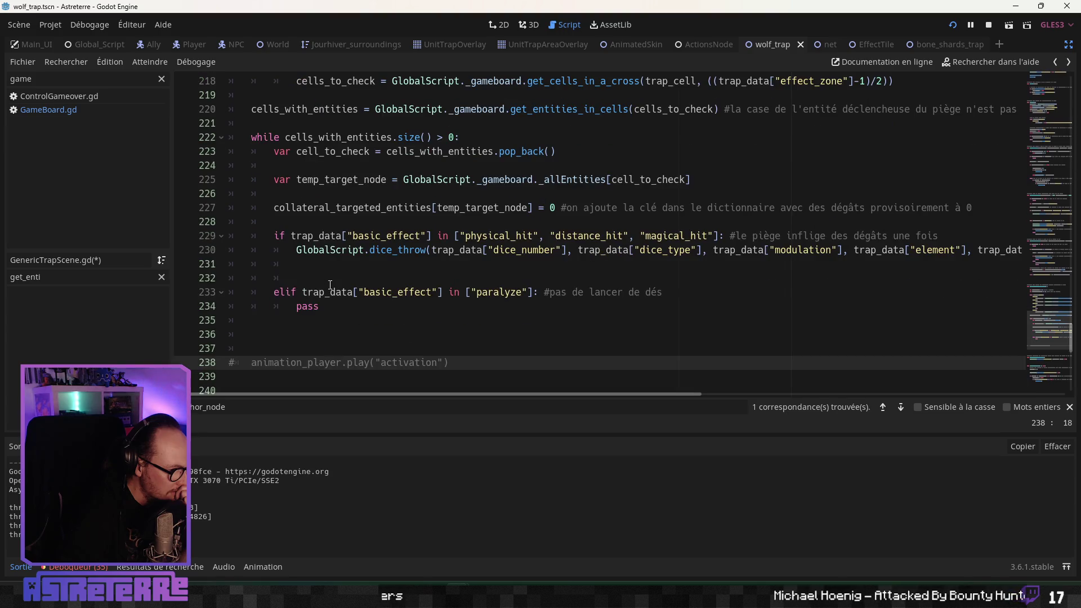
scroll(330, 284, "down", 1)
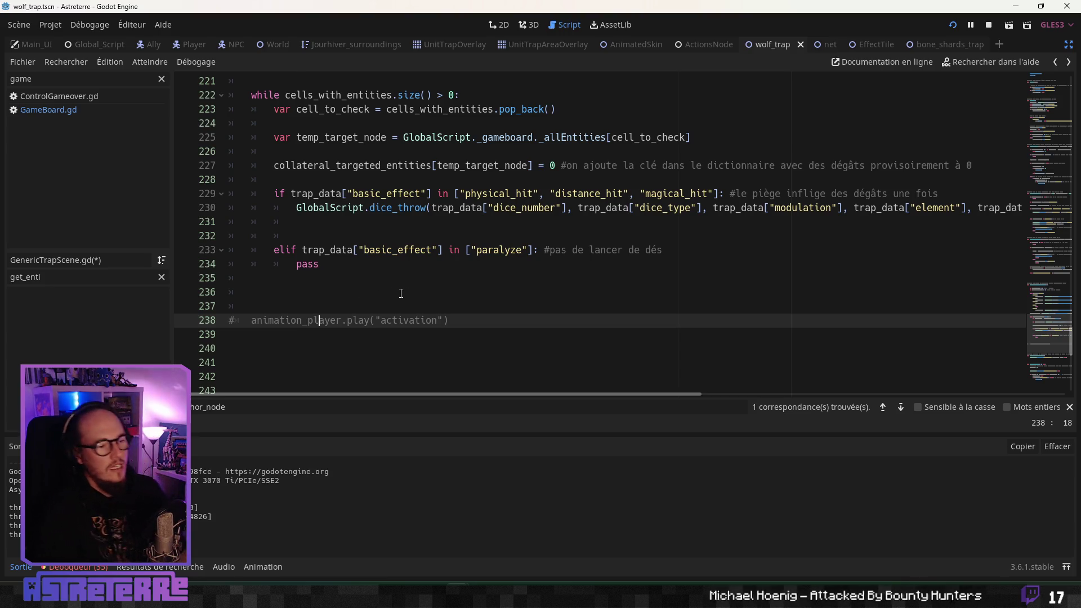
scroll(400, 293, "up", 2)
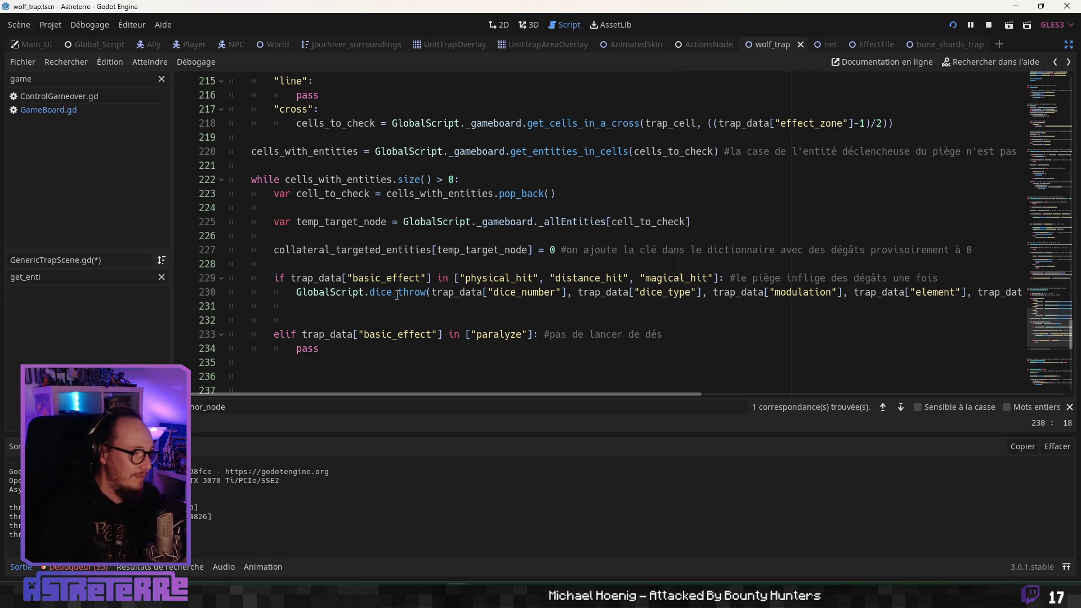
scroll(397, 294, "up", 10)
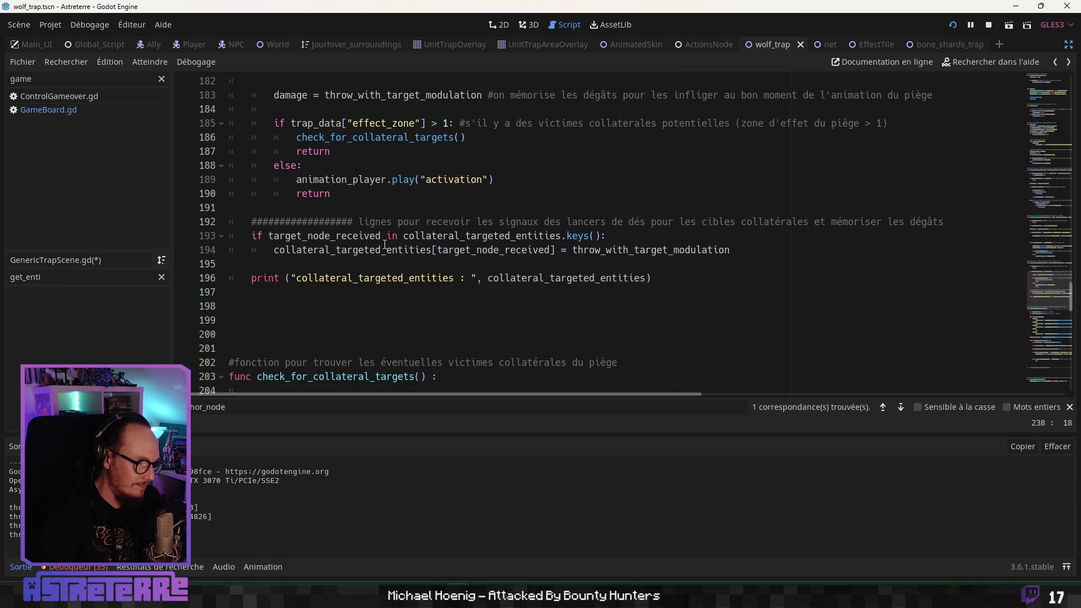
scroll(385, 243, "up", 2)
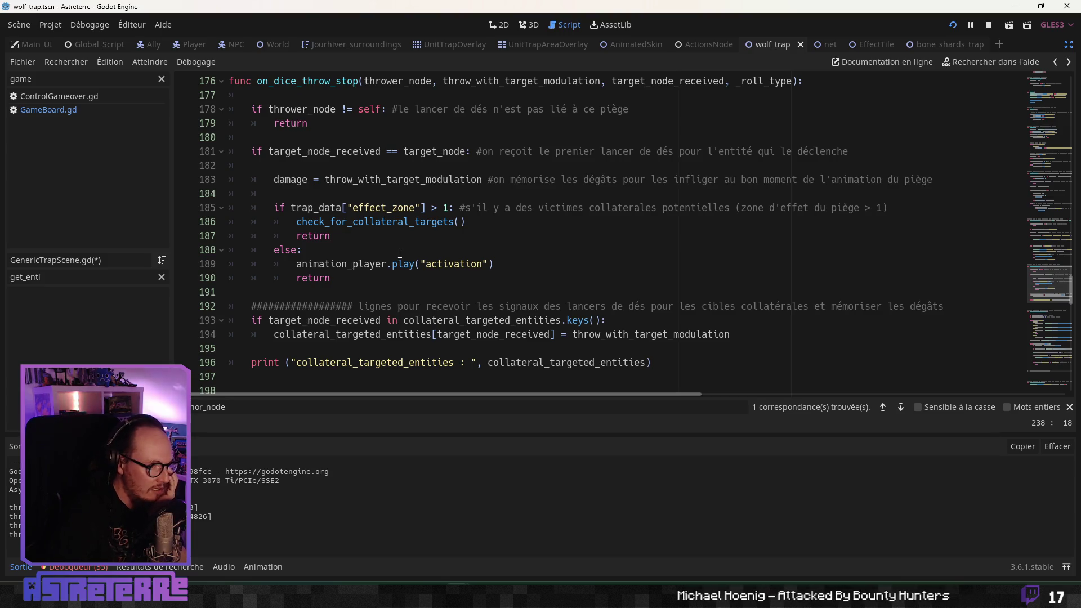
scroll(400, 254, "down", 19)
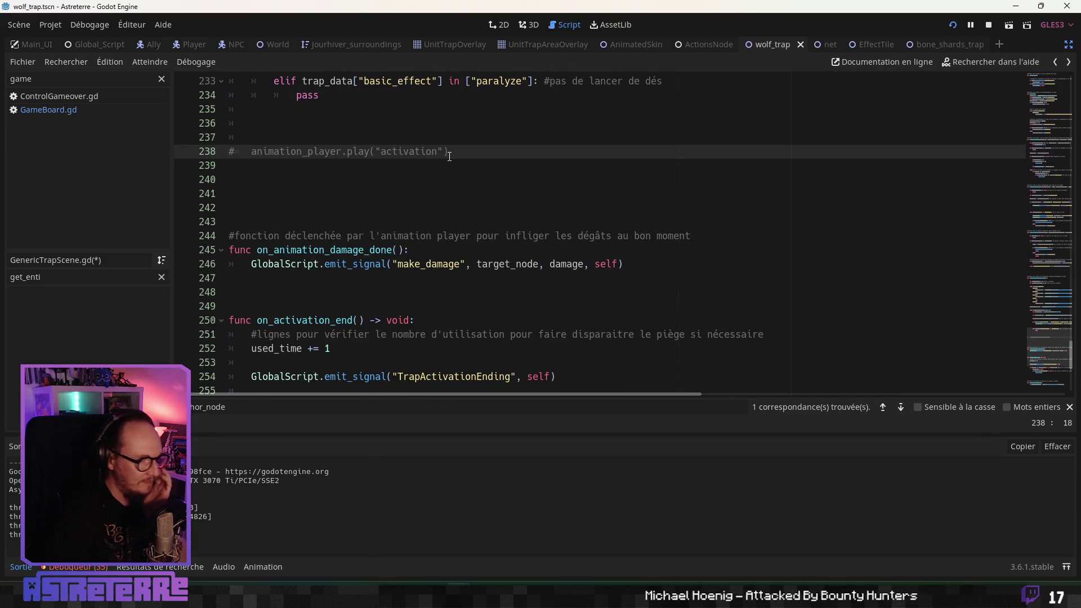
Step: Uncomment the animation_player.play("activation") call on line 238
left_click_drag(449, 153, 212, 145)
key("ctrl+k")
left_click(336, 193)
scroll(336, 222, "down", 4)
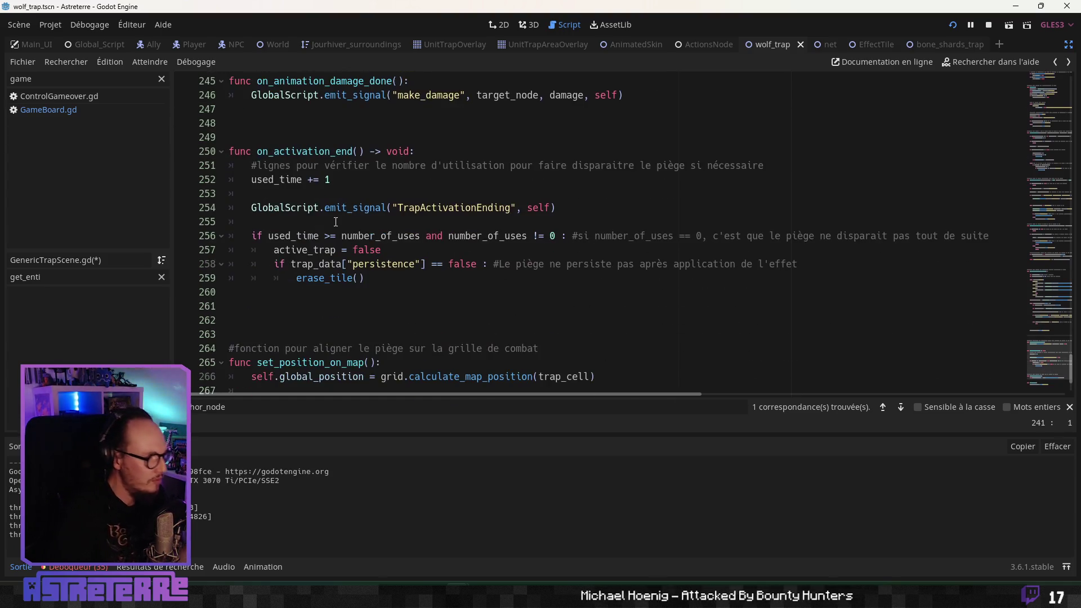
scroll(335, 221, "down", 2)
Step: Comment out self.queue_free() on line 272 in erase_tile, then save and run the game with F5
left_click_drag(348, 368, 201, 368)
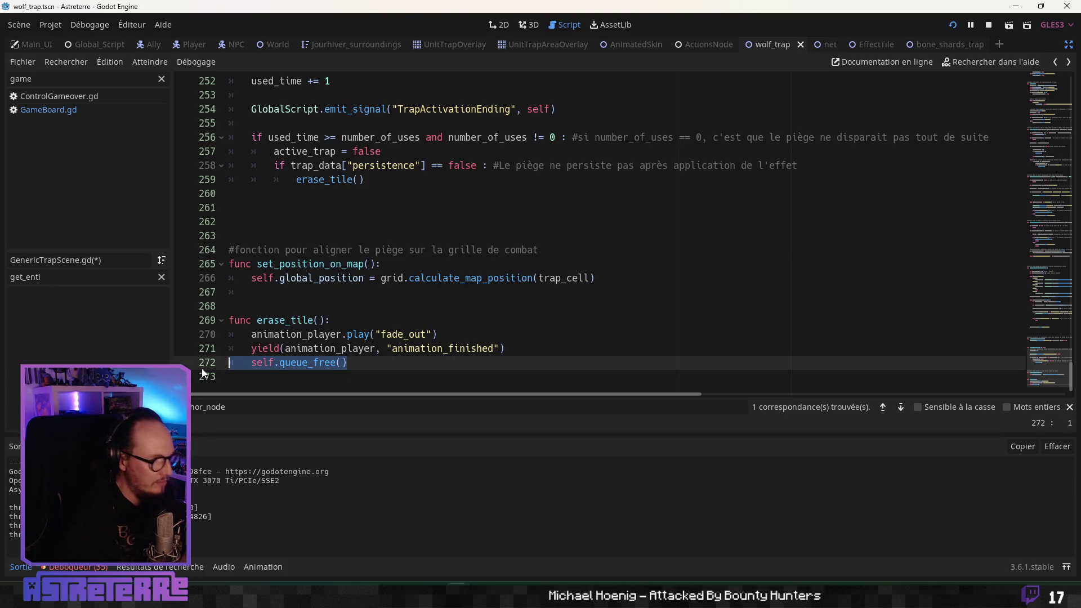
key("ctrl+k")
left_click(323, 350)
left_click(407, 362)
left_click(404, 350)
left_click(373, 362)
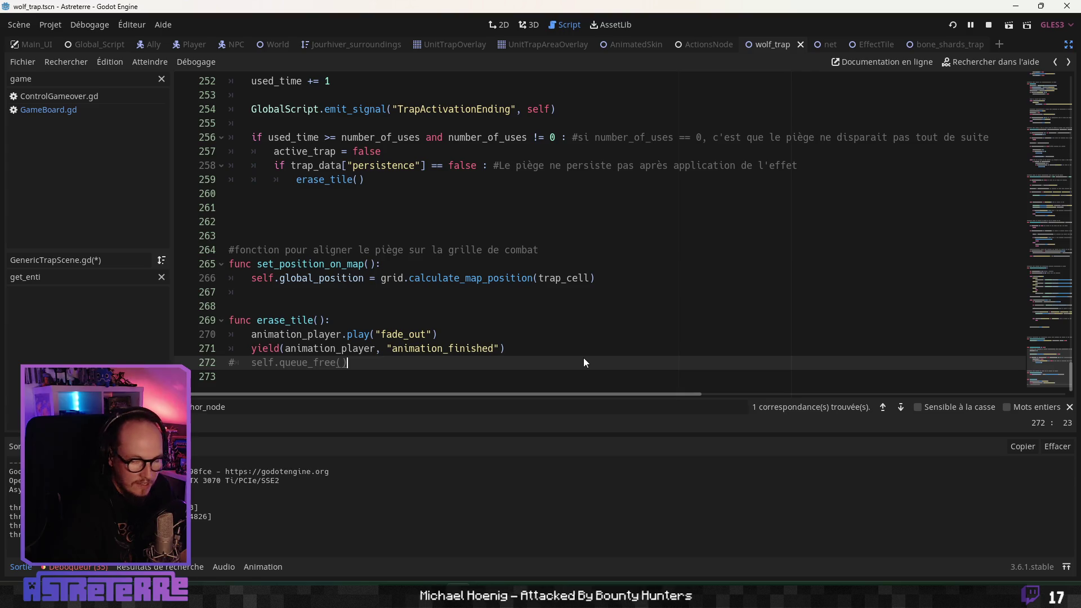
key("F5")
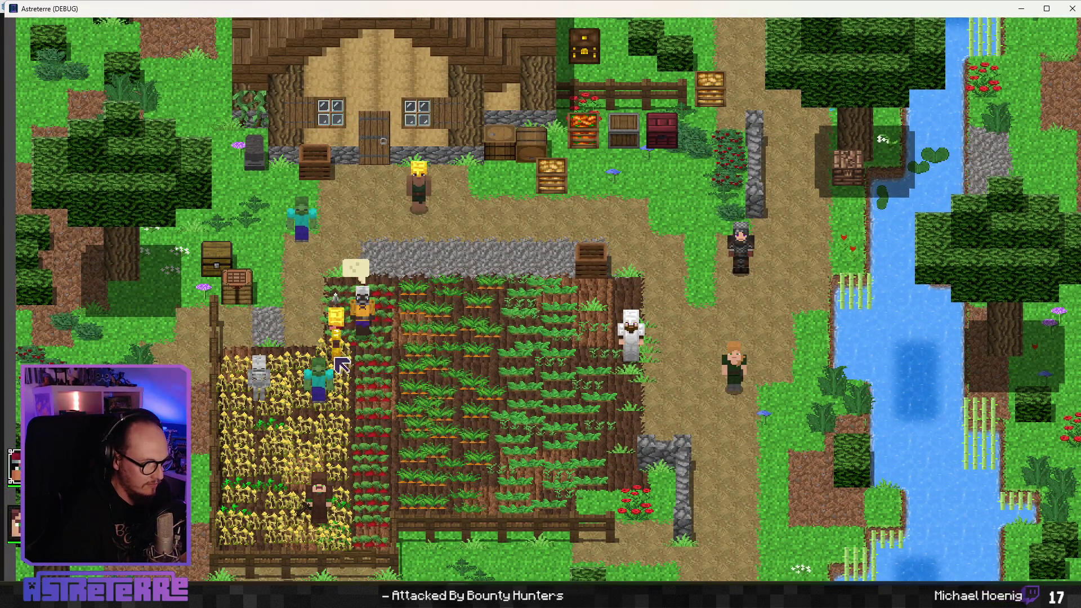
Step: Remove the character's armour pieces in the inventory screen
key("i")
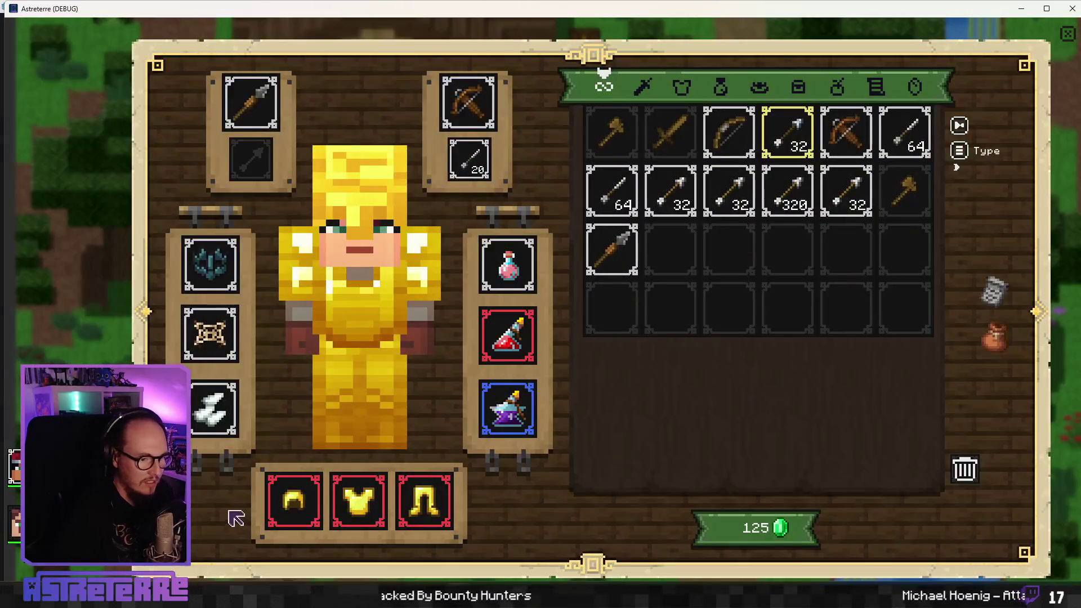
left_click(293, 501)
left_click(359, 500)
left_click(433, 517)
key("i")
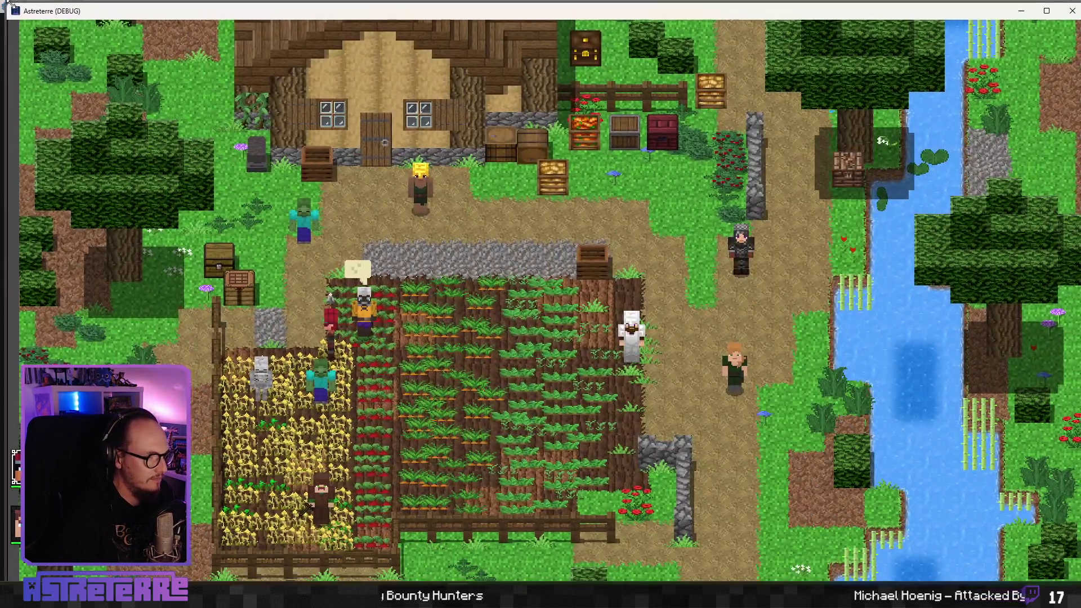
Step: Resize the game window, place the bone-shard trap beside the characters, check the console, and stop the game
mouse_move(433, 1)
left_mouse_down()
mouse_move(434, 269)
mouse_move(407, 257)
mouse_move(313, 46)
mouse_move(291, 39)
left_mouse_up()
mouse_move(939, 390)
left_mouse_down()
mouse_move(953, 455)
mouse_move(1043, 455)
left_mouse_up()
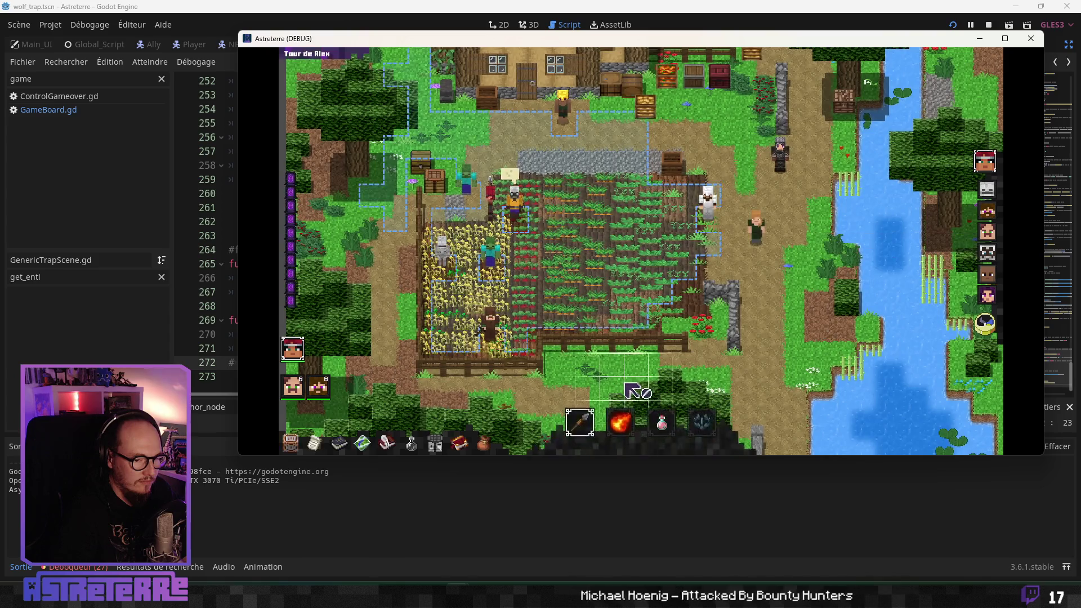
left_click(743, 398)
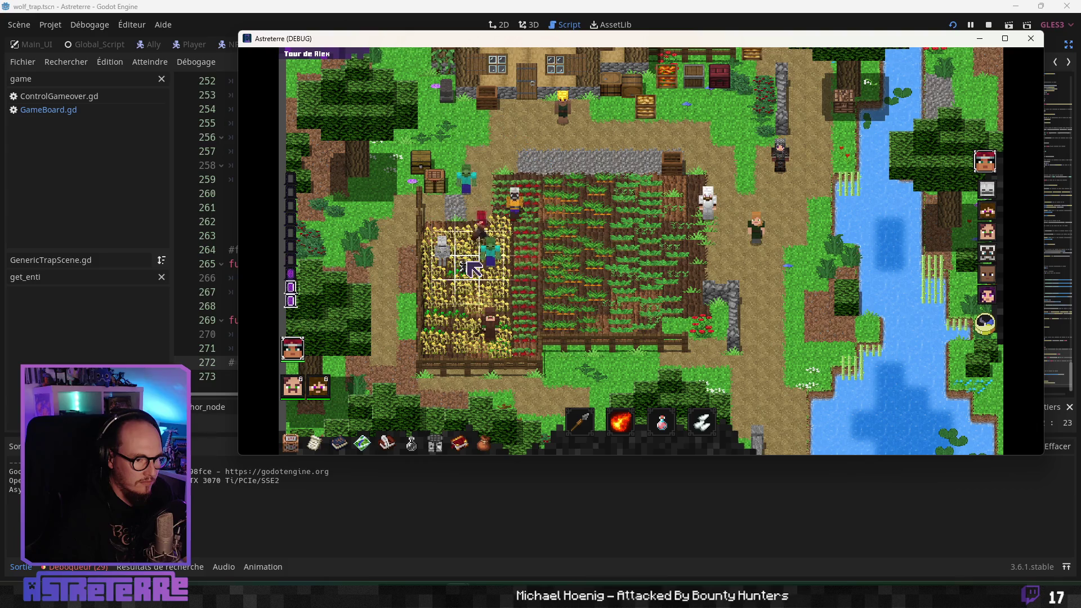
left_click(566, 324)
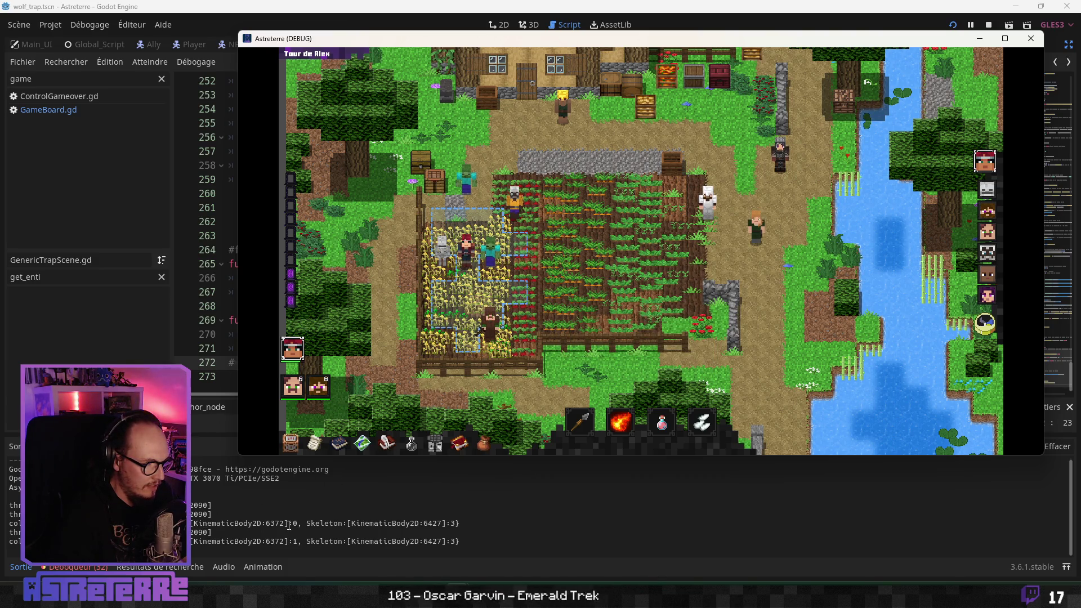
key("quoteleft")
key("quoteleft")
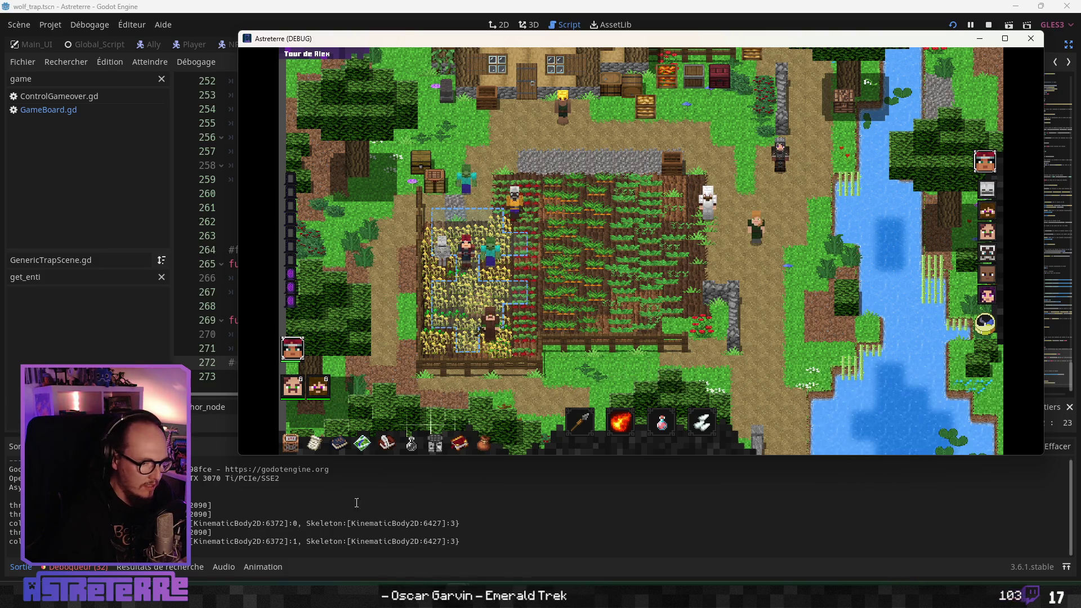
key("F8")
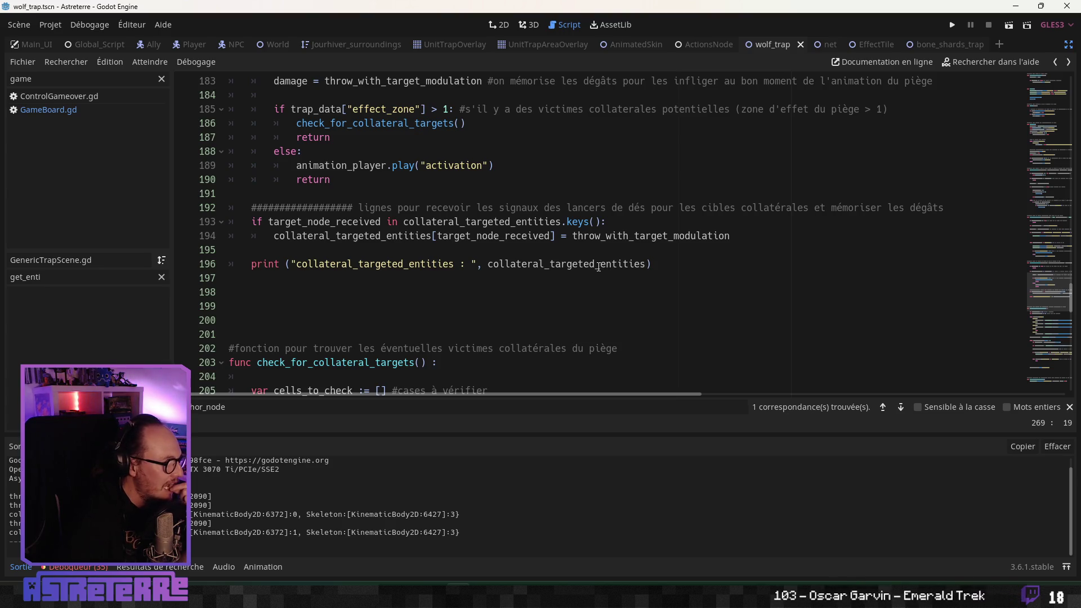
scroll(546, 280, "up", 1)
scroll(547, 279, "up", 3)
scroll(544, 280, "down", 1)
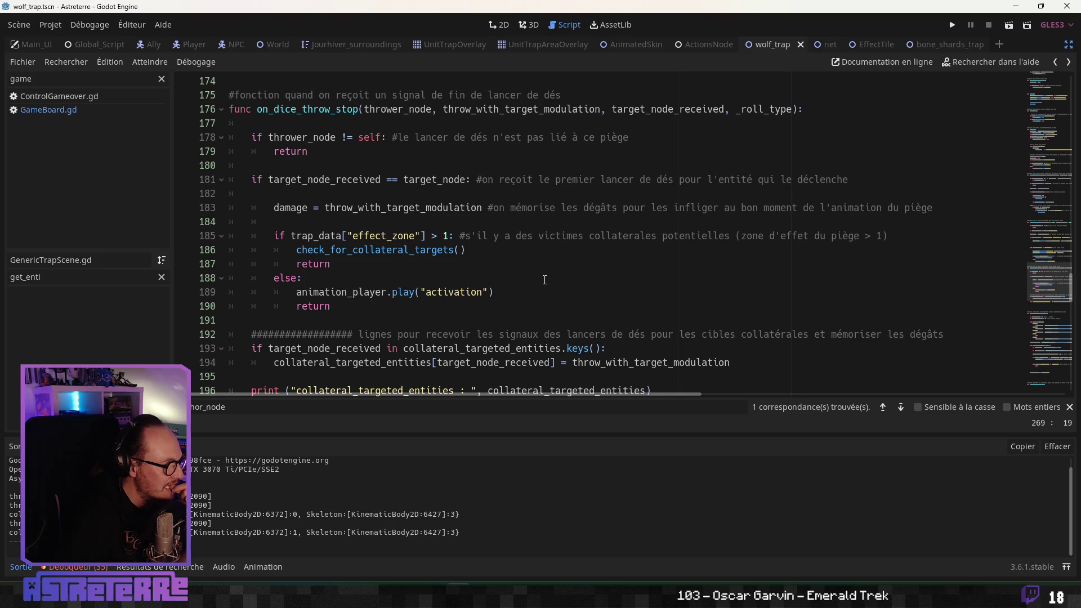
scroll(544, 280, "down", 2)
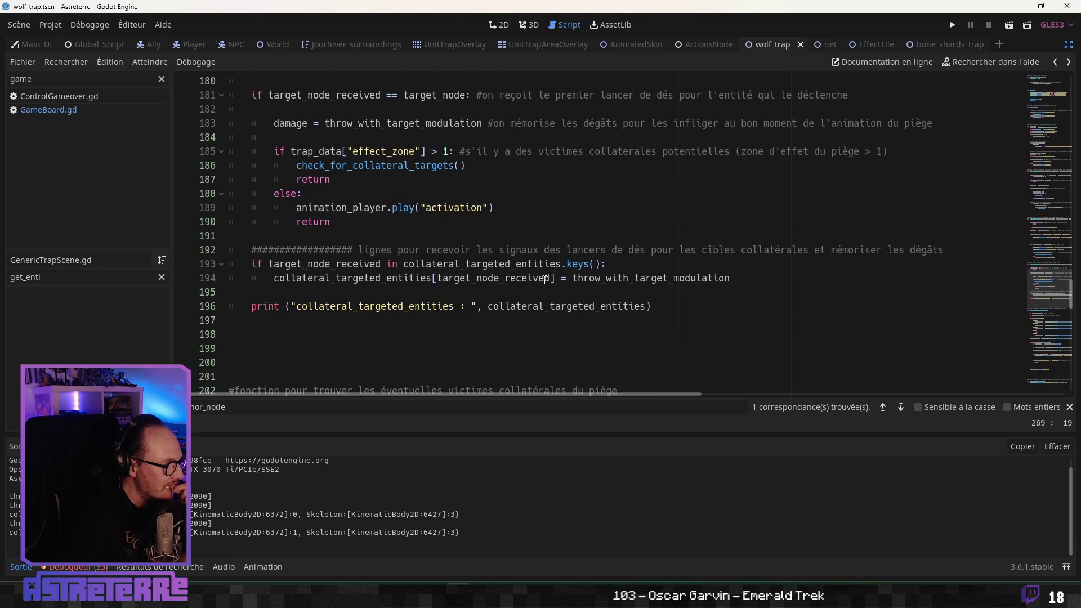
scroll(544, 280, "up", 1)
scroll(543, 275, "up", 1)
scroll(542, 273, "down", 1)
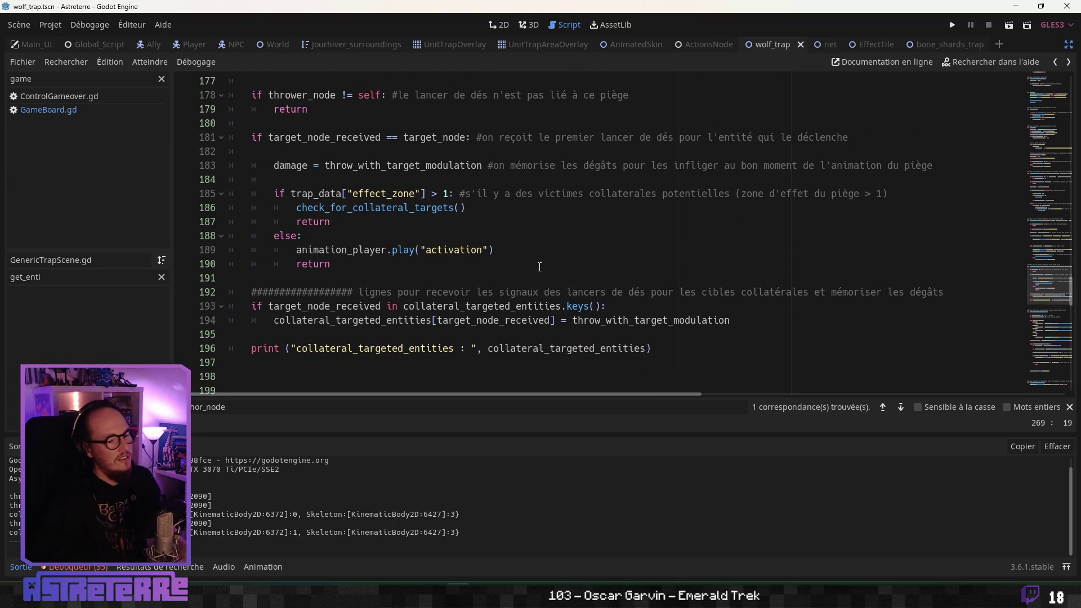
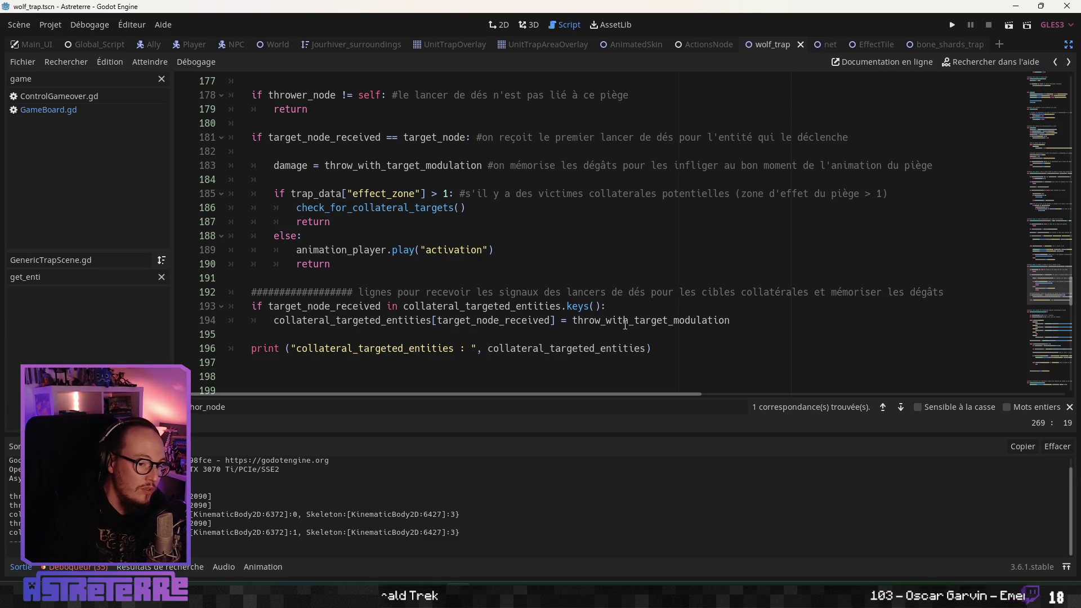
Step: Review the collateral damage assignment near line 194, then return to the variable declarations
scroll(600, 311, "down", 1)
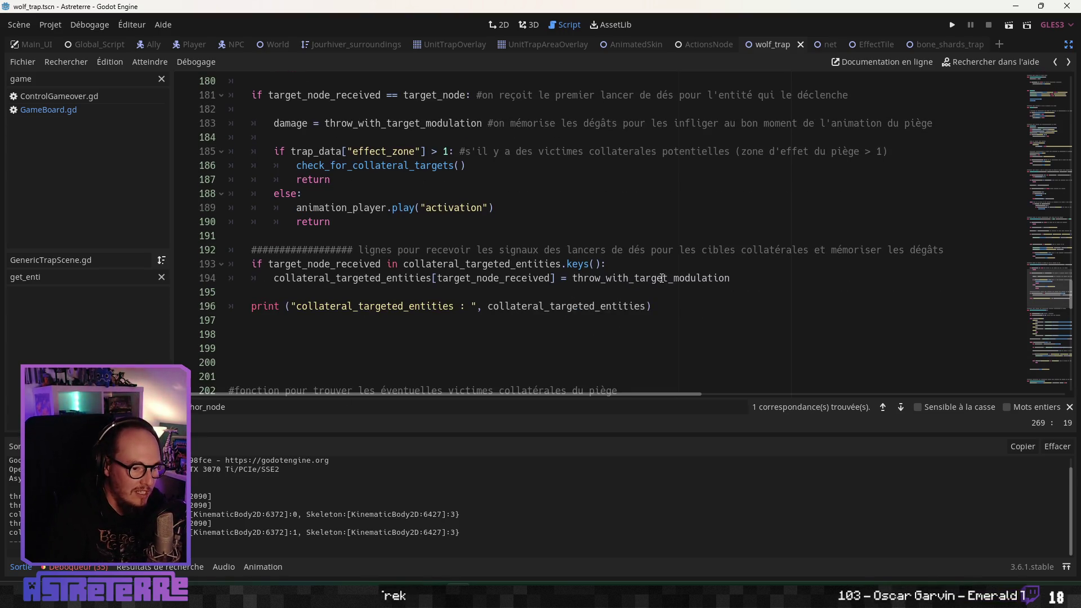
mouse_move(730, 278)
left_mouse_down()
mouse_move(366, 278)
mouse_move(600, 275)
mouse_move(394, 264)
mouse_move(274, 280)
left_mouse_up()
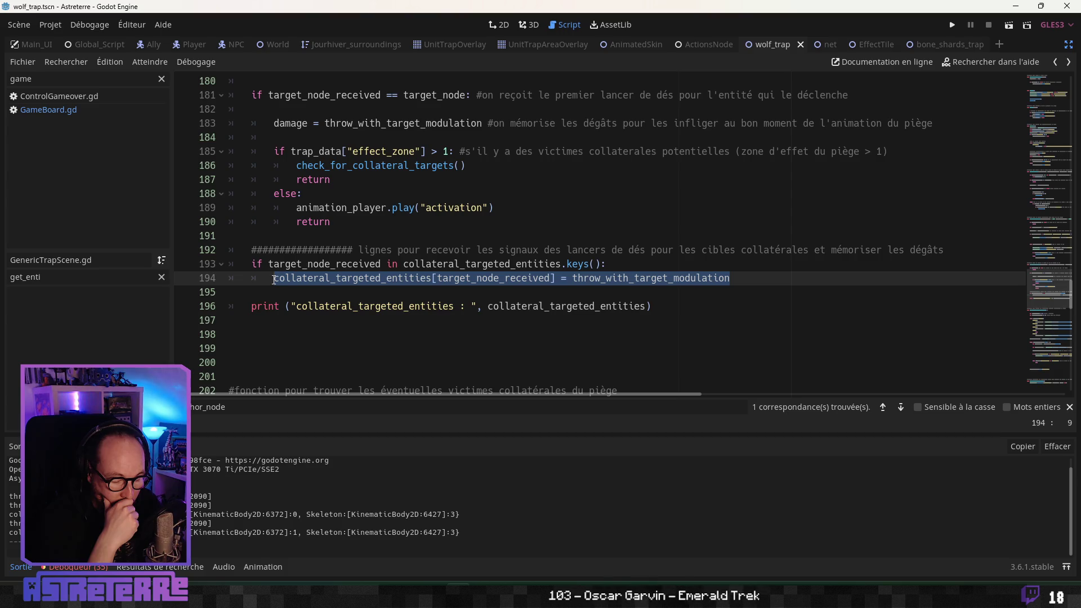
scroll(281, 283, "down", 3)
scroll(281, 283, "down", 9)
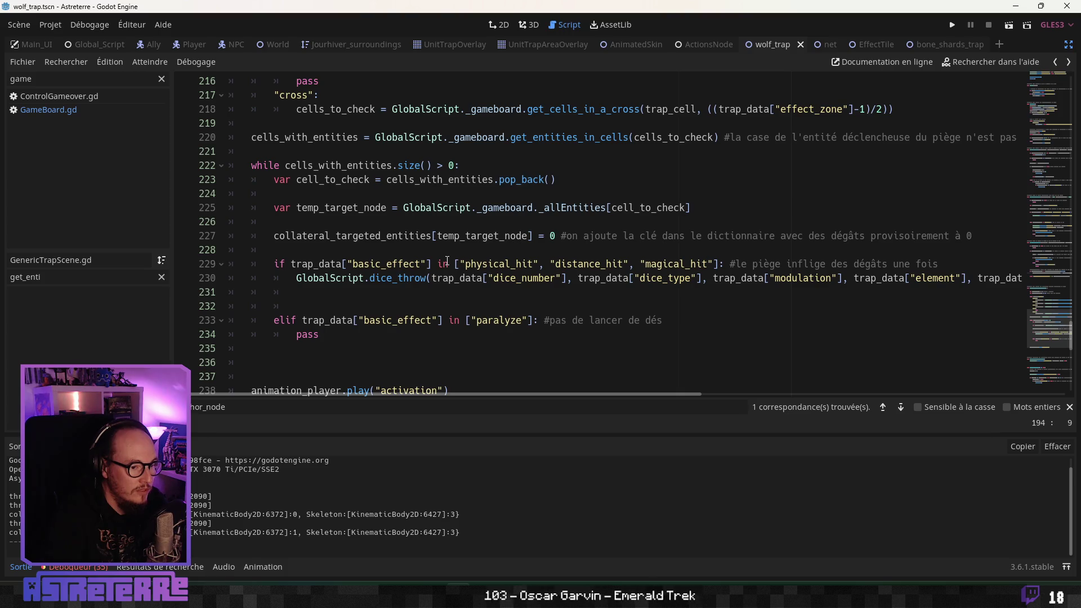
scroll(447, 260, "down", 1)
left_click_drag(1037, 361, 1050, 87)
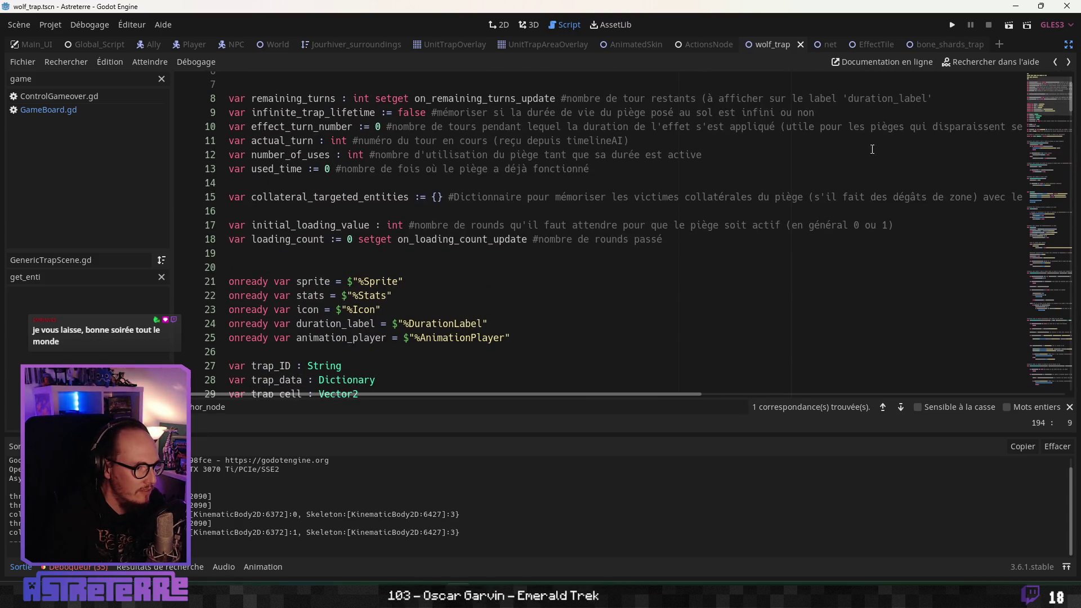
Step: Remove 'avec les dommages associés' from the line 15 comment
scroll(530, 280, "up", 2)
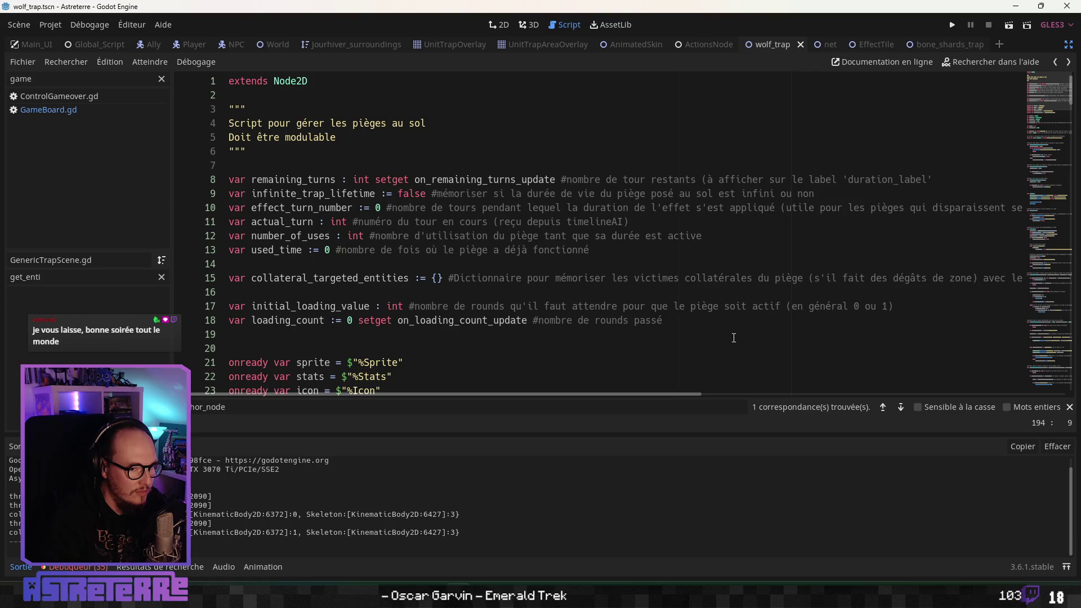
left_click_drag(687, 394, 839, 396)
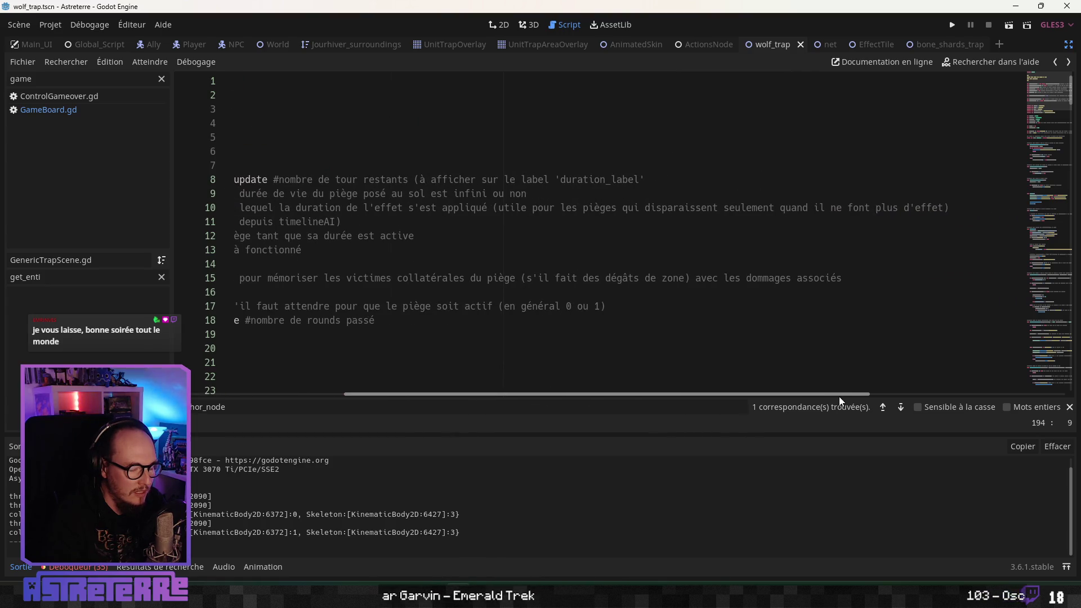
left_click_drag(841, 278, 690, 278)
key("BackSpace")
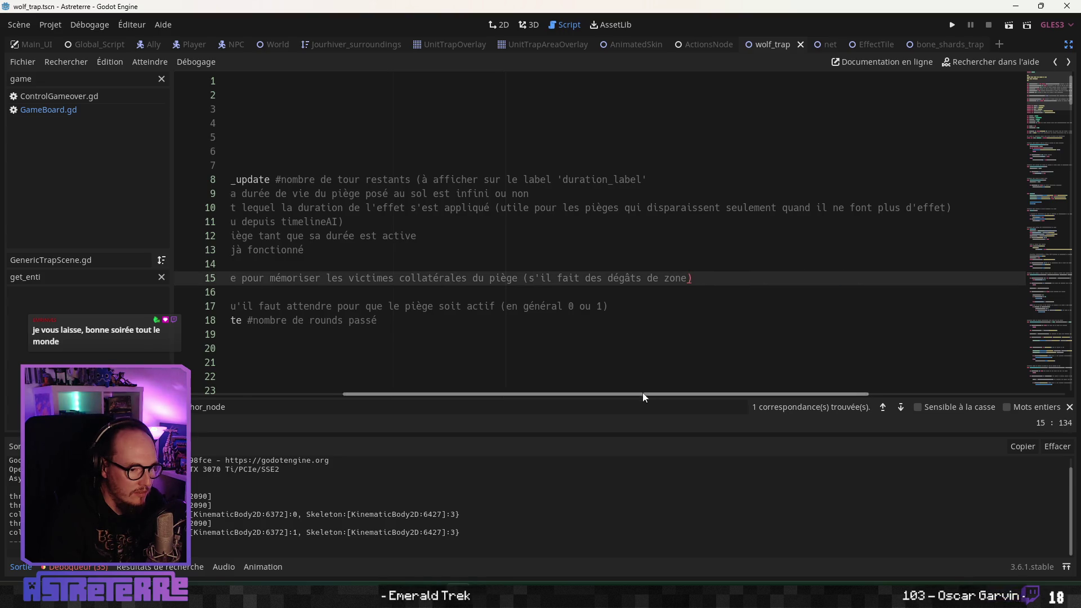
left_click_drag(642, 393, 427, 397)
left_click(437, 279)
Step: Replace 'Dictionnaire' with 'Array' and {} with [], then go to the keys() error on line 193
double_click(475, 279)
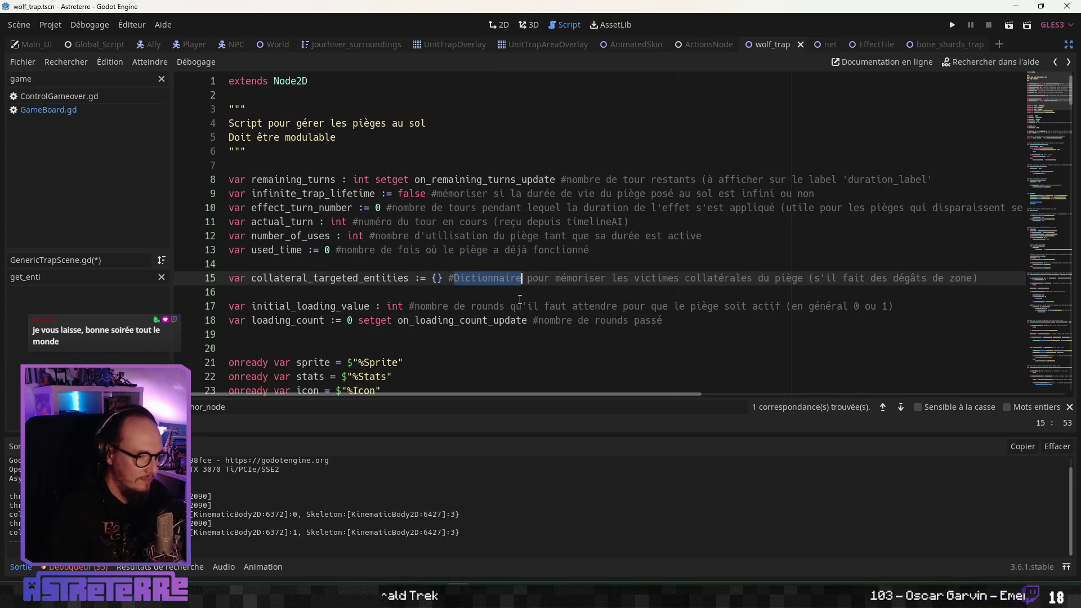
type("Array")
key("BackSpace")
key("BackSpace")
type("[")
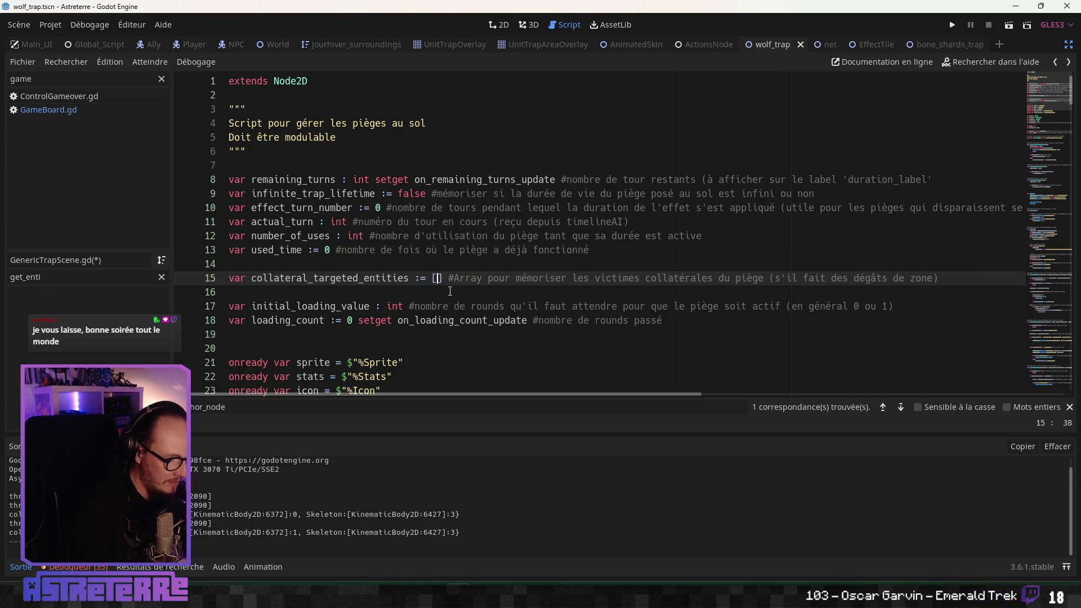
left_click(485, 342)
scroll(485, 343, "down", 2)
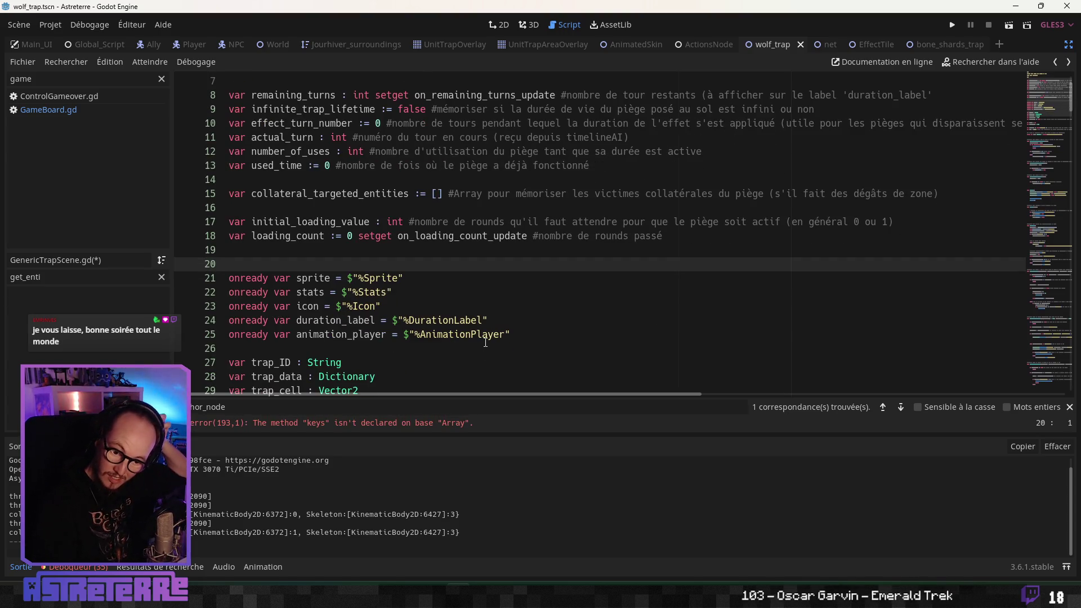
left_click(332, 422)
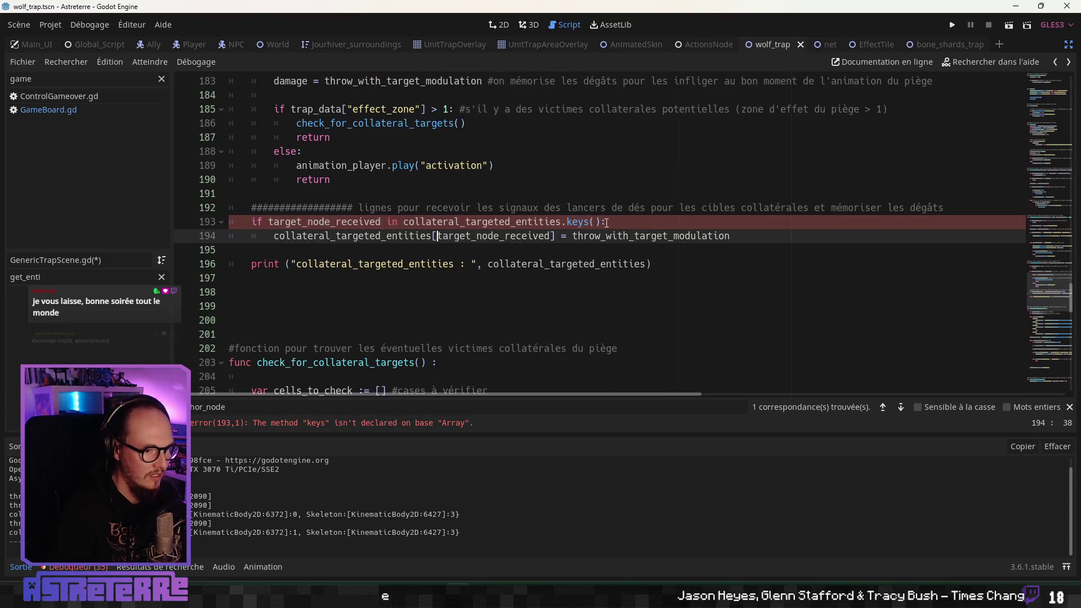
Step: Remove .keys() from line 193 and delete the dictionary-style assignment on line 194
left_click(566, 221)
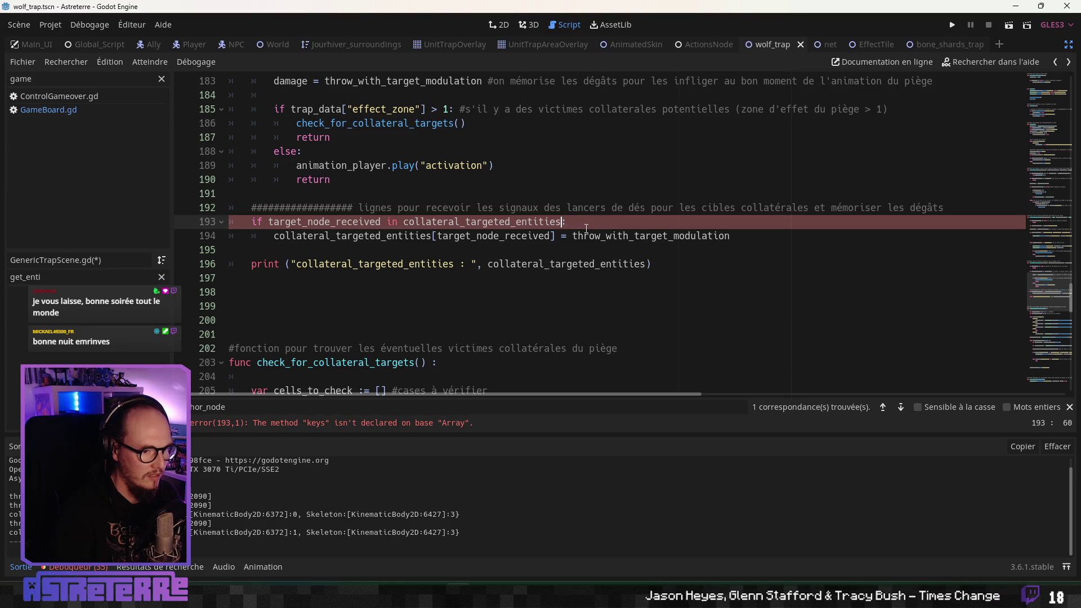
type(":")
key("Down")
key("Down")
key("Down")
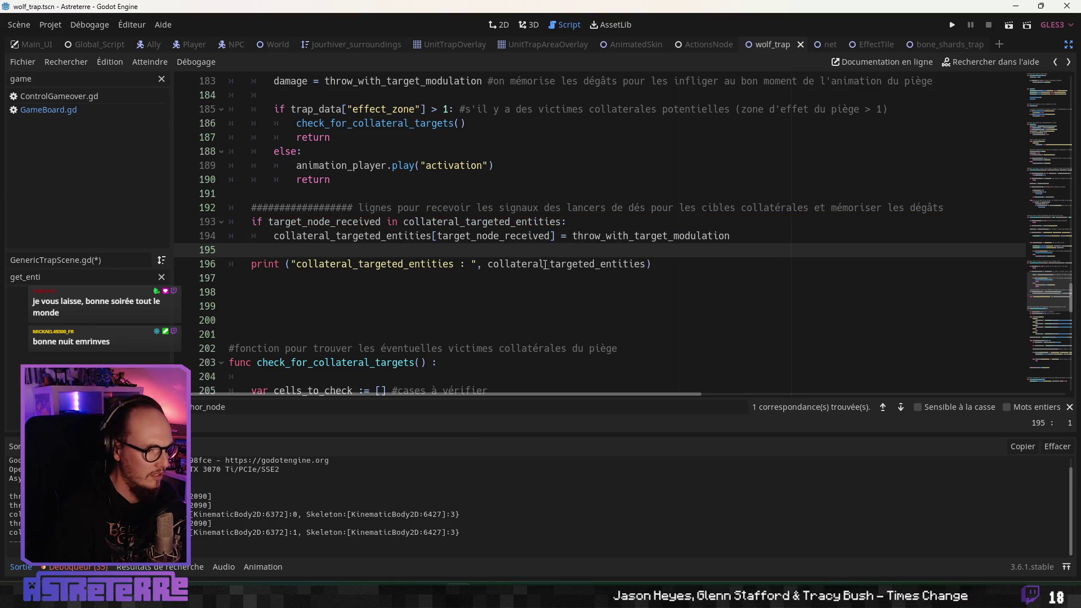
left_click_drag(732, 236, 292, 241)
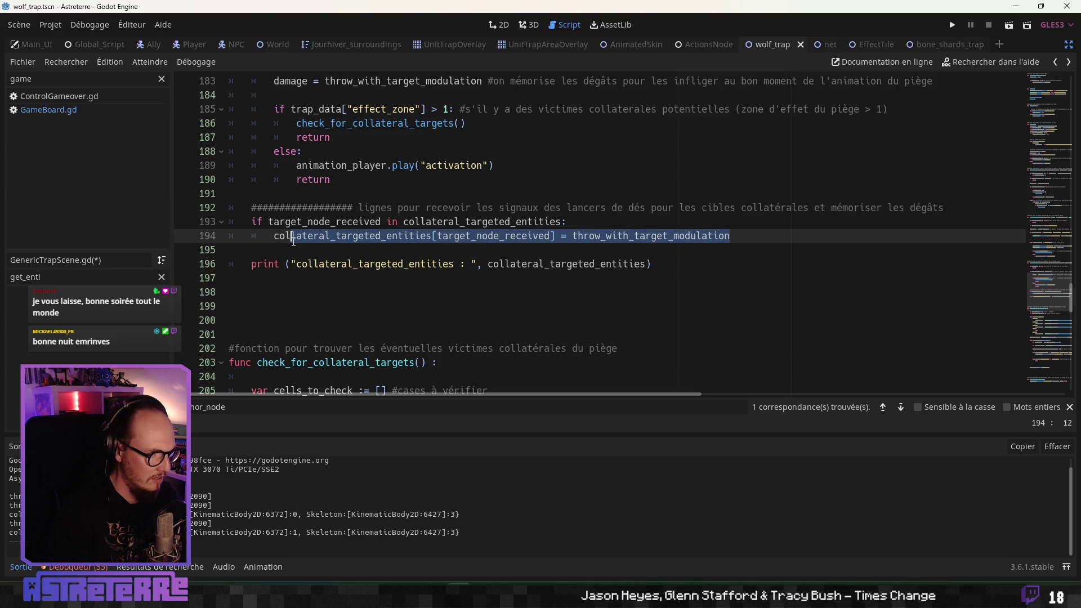
key("BackSpace")
key("Delete")
key("Delete")
key("Delete")
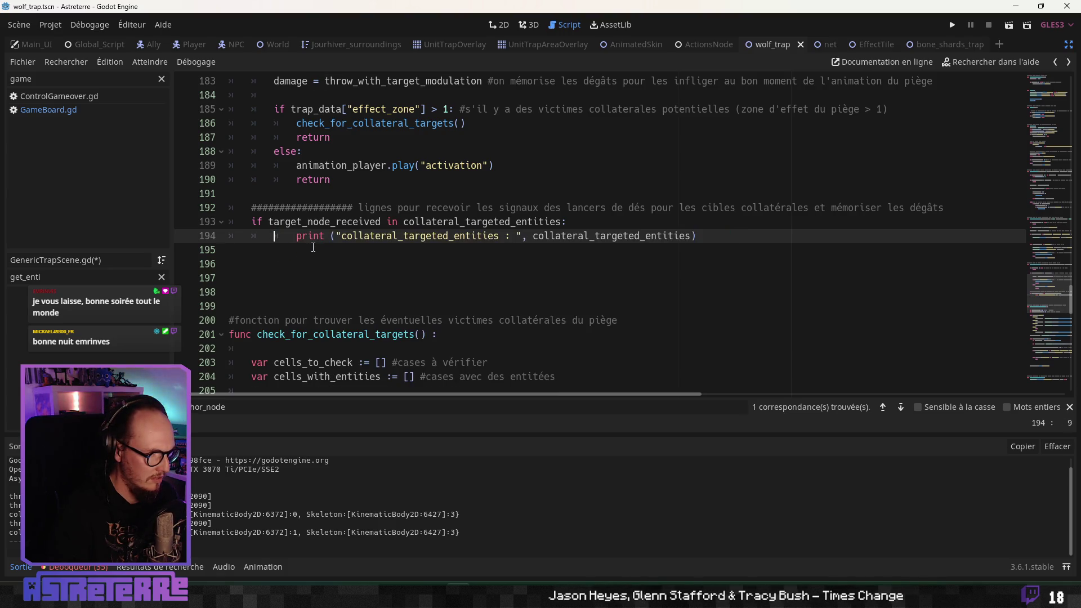
key("Return")
key("Return")
left_click(366, 231)
Step: Delete the '= 0' zero-damage assignment and its comment from line 227
scroll(423, 277, "up", 3)
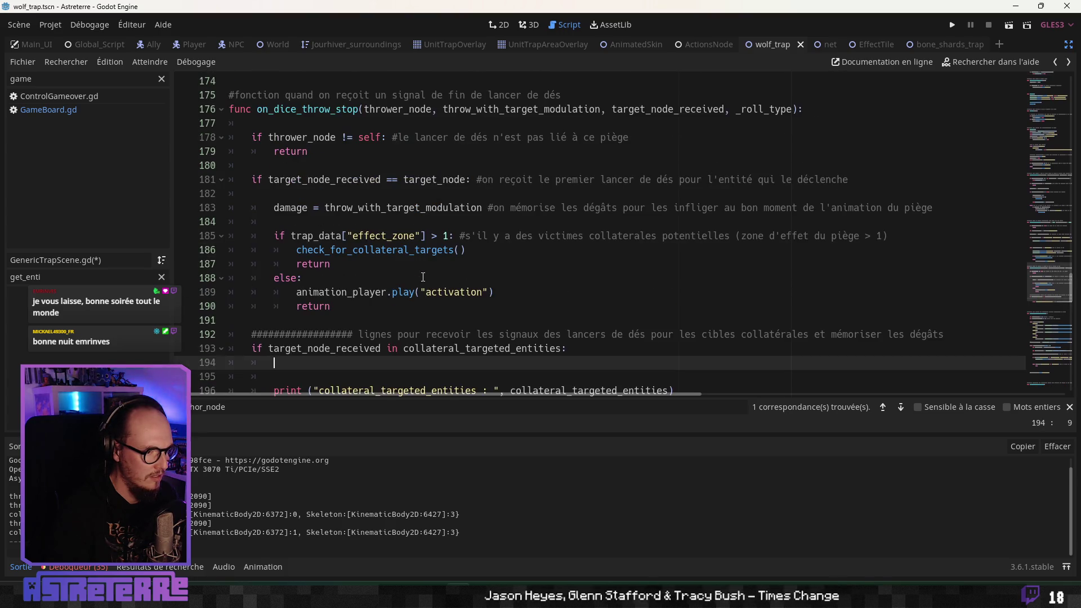
left_click(424, 276)
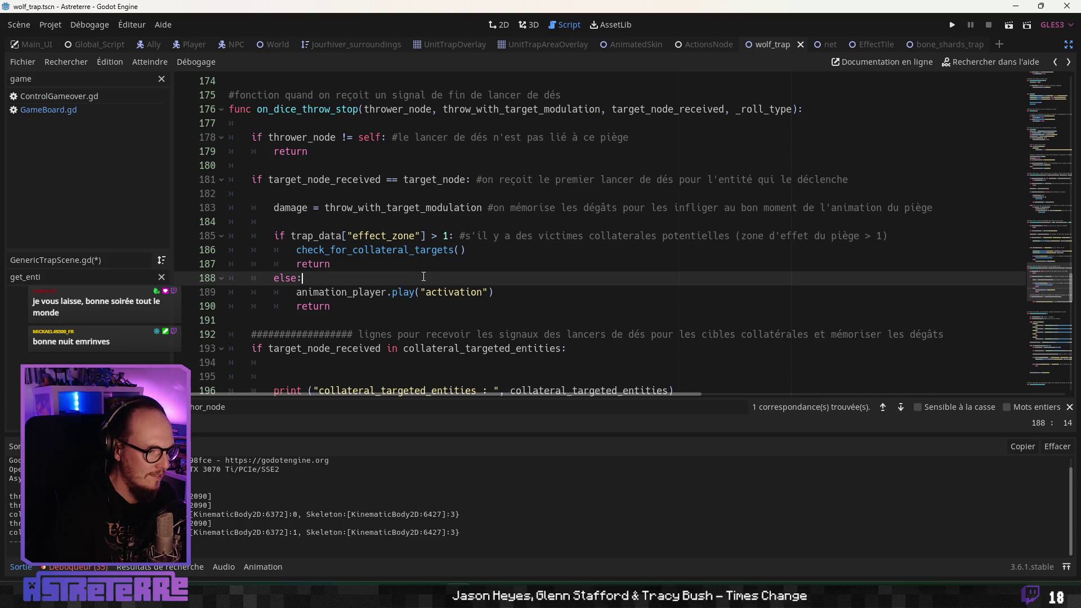
scroll(423, 276, "down", 1)
left_click(392, 306)
left_click(439, 332)
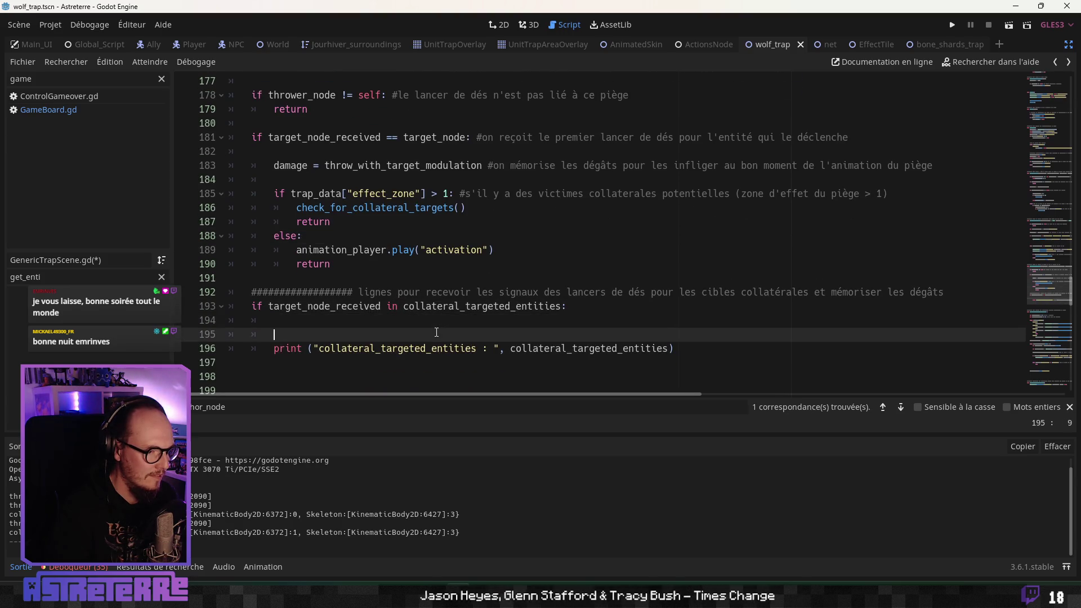
scroll(438, 330, "down", 7)
scroll(438, 329, "down", 2)
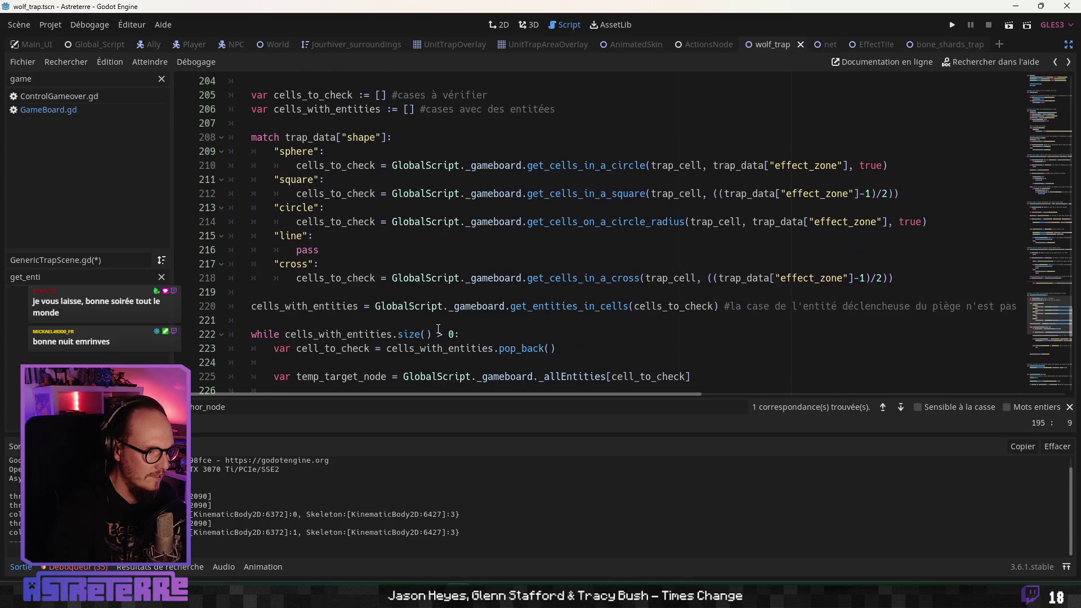
scroll(438, 329, "down", 4)
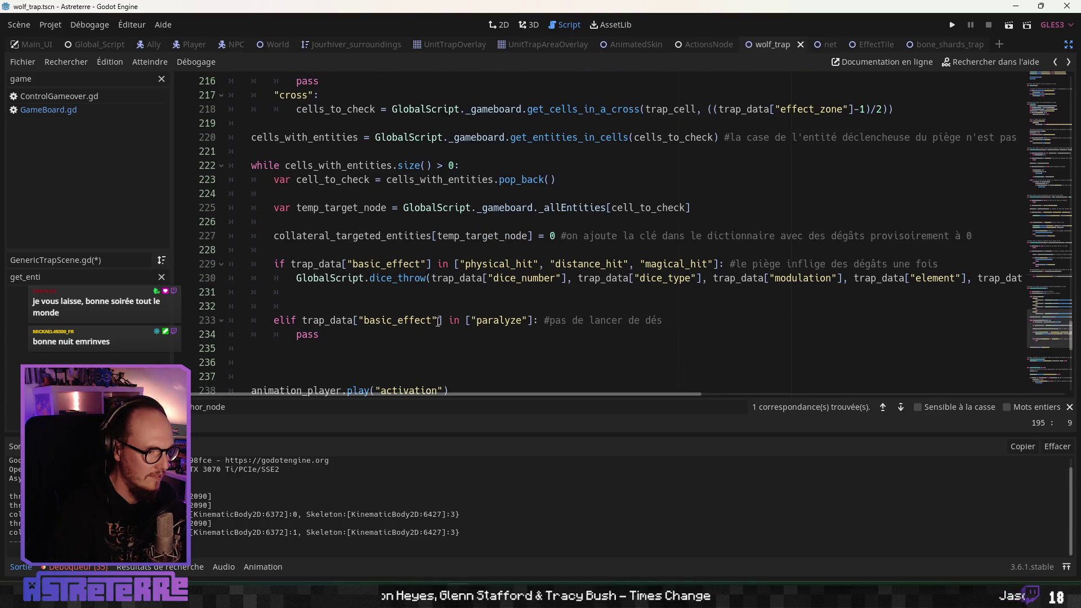
left_click(539, 236)
left_click_drag(539, 235, 978, 237)
key("Delete")
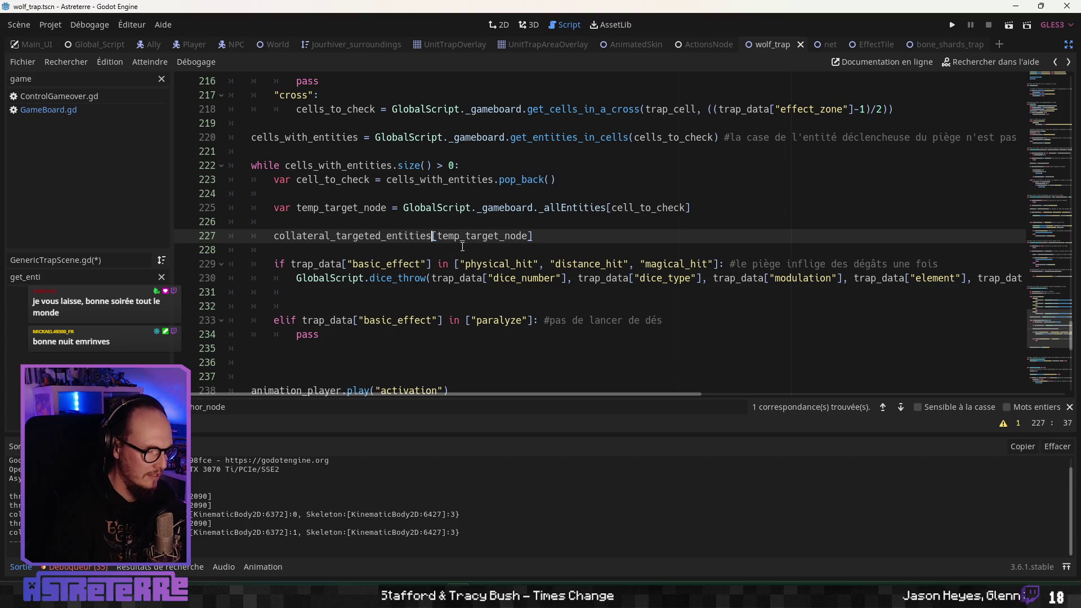
key("alt+Tab")
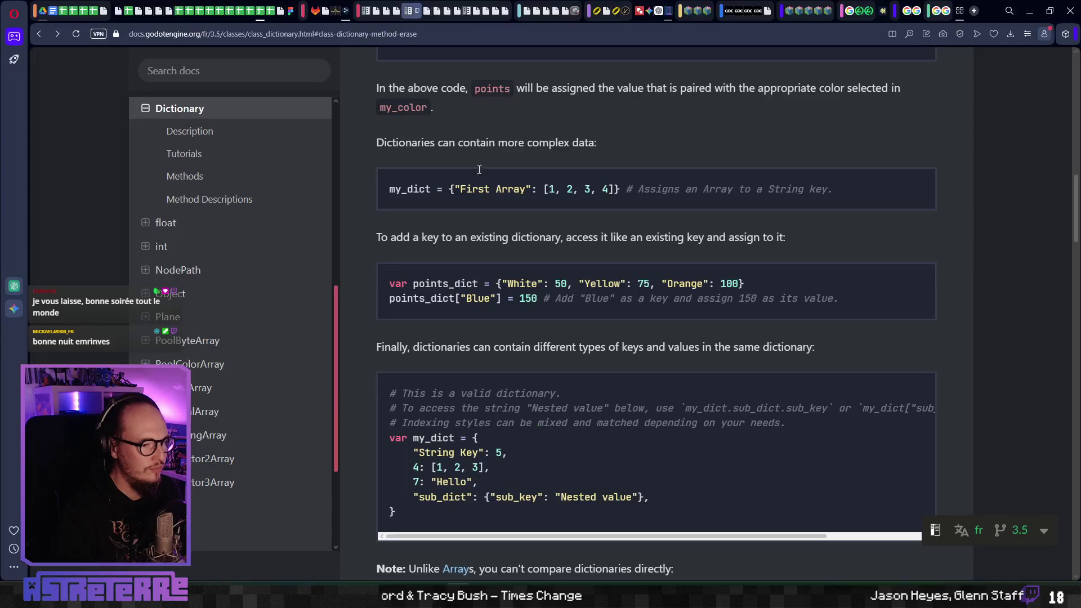
Step: Read the push_back entry in the Array docs, then put the caret back on line 227
mouse_move(419, 16)
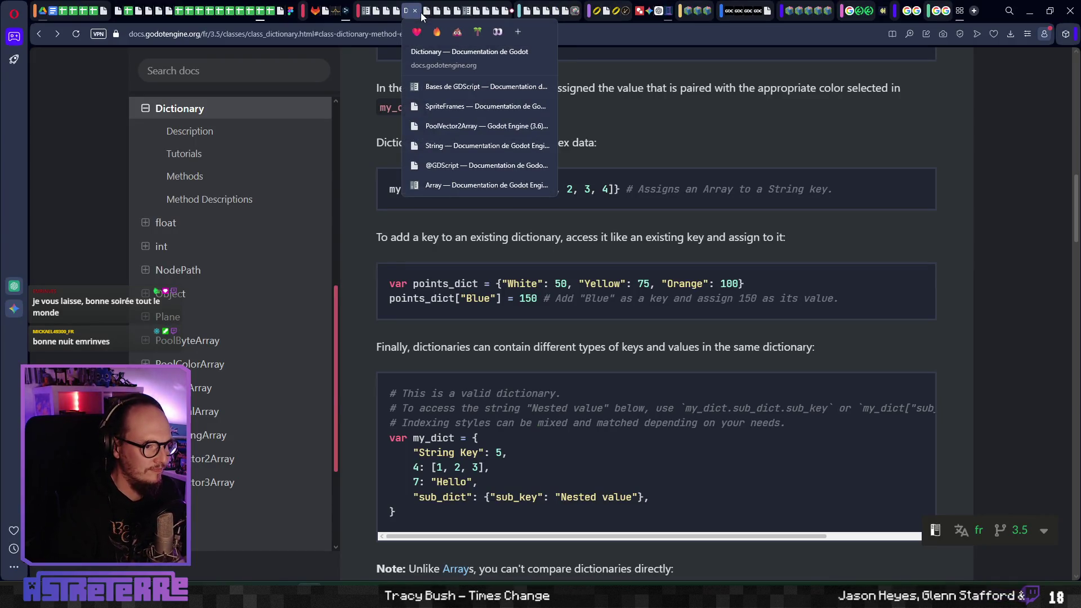
left_click(433, 183)
scroll(495, 262, "up", 3)
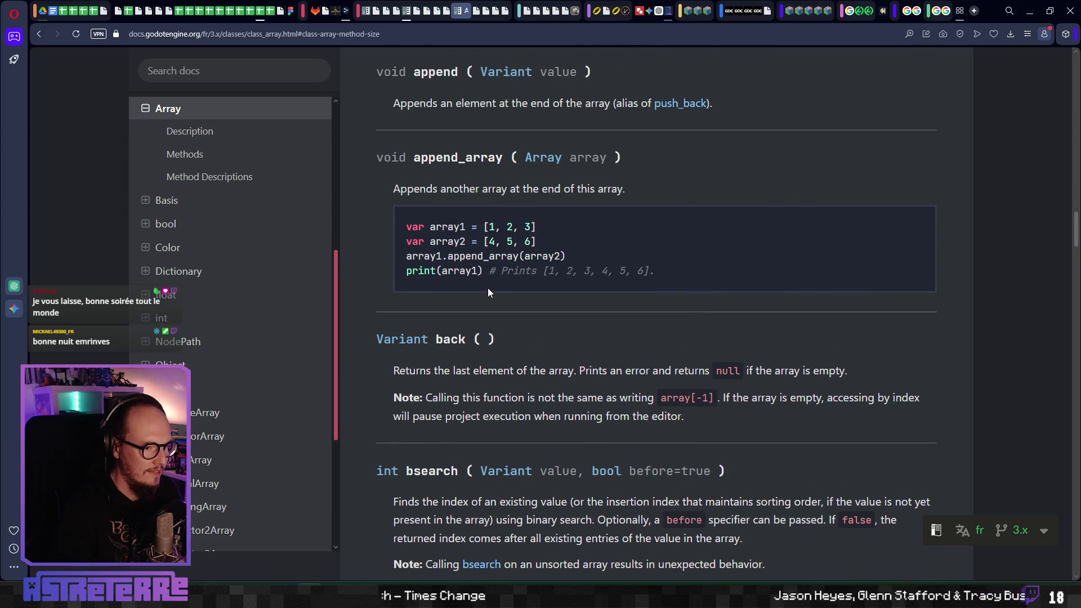
scroll(487, 292, "up", 15)
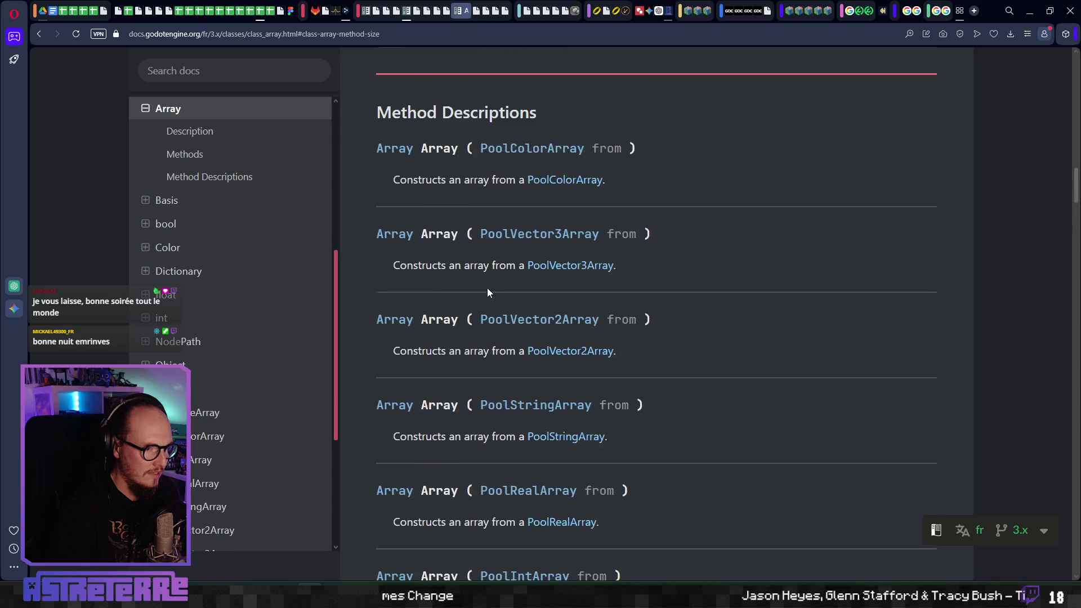
scroll(487, 288, "up", 10)
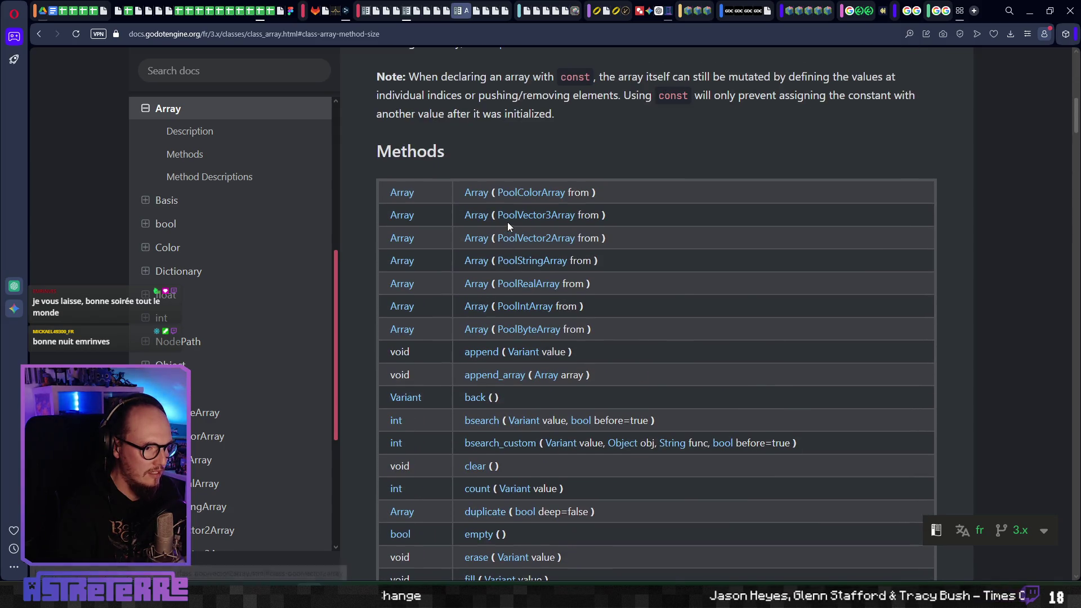
scroll(513, 371, "down", 3)
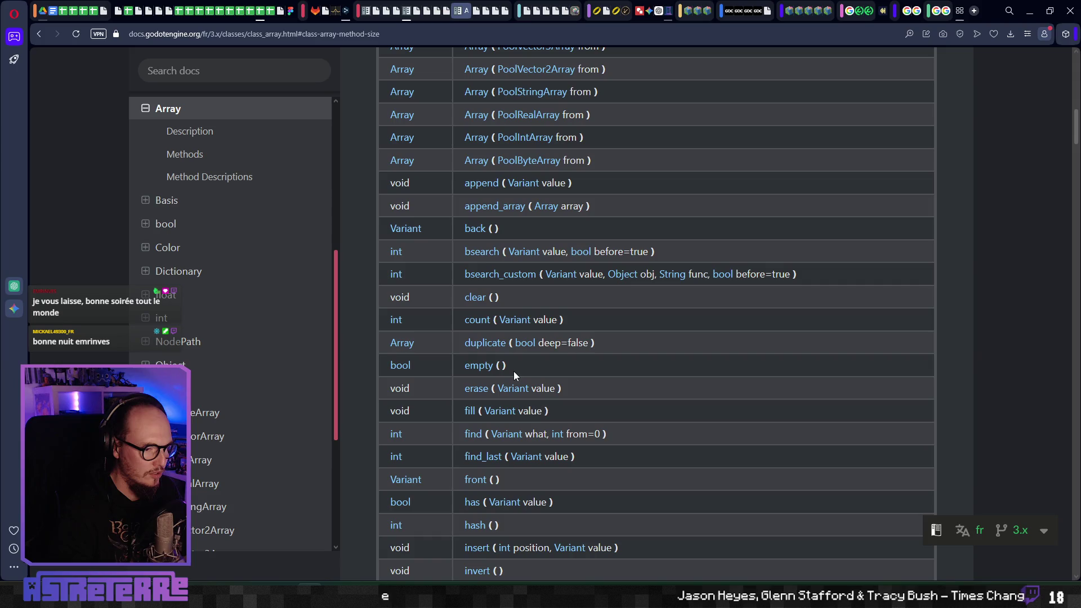
scroll(513, 371, "down", 5)
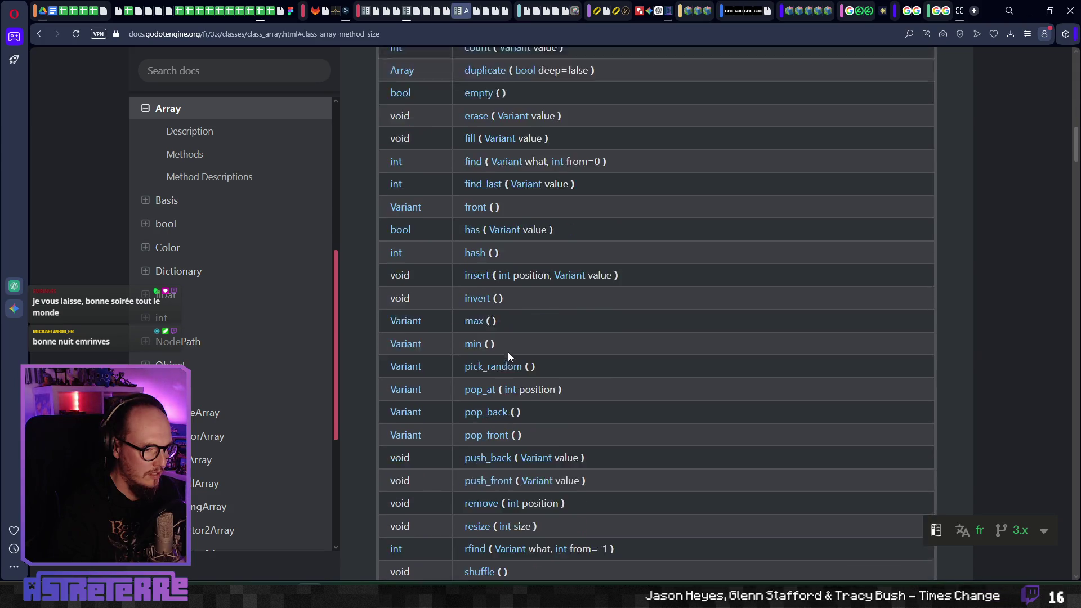
scroll(509, 356, "down", 1)
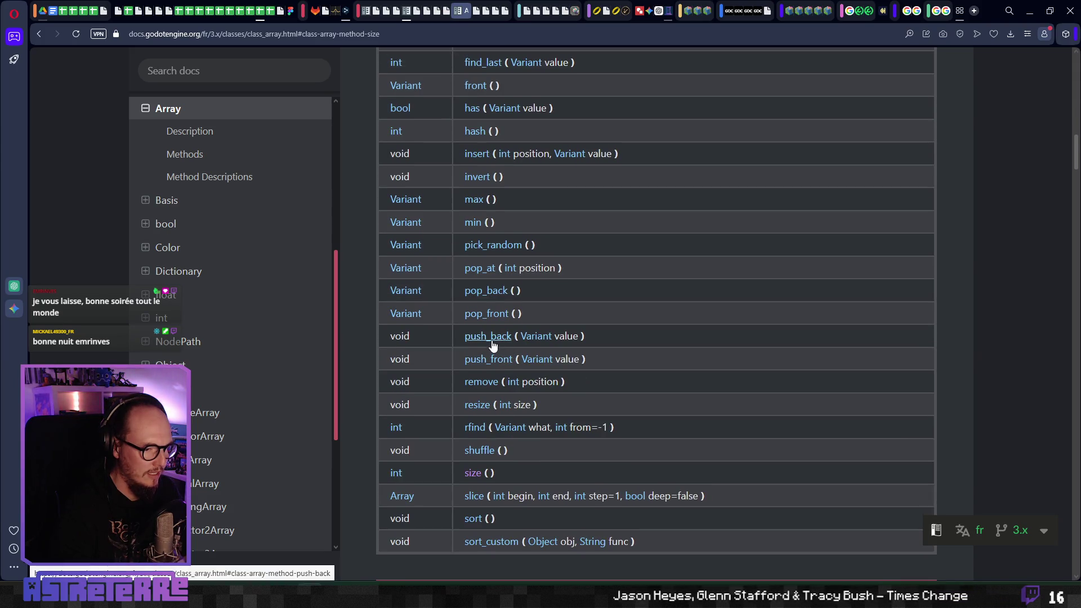
left_click(487, 336)
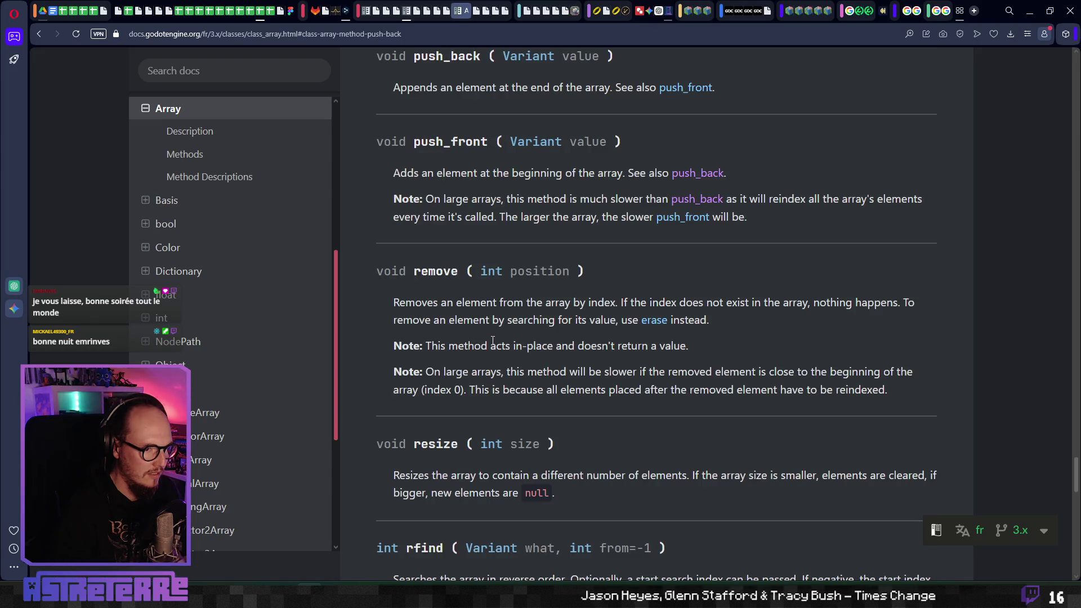
key("alt+Tab")
left_click(433, 235)
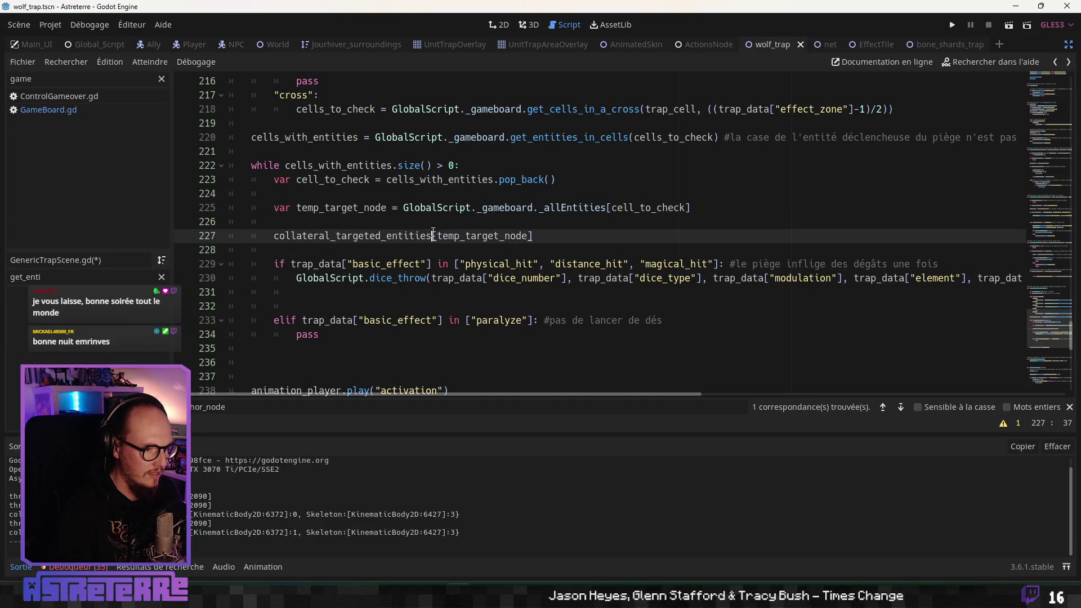
Step: Change line 227 to collateral_targeted_entities.push_back(temp_target_node) using autocomplete
right_click(447, 250)
key("Escape")
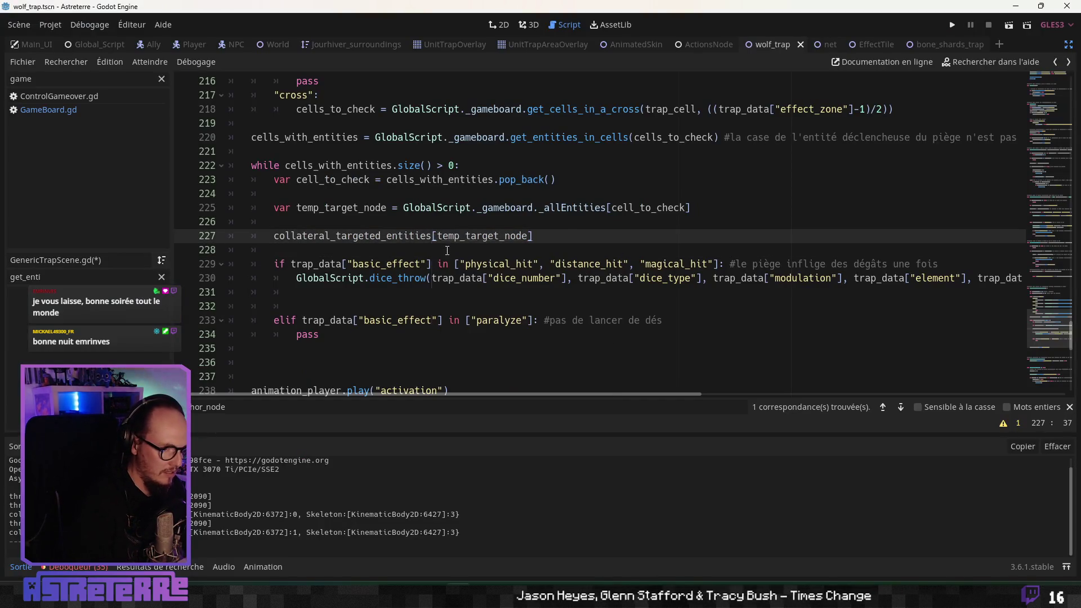
type(".")
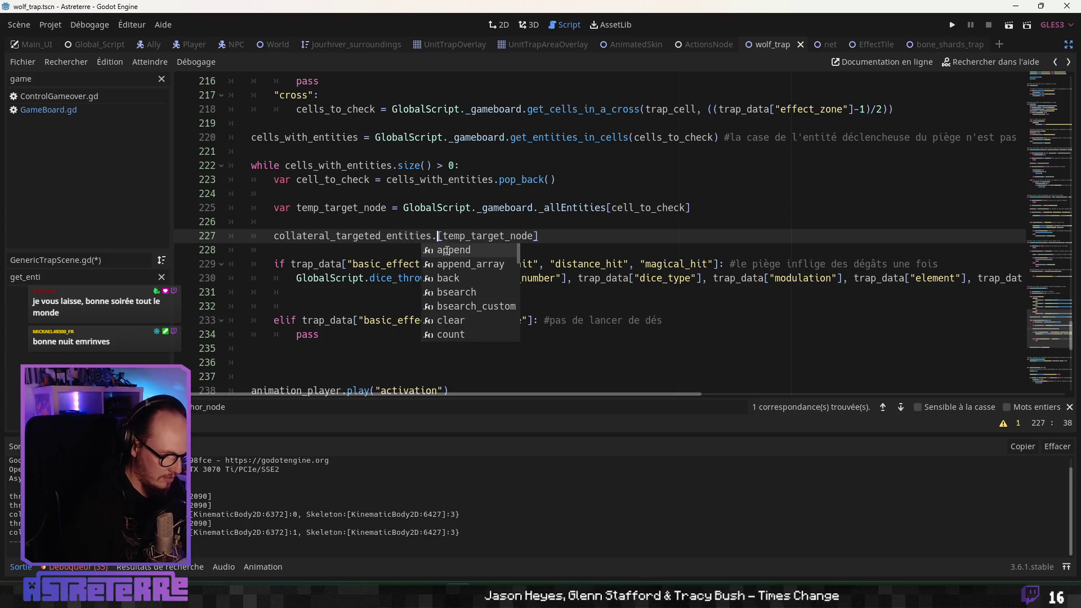
type("push")
key("Return")
key("Delete")
key("Delete")
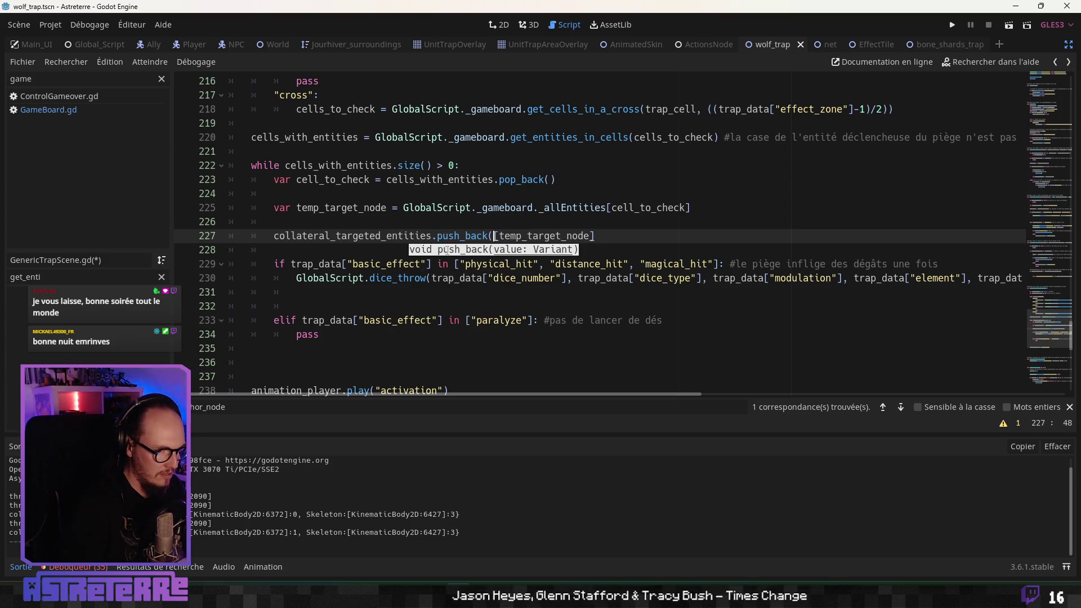
key("End")
key("BackSpace")
type(")")
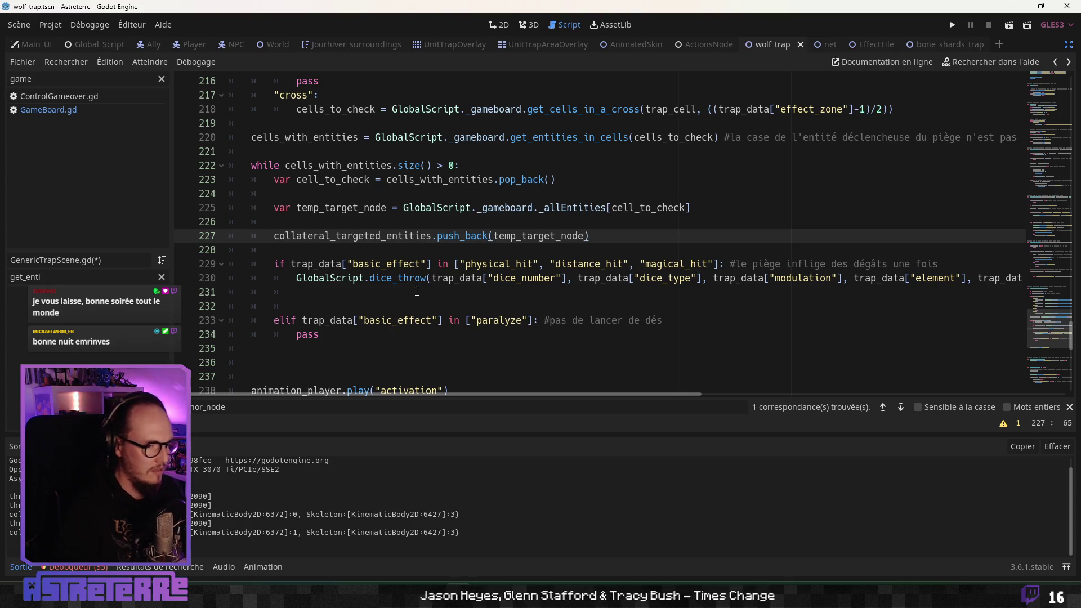
Step: Append a French comment to line 227 about awaiting the 'lancer de dés' result signal
left_click(366, 304)
left_click(342, 263)
left_click(369, 295)
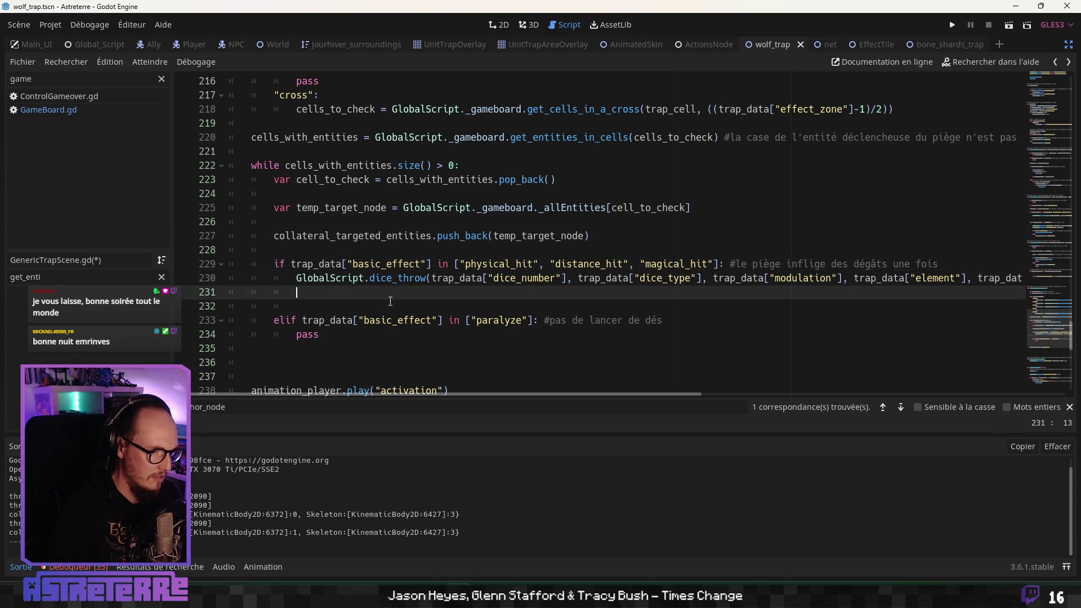
left_click(390, 304)
left_click(352, 237)
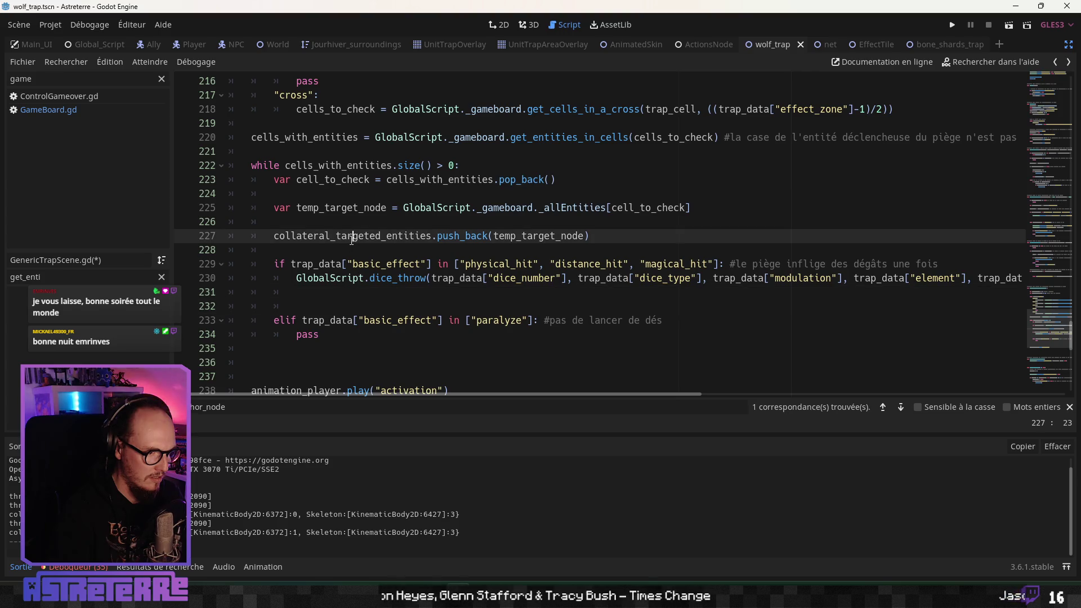
left_click(312, 260)
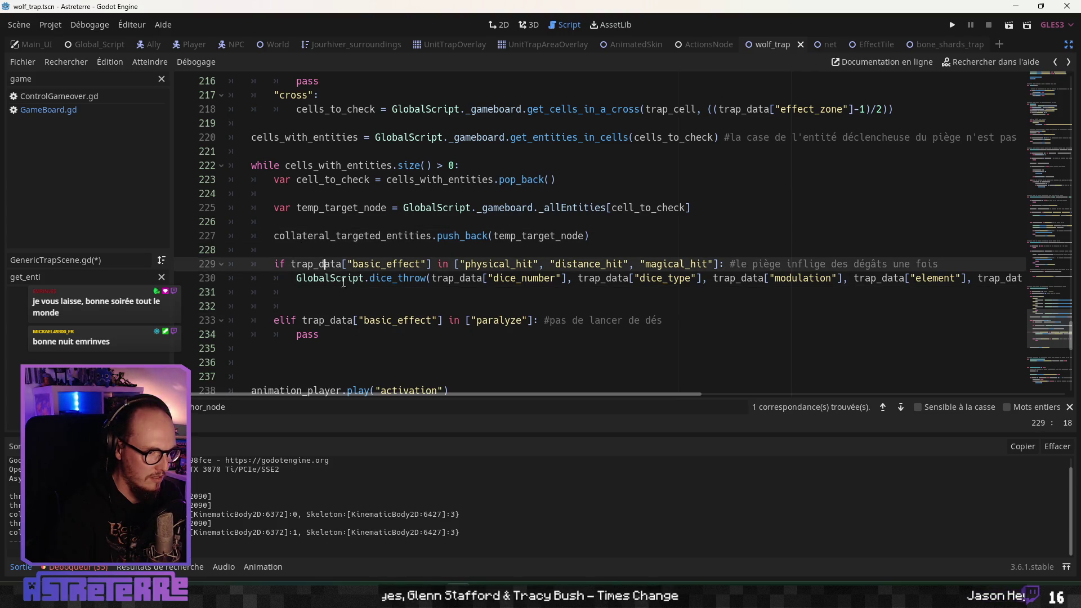
left_click(353, 290)
left_click(356, 320)
scroll(357, 321, "down", 1)
left_click(357, 321)
scroll(357, 322, "down", 1)
scroll(358, 321, "up", 2)
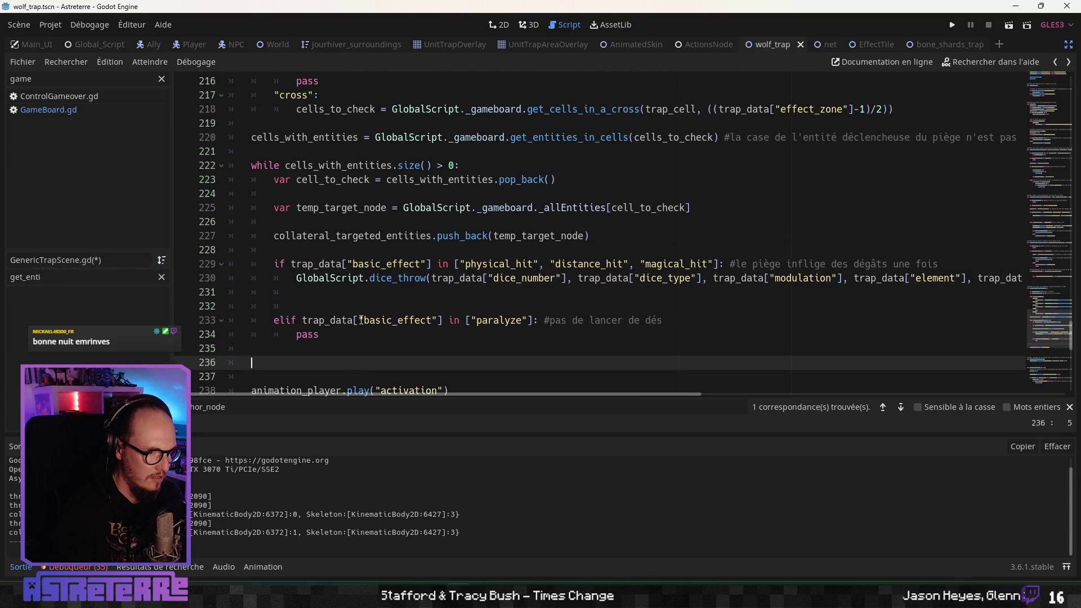
scroll(363, 319, "up", 5)
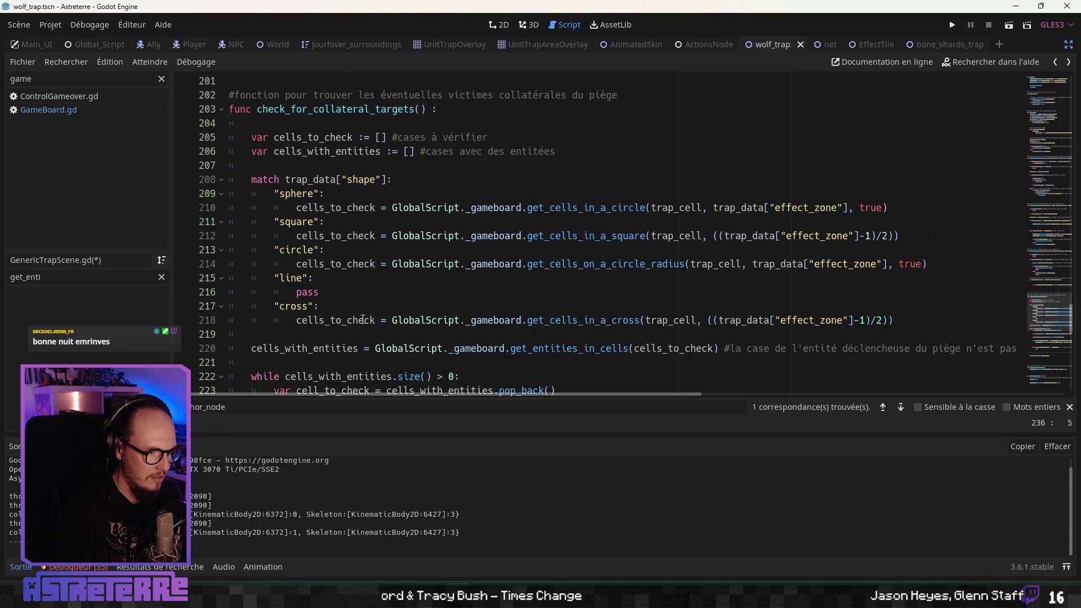
scroll(362, 319, "down", 4)
left_click(619, 281)
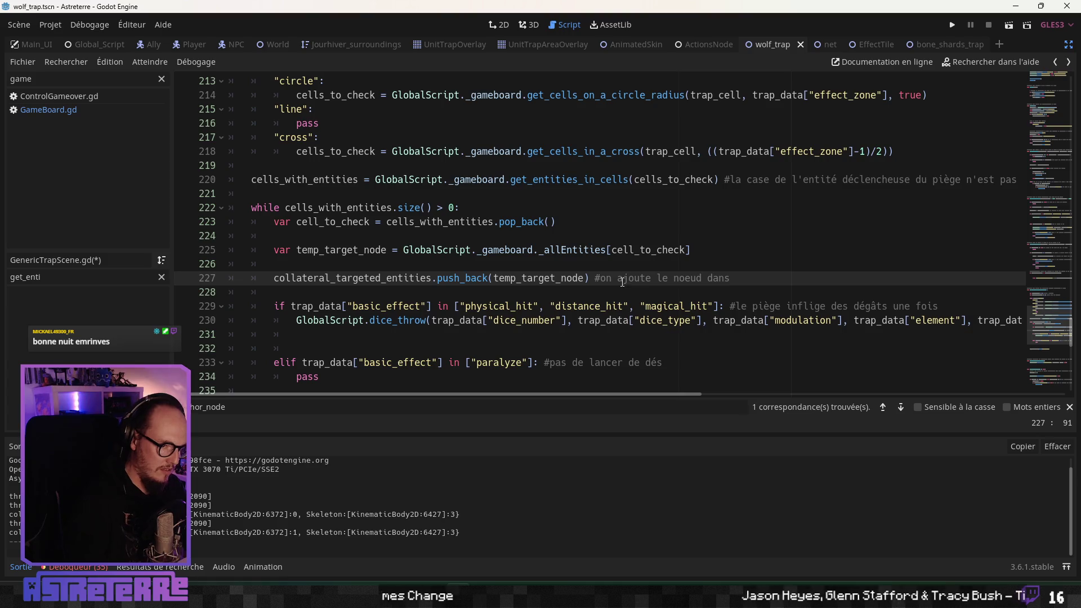
type("me")
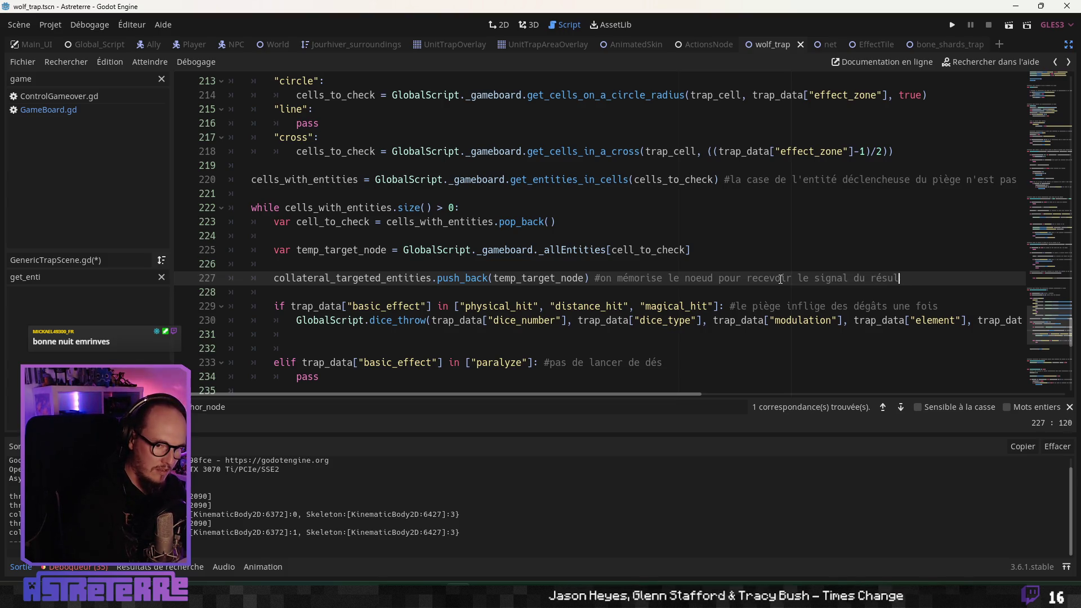
type("ncer de dés")
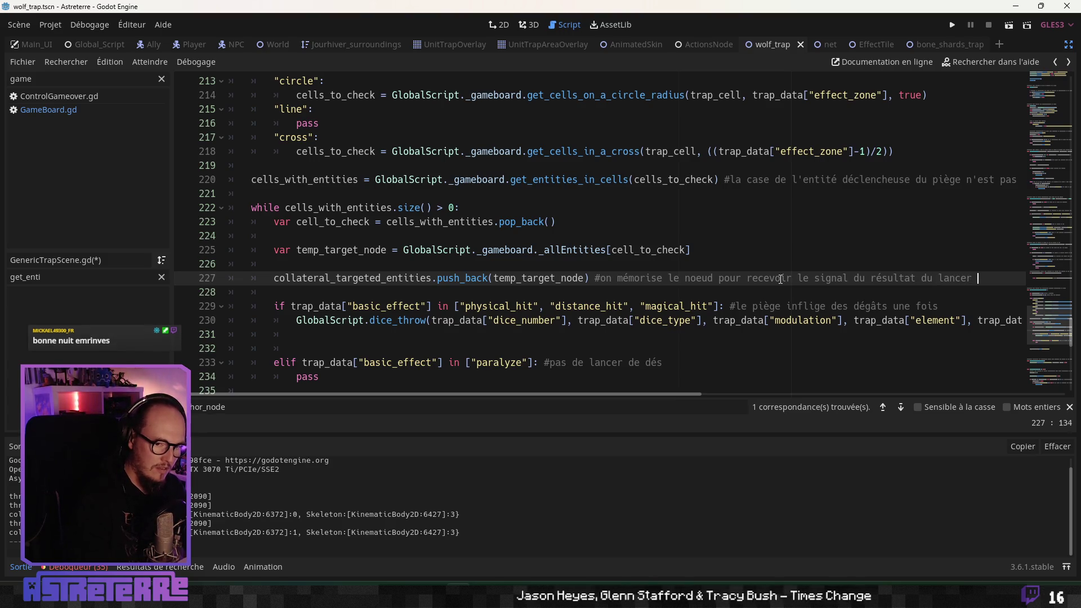
Step: Tidy the blank lines before animation_player.play, keeping a single empty line
left_click(589, 332)
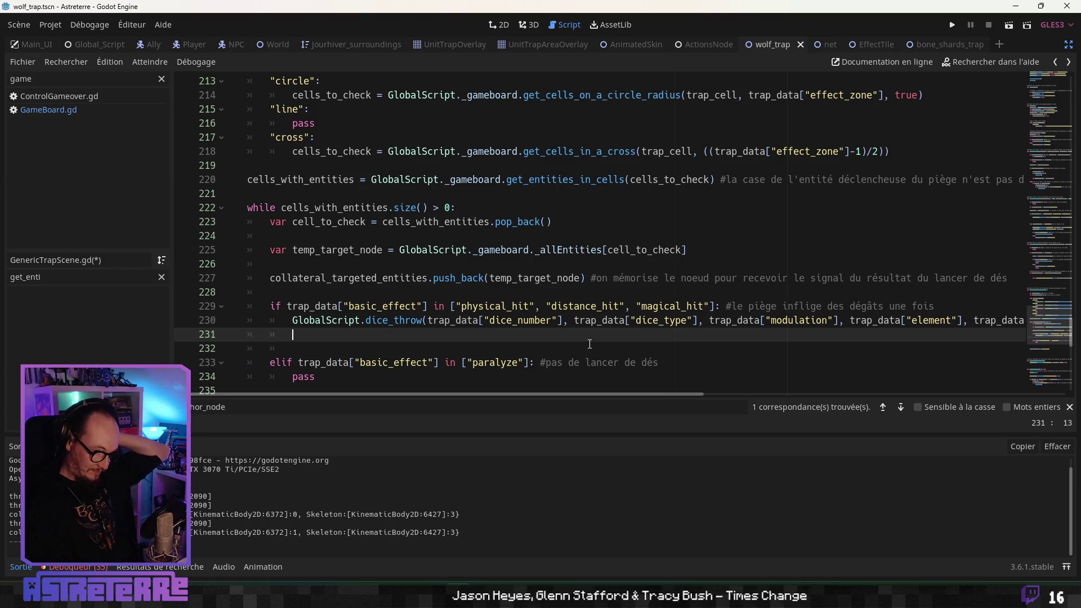
left_click(476, 346)
scroll(451, 315, "down", 2)
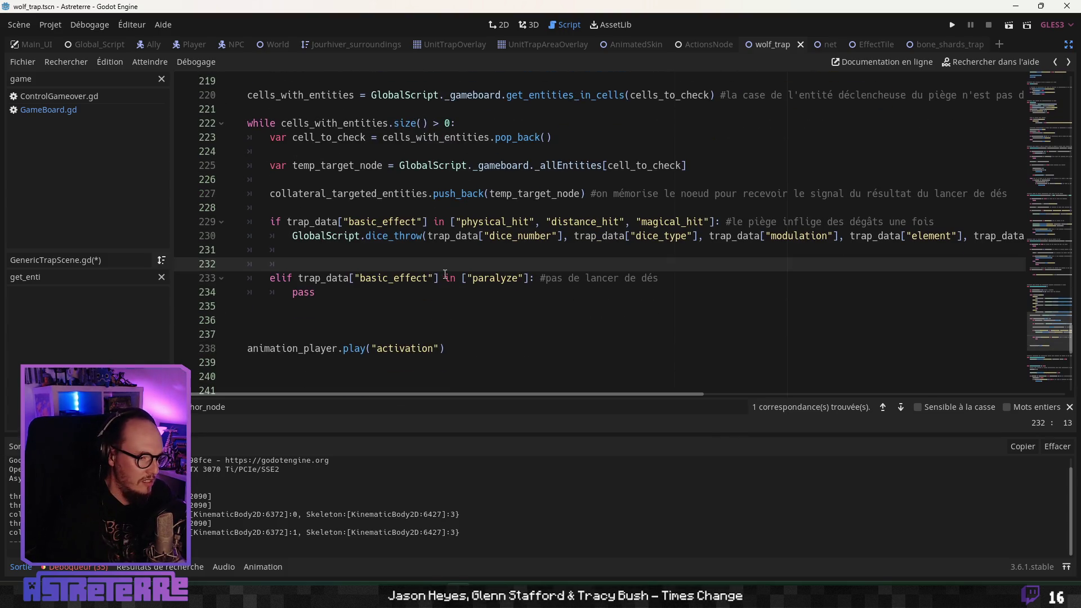
left_click(375, 329)
left_click(202, 308)
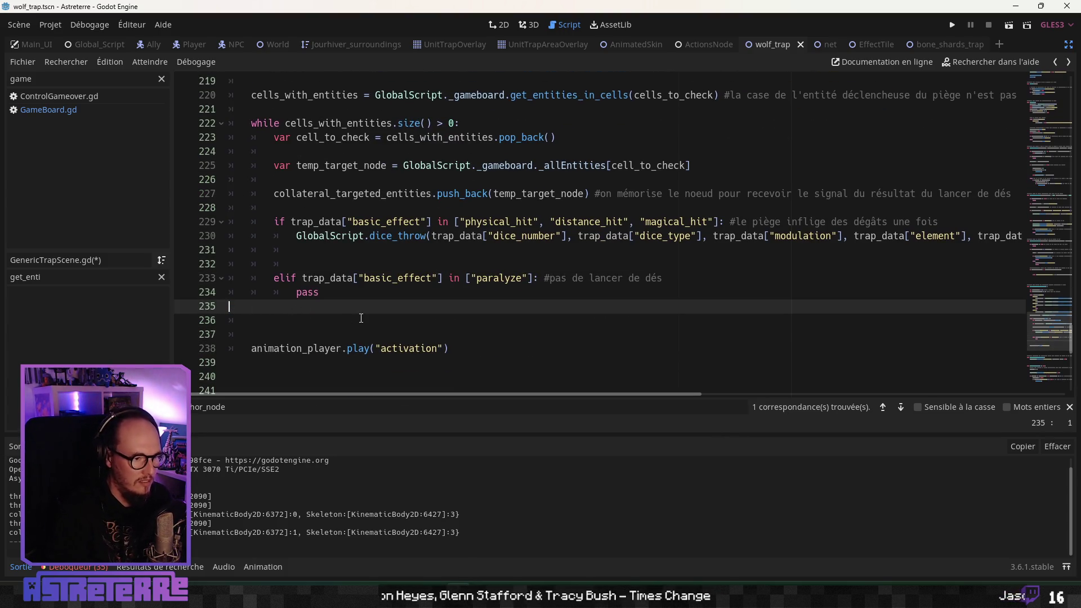
key("Delete")
key("Delete")
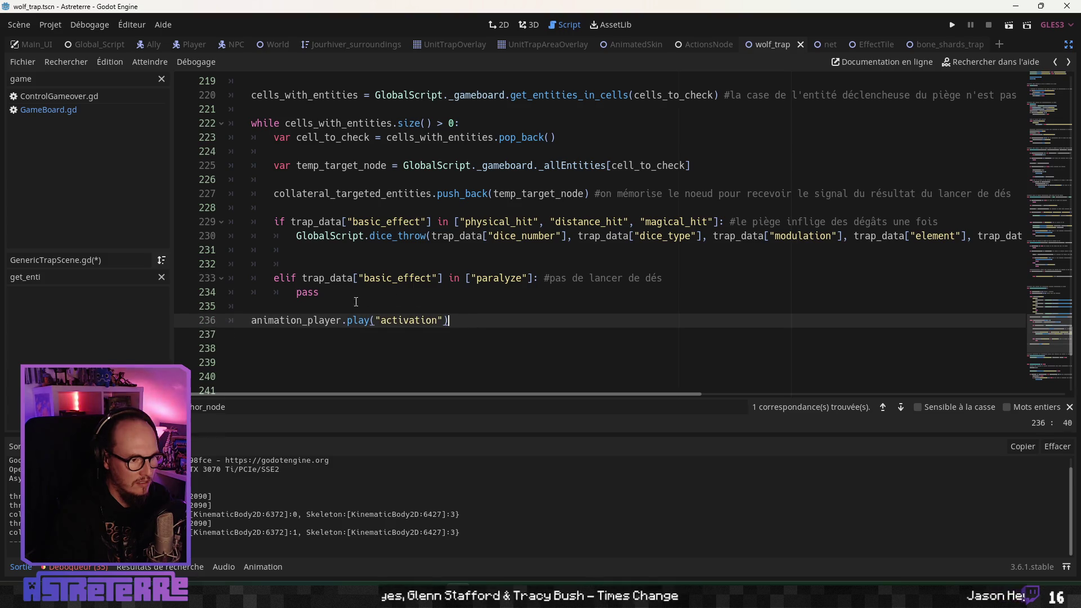
key("Return")
left_click(415, 278)
Step: Check the collateral branch at line 194 and start selecting the dice_throw call on line 230
scroll(418, 315, "up", 3)
scroll(418, 315, "up", 10)
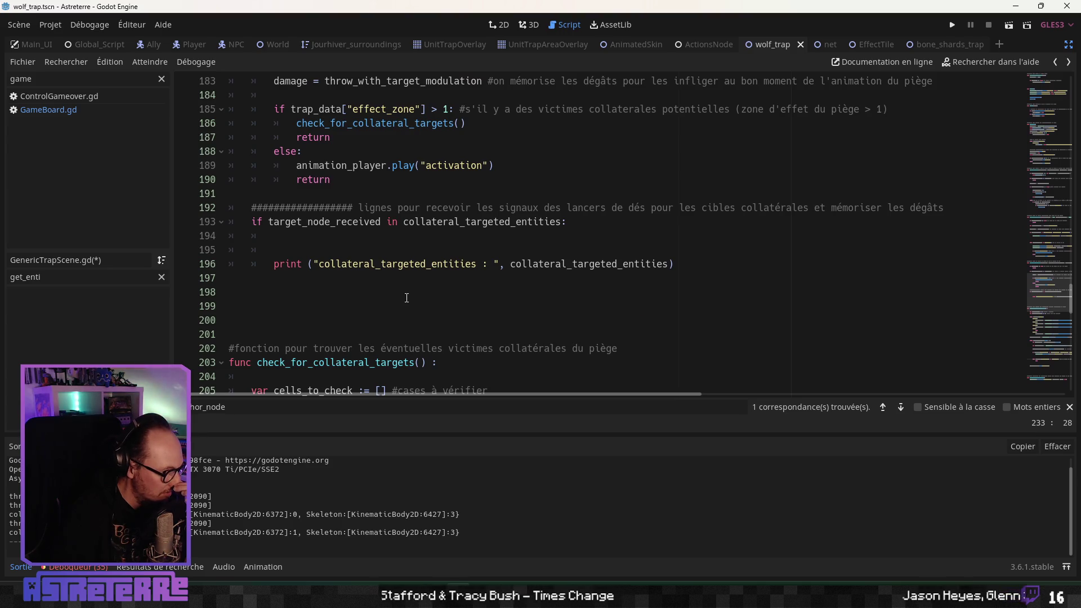
left_click(355, 237)
scroll(354, 237, "up", 4)
scroll(355, 237, "down", 4)
scroll(354, 236, "down", 10)
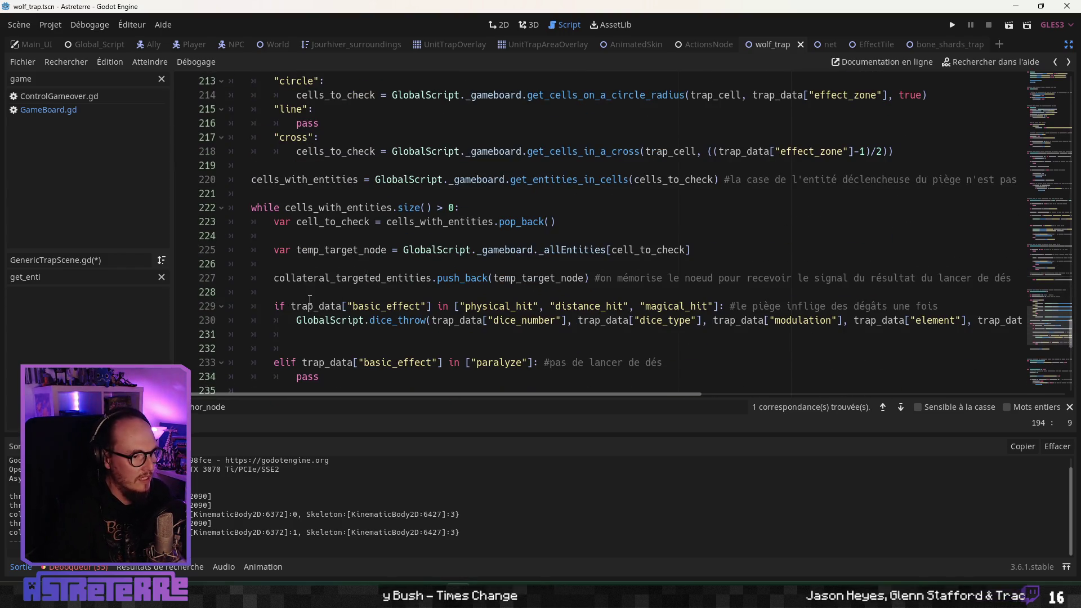
scroll(310, 299, "down", 1)
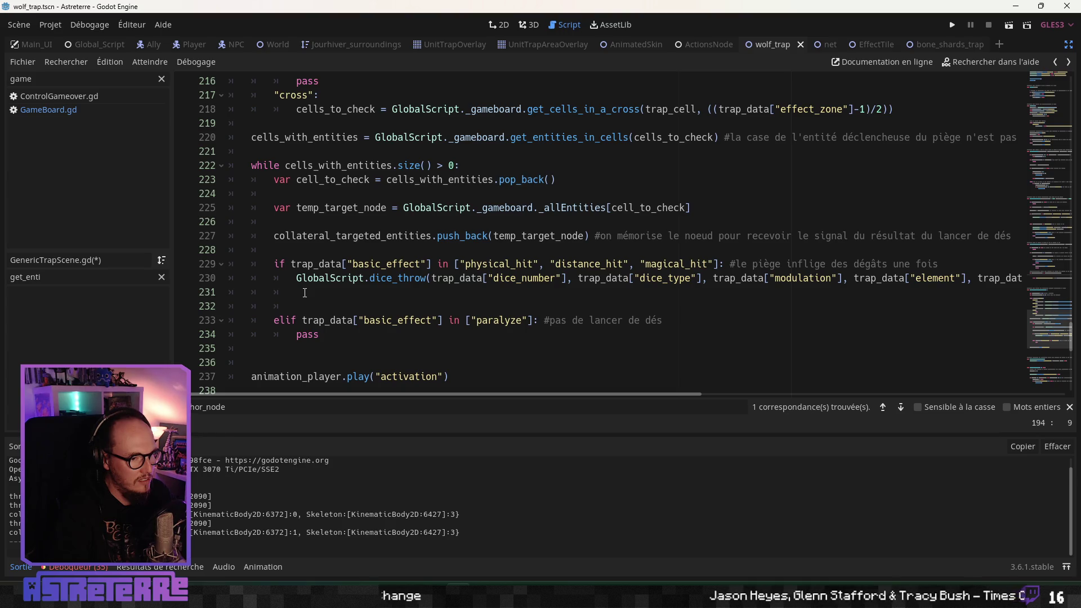
left_click_drag(297, 277, 324, 278)
Step: Copy the dice_throw call from line 230 and paste it onto line 194
mouse_move(605, 297)
left_mouse_down()
mouse_move(696, 278)
mouse_move(1064, 285)
left_mouse_up()
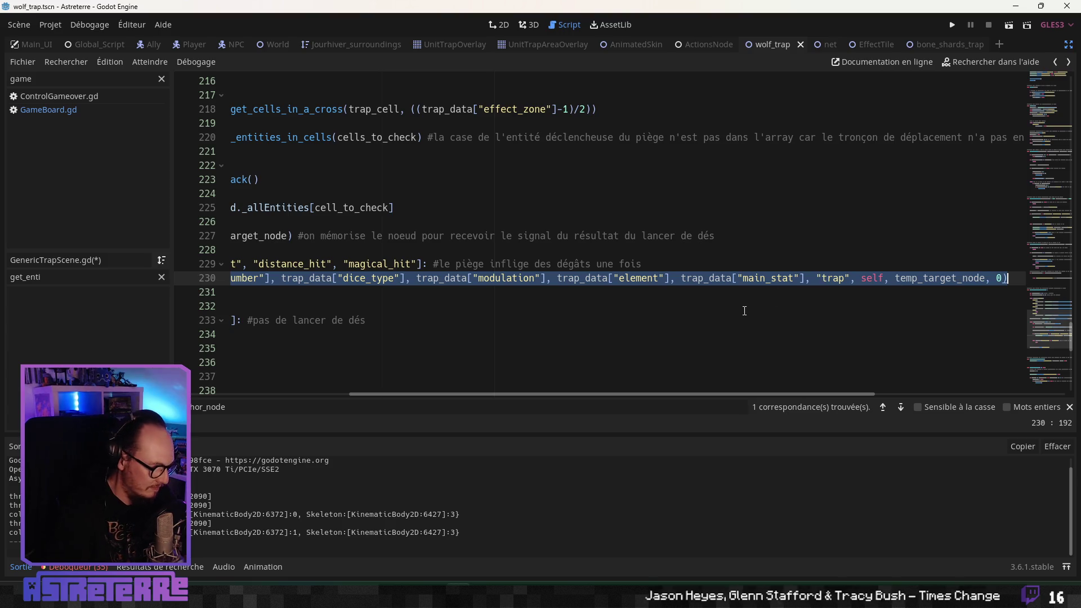
left_click_drag(600, 394, 439, 393)
scroll(366, 306, "up", 10)
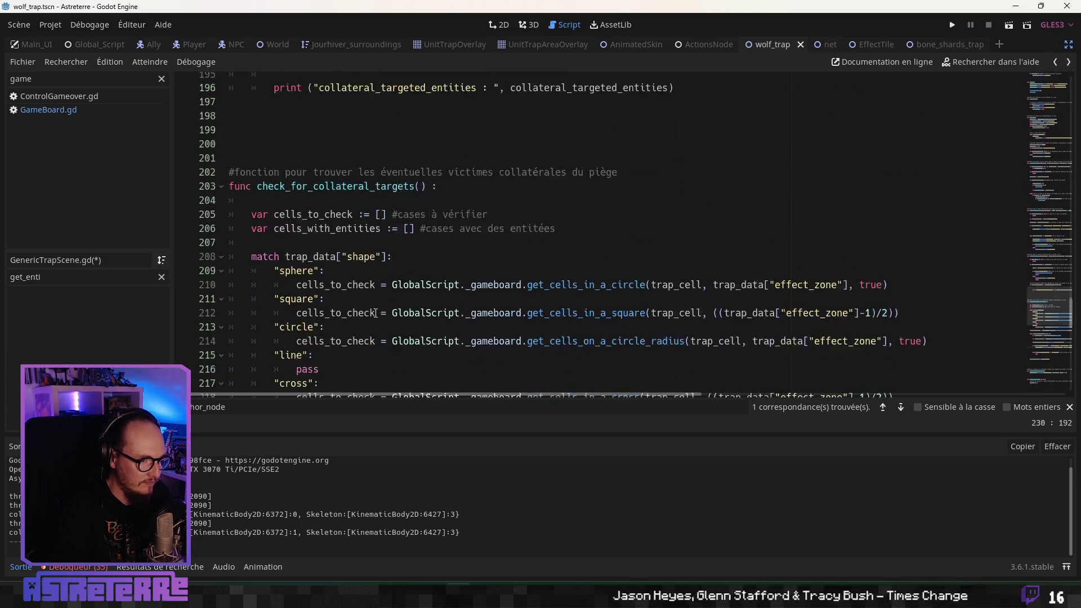
scroll(366, 307, "up", 3)
left_click(287, 278)
type("GlobalScript.dice_throw(trap_data[\"dice_number\"], trap_data[\"dice_type\"], trap_data[\"modulation\"], trap_data[\"element\"], trap_data[\"main_stat\"], \"trap\", self, temp_target_node, 0)")
left_click_drag(587, 402, 337, 388)
Step: Clear the pasted dice_throw call from line 194 again
left_click(508, 308)
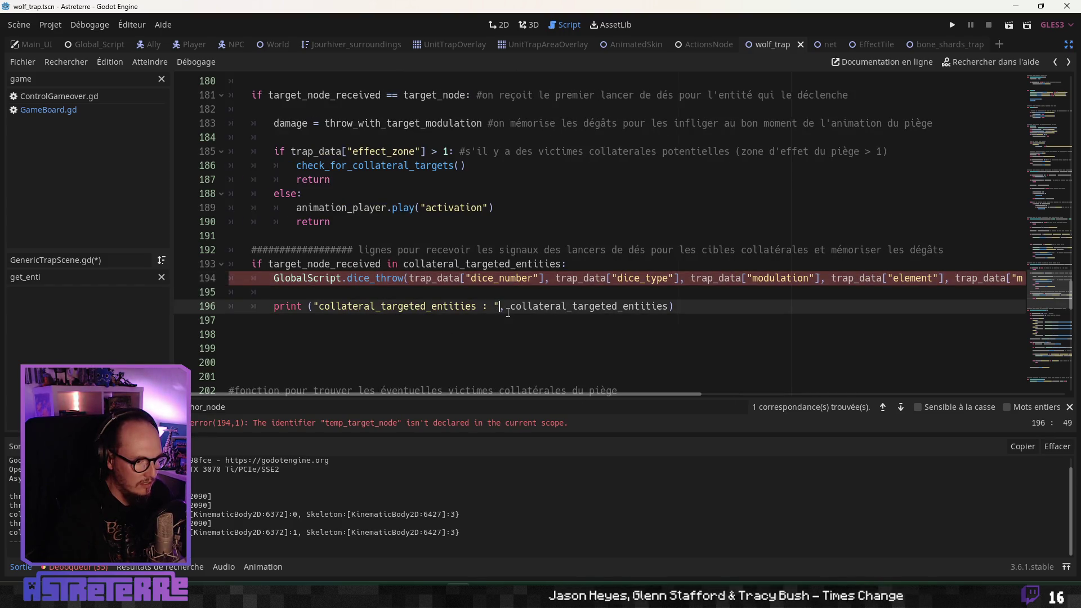
scroll(515, 309, "up", 12)
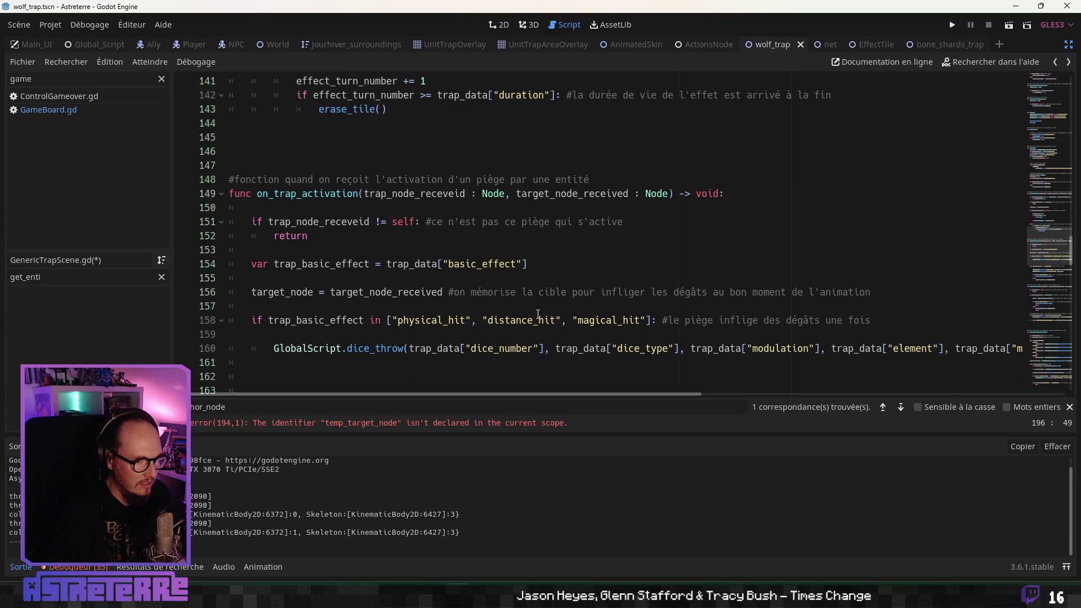
scroll(543, 318, "down", 3)
scroll(544, 319, "down", 9)
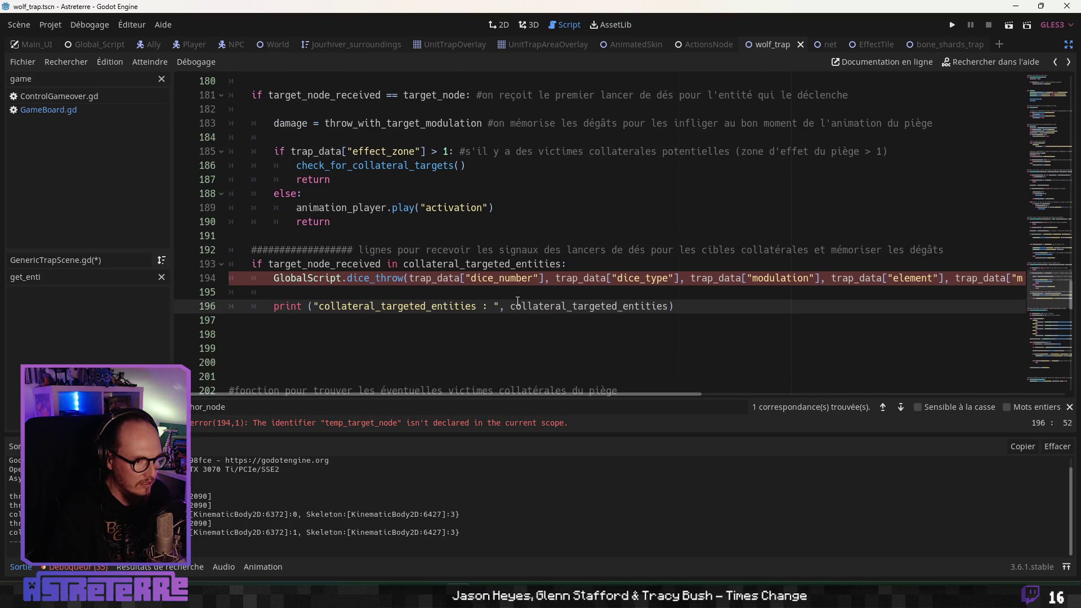
left_click(275, 278)
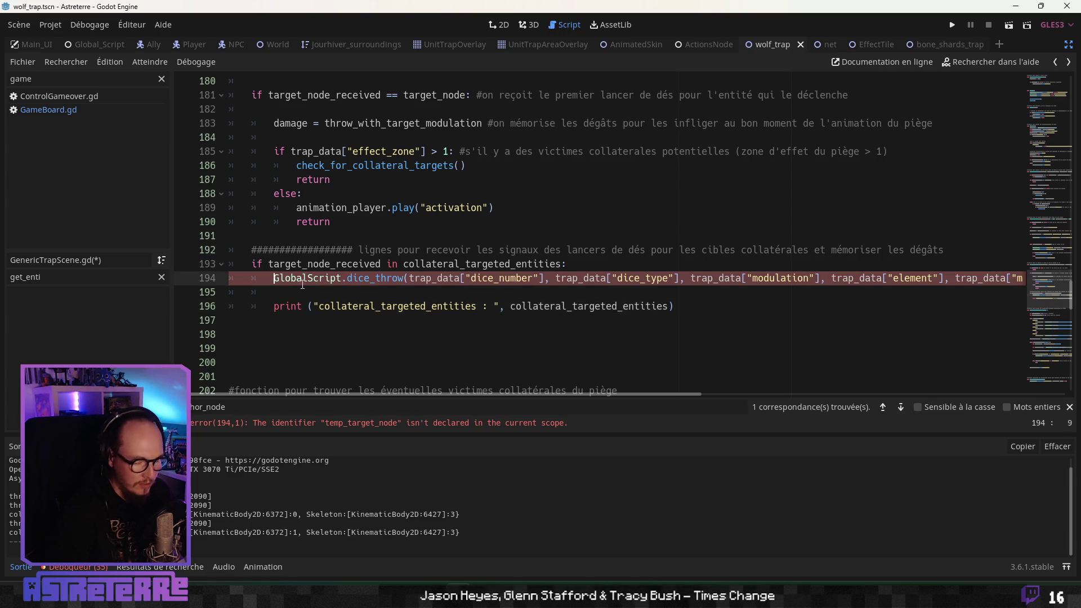
key("shift+End")
key("Delete")
Step: Select the GlobalScript.emit_signal("make_damage", …) call on line 245 in on_animation_damage_done
scroll(354, 307, "down", 3)
scroll(354, 307, "down", 10)
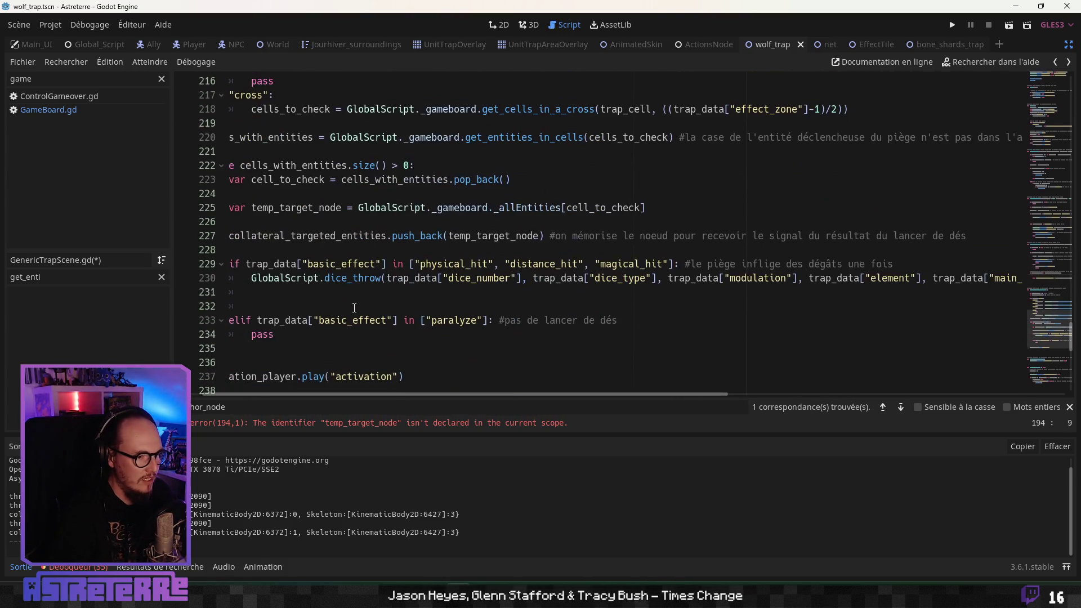
scroll(363, 307, "up", 6)
scroll(363, 307, "down", 12)
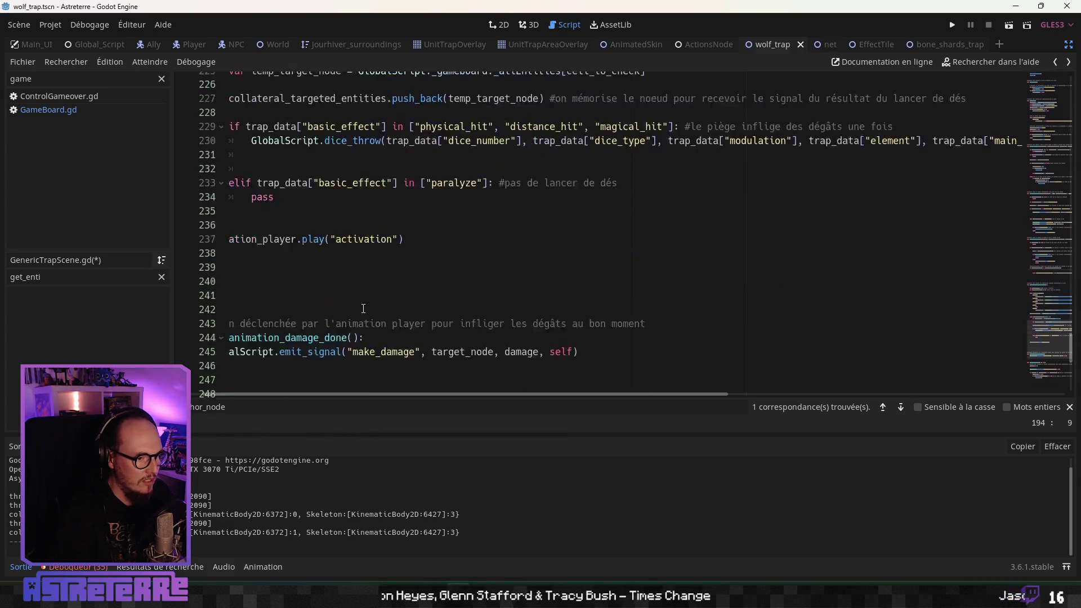
left_click_drag(469, 393, 330, 369)
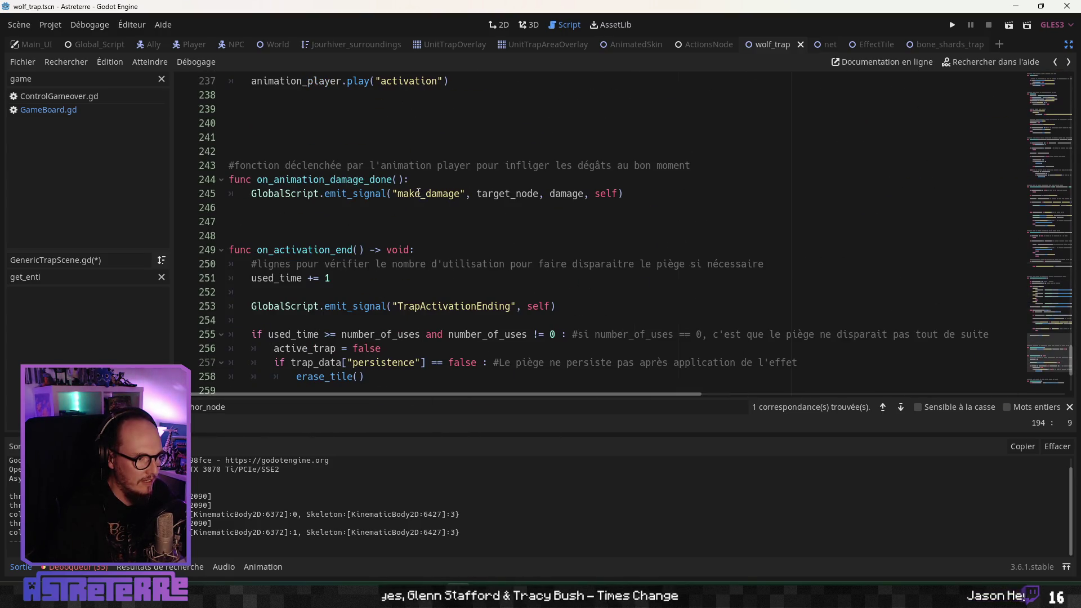
left_click(418, 193)
left_click_drag(629, 193, 275, 194)
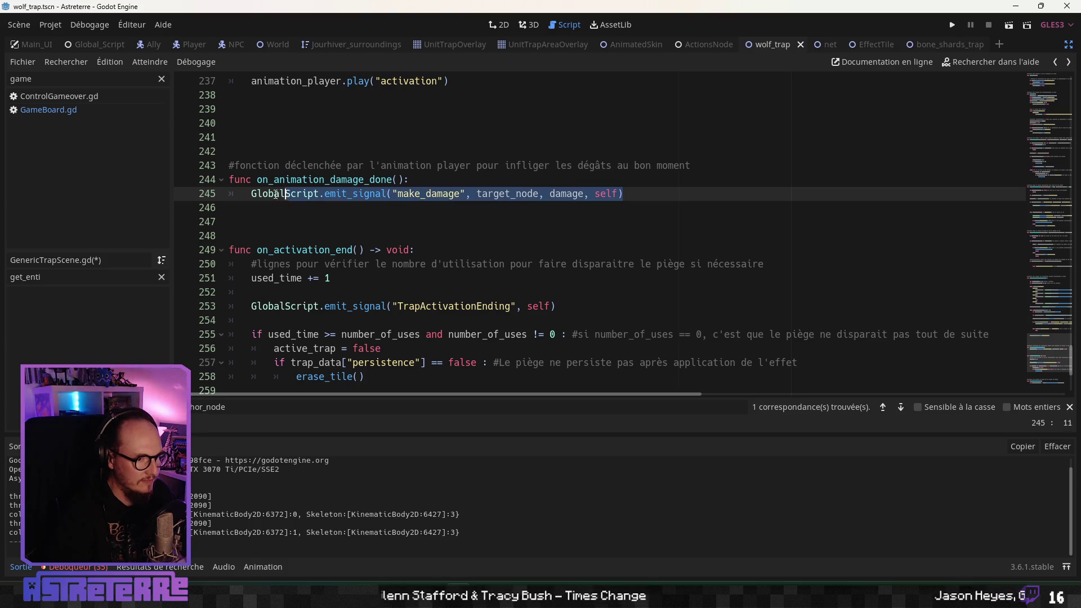
Step: Paste the make_damage call onto line 194 with target_node replaced by target_node_received
scroll(426, 229, "up", 15)
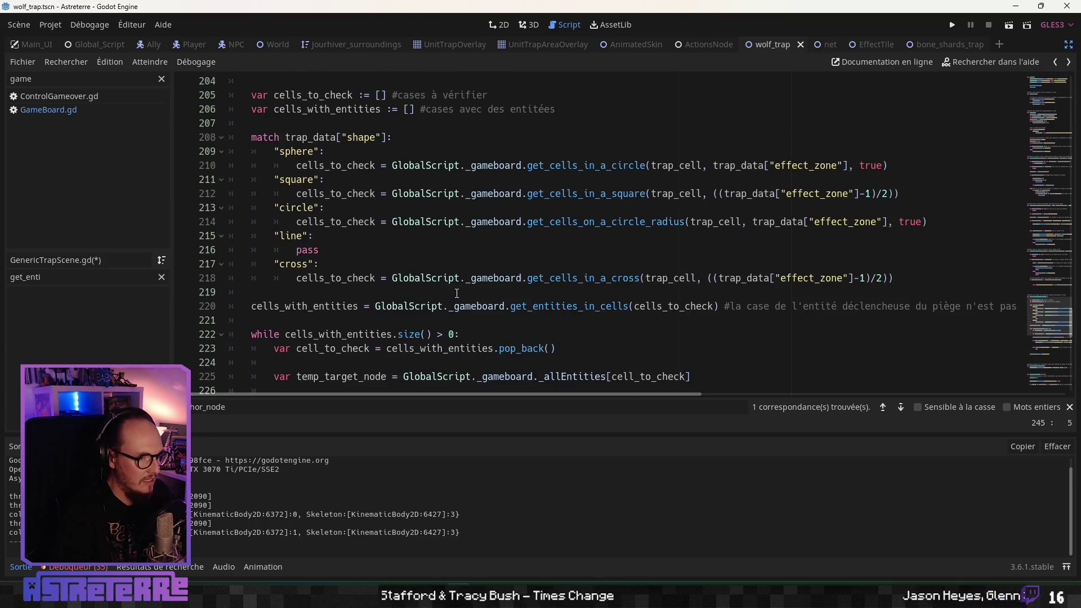
scroll(421, 291, "up", 3)
left_click(335, 319)
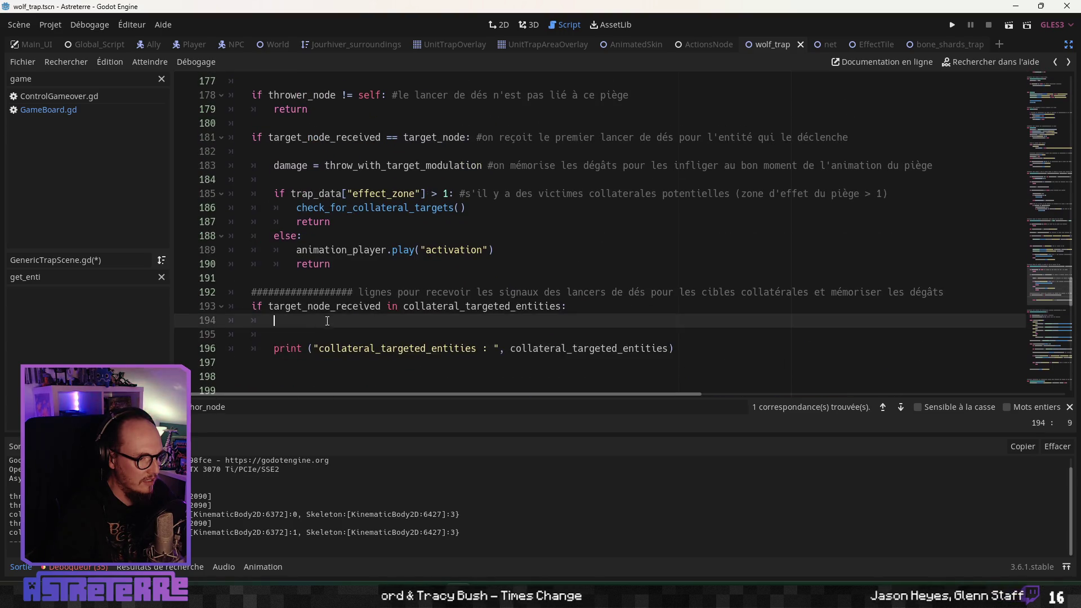
type("GlobalScript.emit_signal(\"make_damage\", target_node, damage, self)")
left_click(448, 307)
left_click(538, 320)
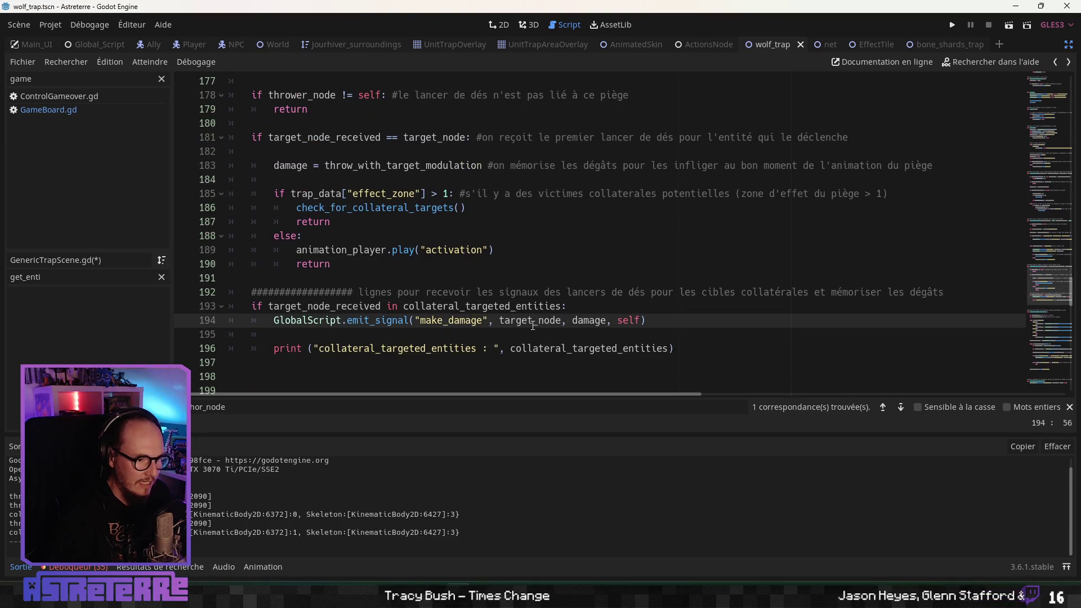
double_click(479, 305)
double_click(341, 306)
key("ctrl+c")
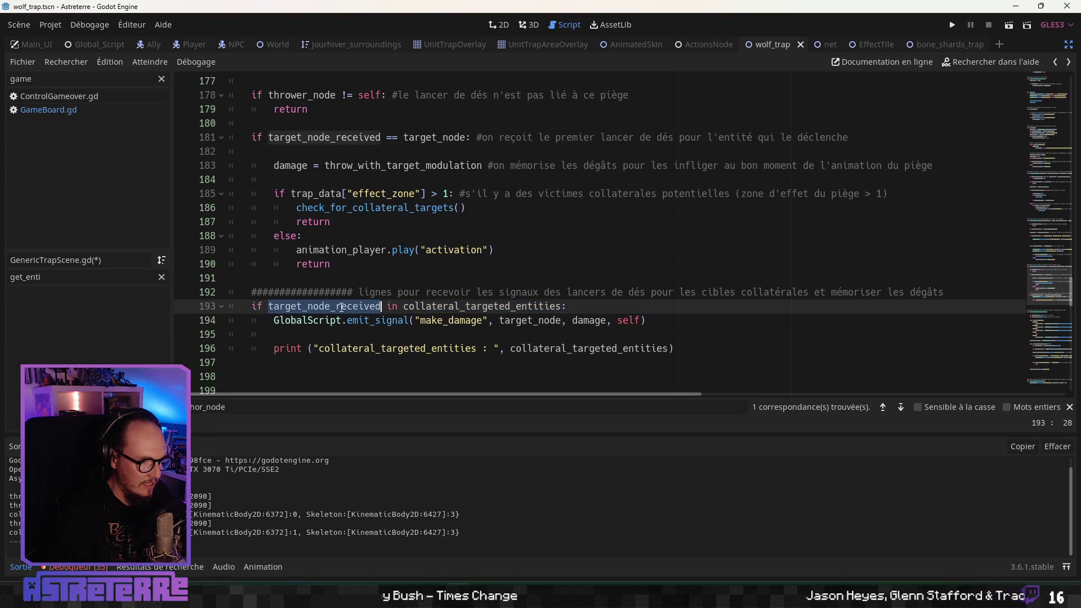
double_click(524, 320)
key("ctrl+v")
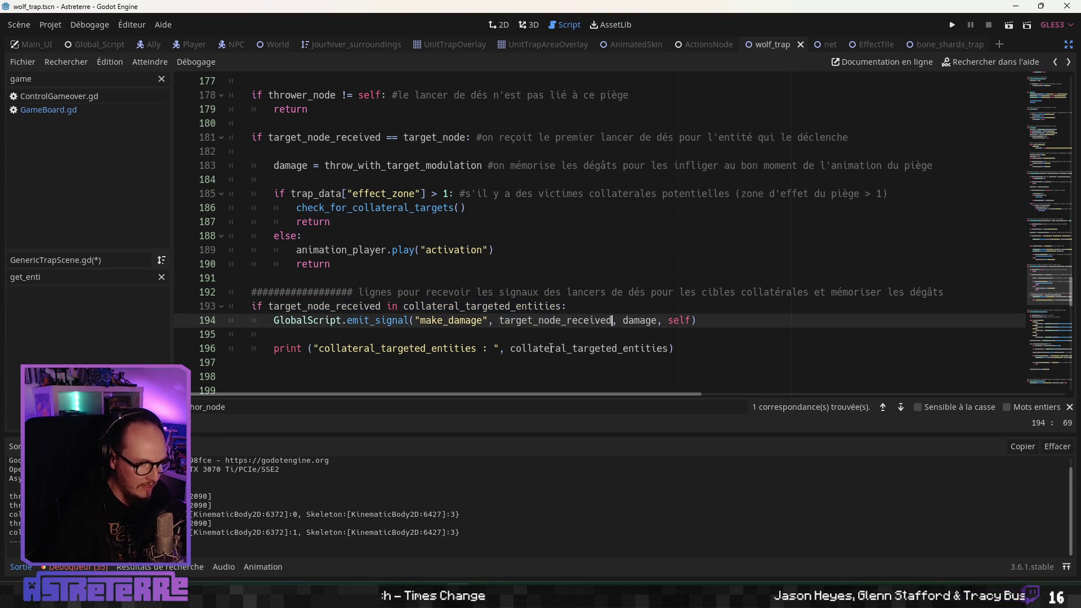
Step: Replace damage with throw_with_target_modulation in the line 194 make_damage call
left_click(566, 349)
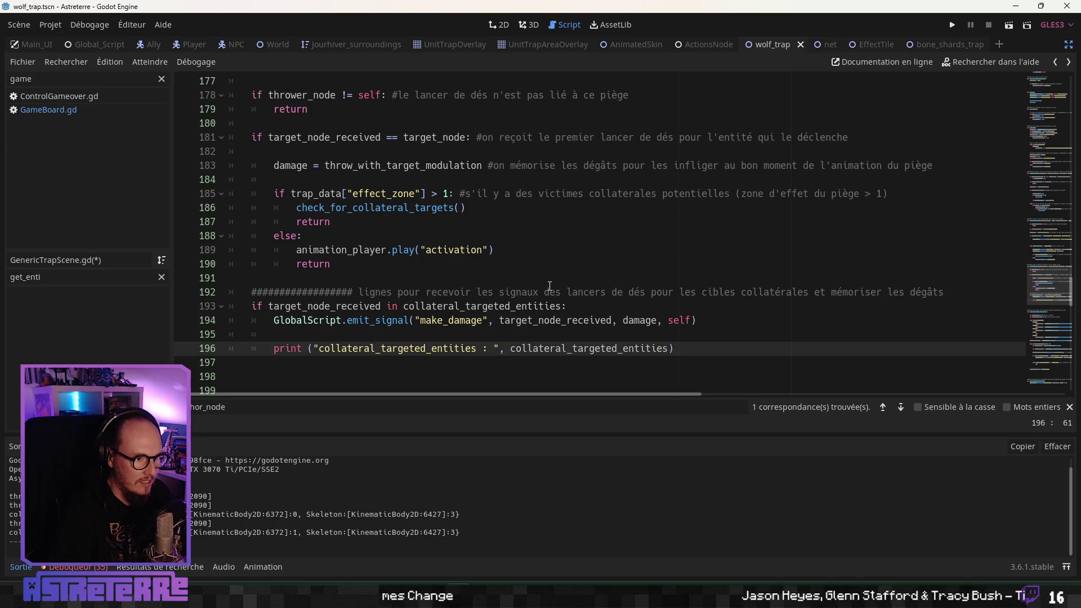
left_click(550, 286)
scroll(550, 286, "up", 3)
scroll(555, 298, "down", 3)
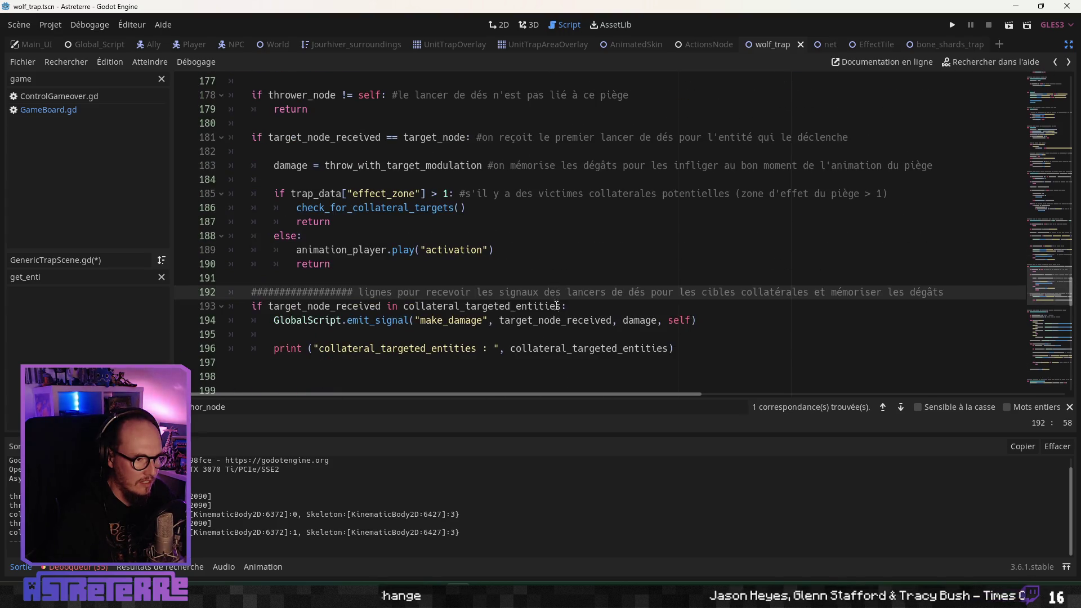
left_click(635, 320)
scroll(629, 340, "up", 6)
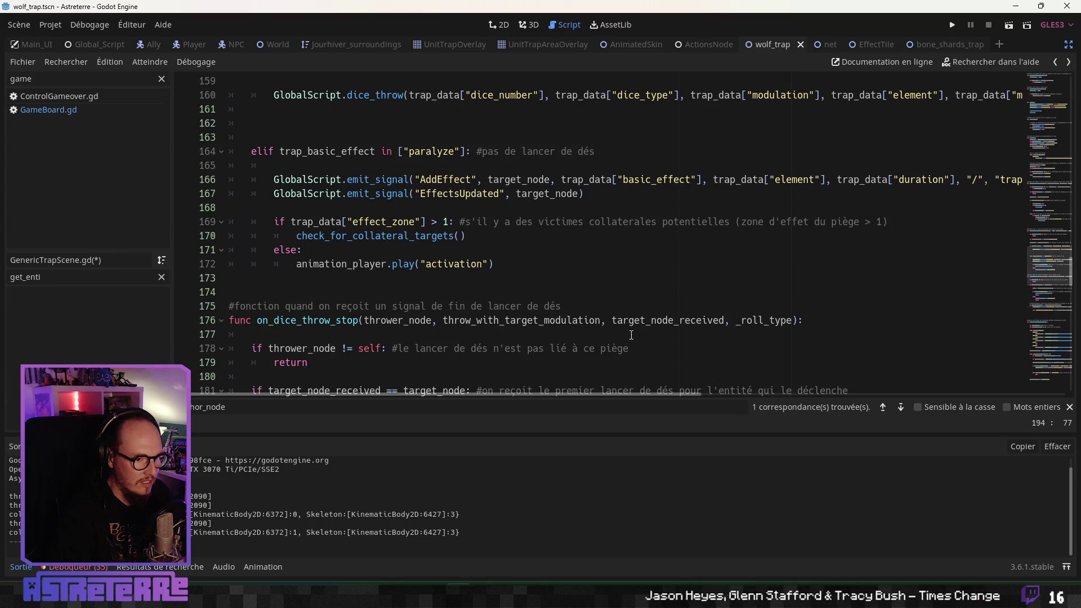
double_click(517, 322)
key("ctrl+c")
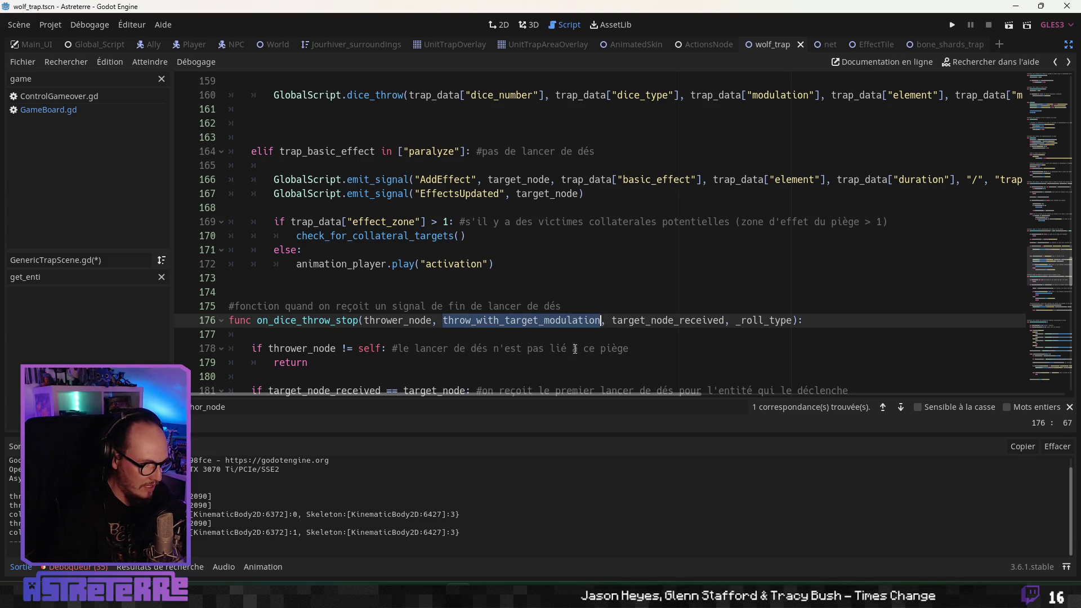
scroll(575, 349, "down", 6)
double_click(633, 322)
key("ctrl+v")
Step: Delete the debug print on line 196 and leave one blank line before the next function
left_click(744, 349)
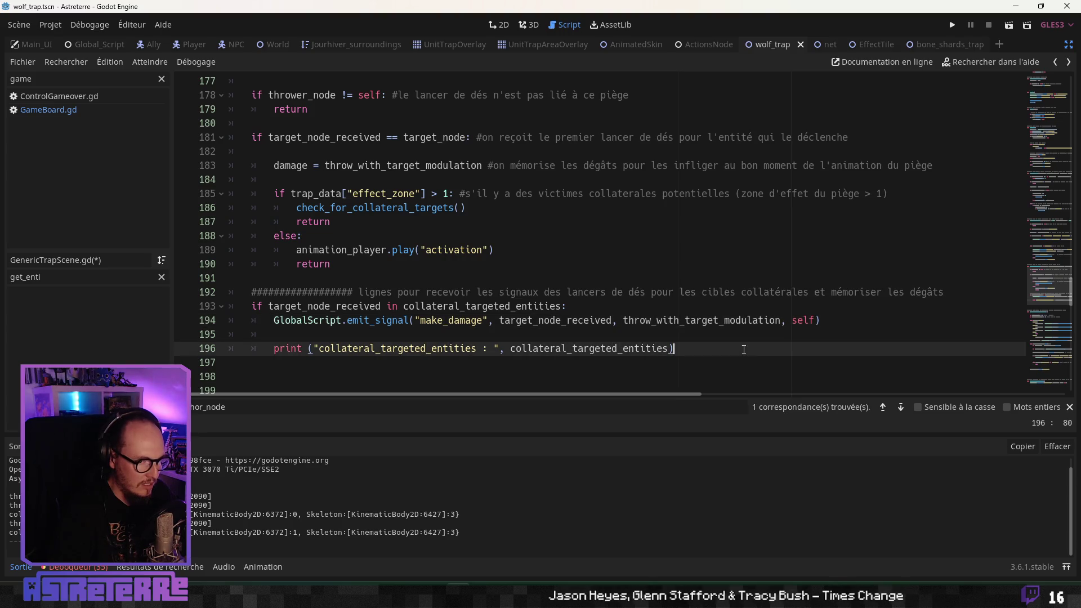
left_click_drag(832, 320, 438, 318)
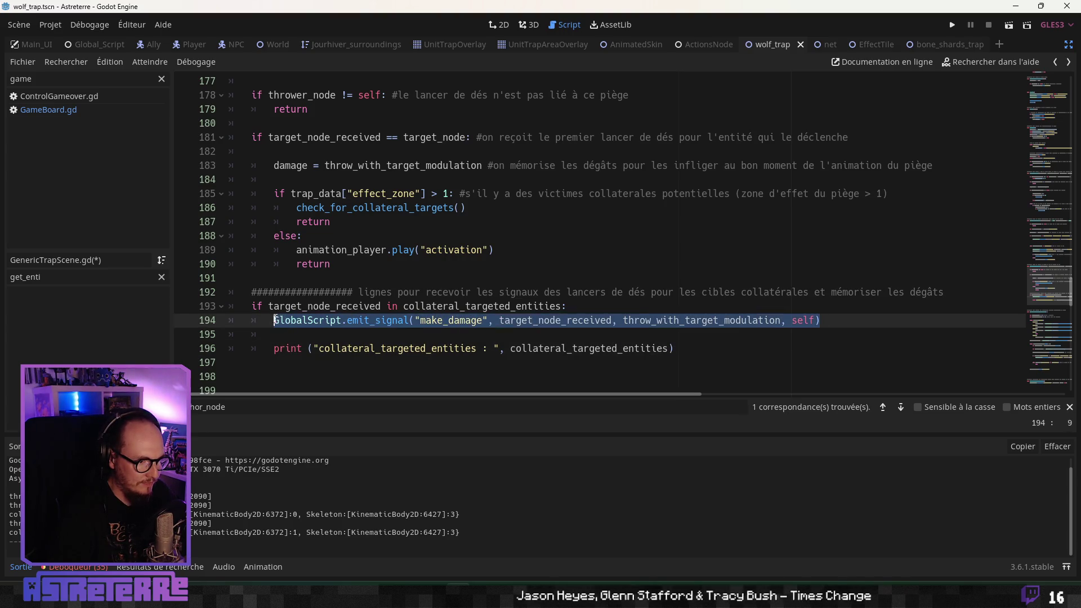
left_click_drag(674, 349, 285, 349)
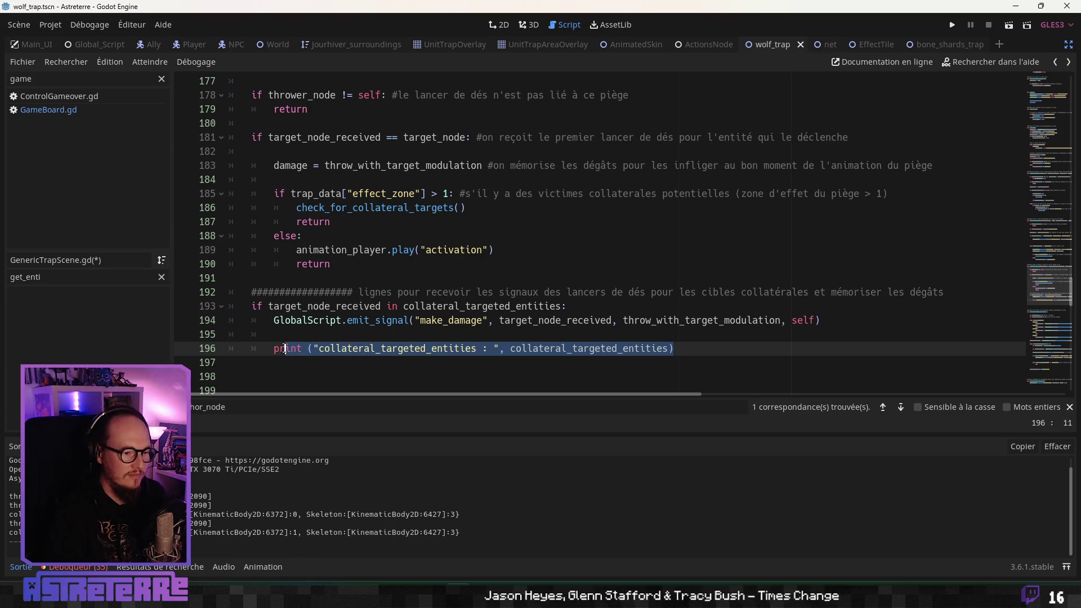
key("BackSpace")
key("BackSpace")
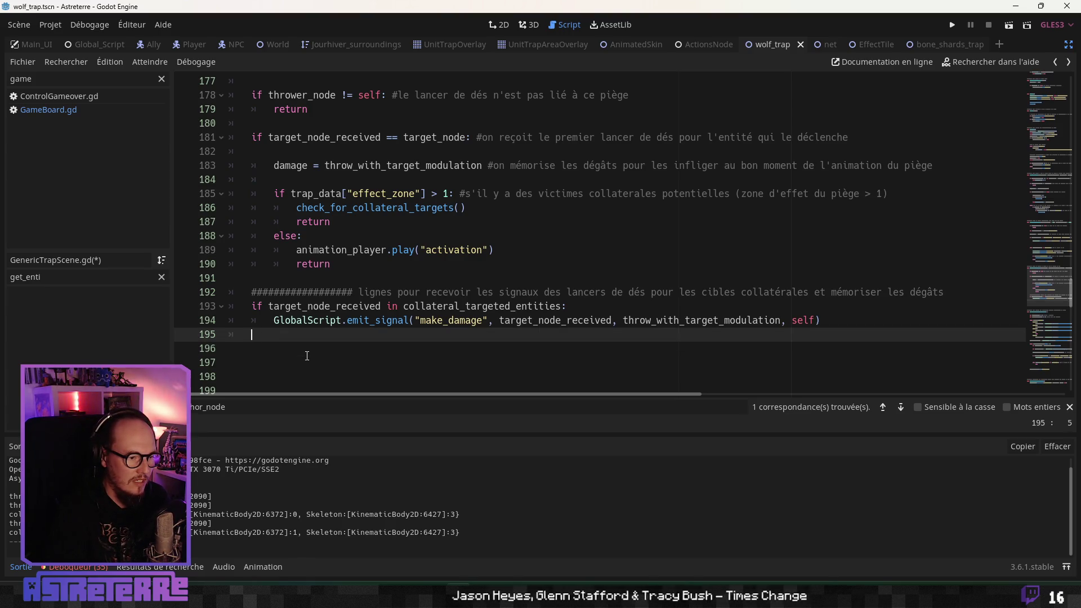
key("Delete")
key("Delete")
key("Delete")
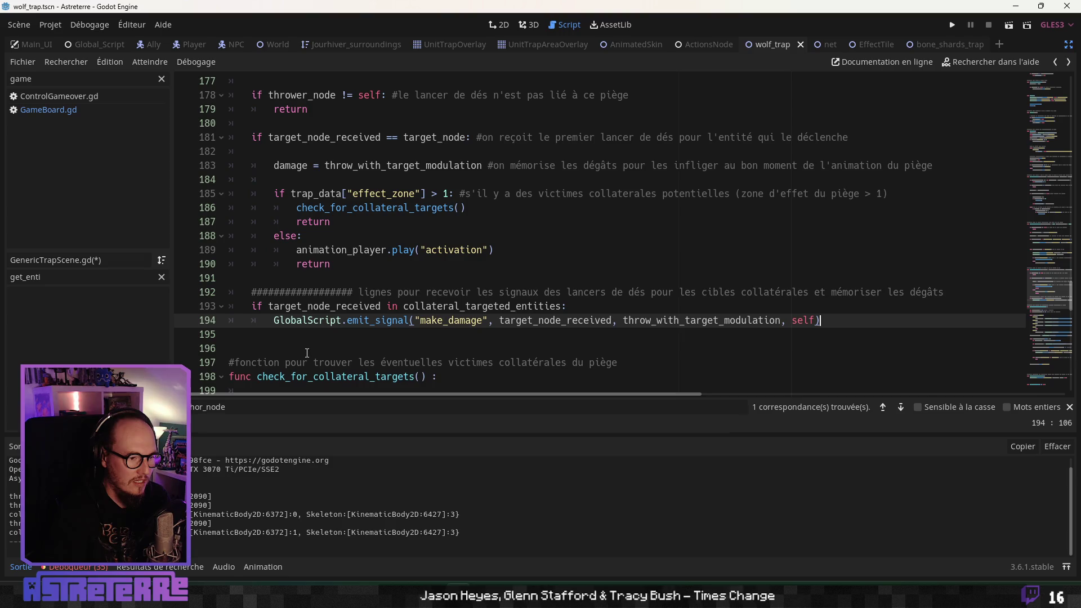
left_click(282, 345)
key("Return")
scroll(318, 333, "down", 3)
left_click(318, 333)
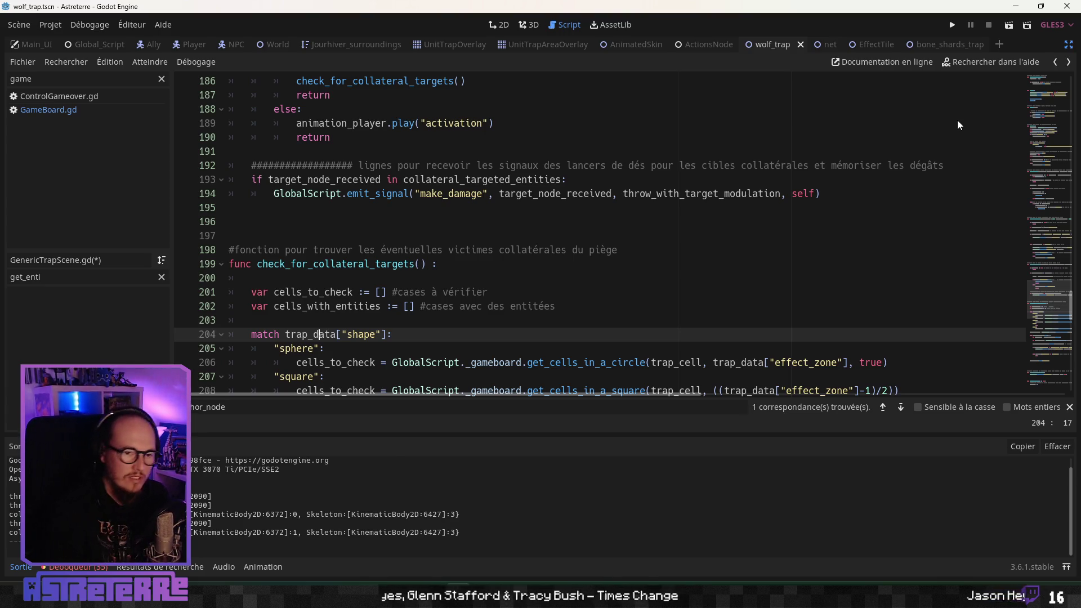
Step: Save and run the game, then unequip the gold helmet, chestplate and leggings into the inventory
key("F5")
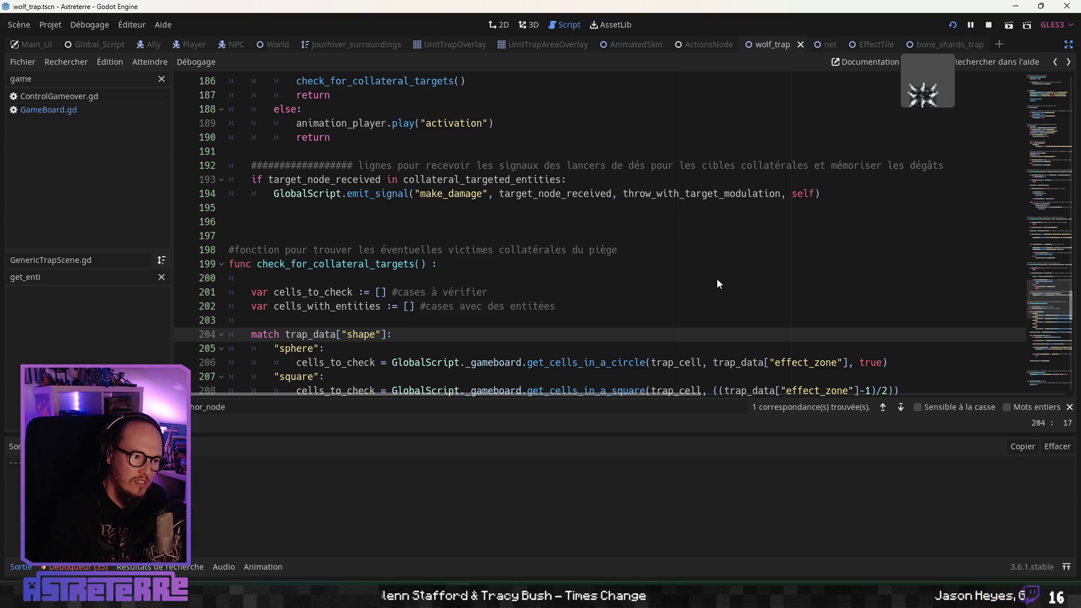
key("F5")
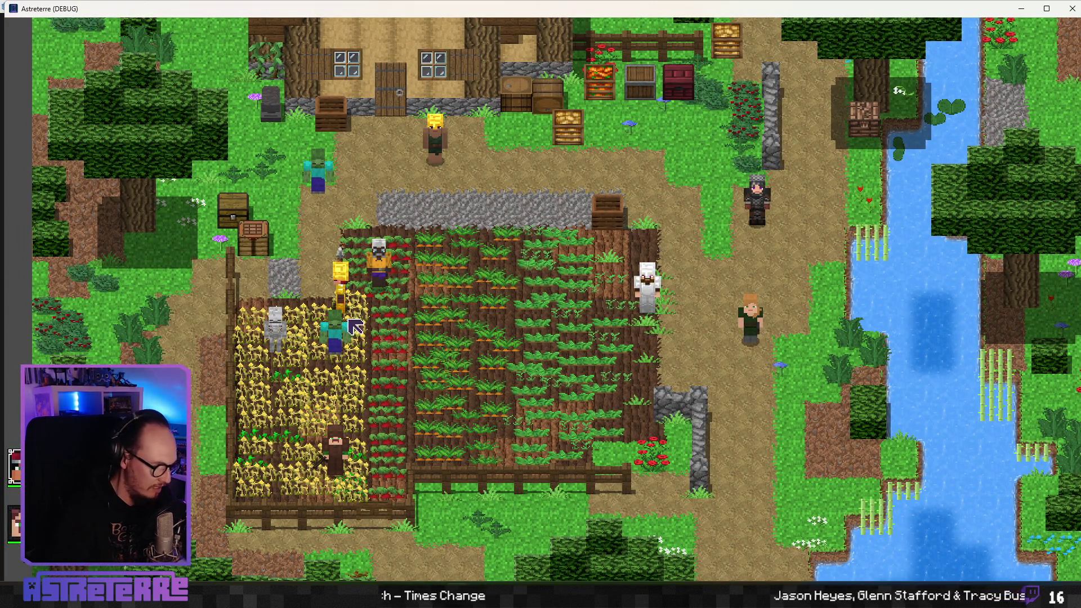
key("i")
left_click(293, 503)
left_click(358, 503)
left_click(425, 514)
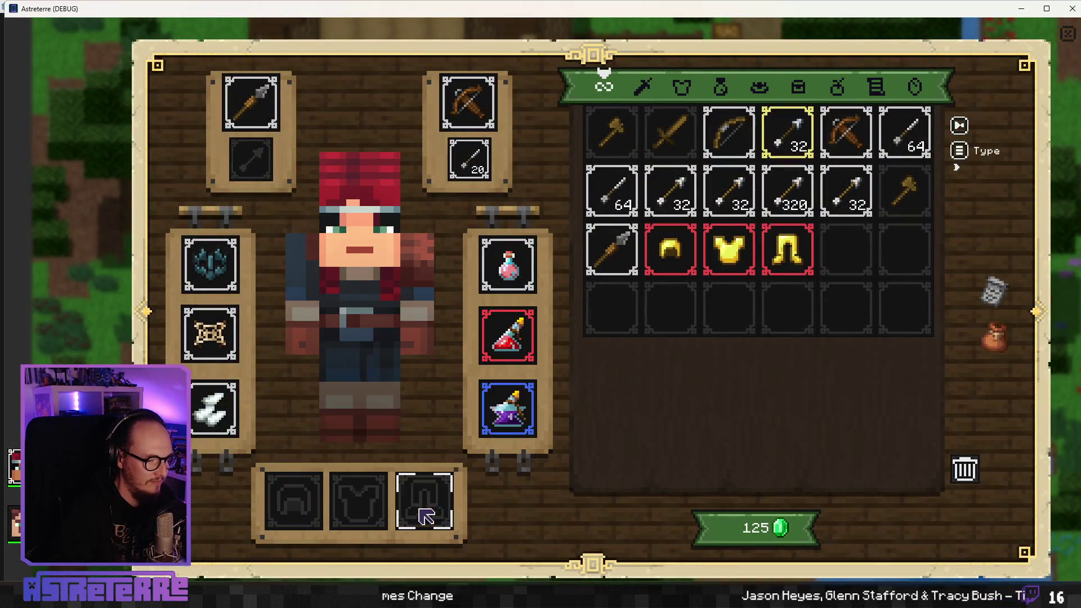
key("i")
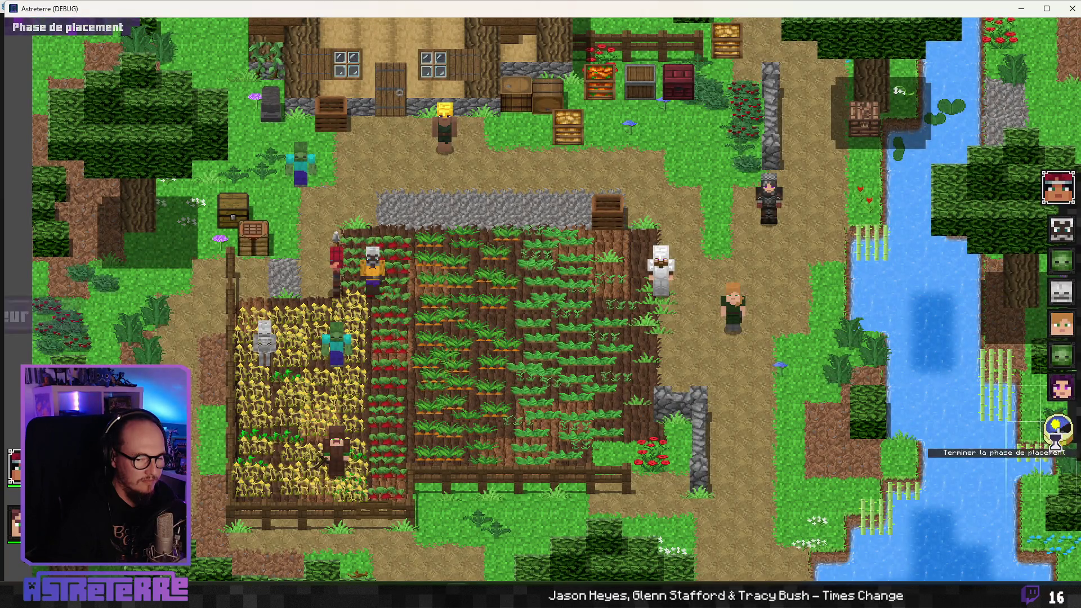
Step: Start combat and have Alex lay the bone-shard trap in the wheat field
left_click(1058, 429)
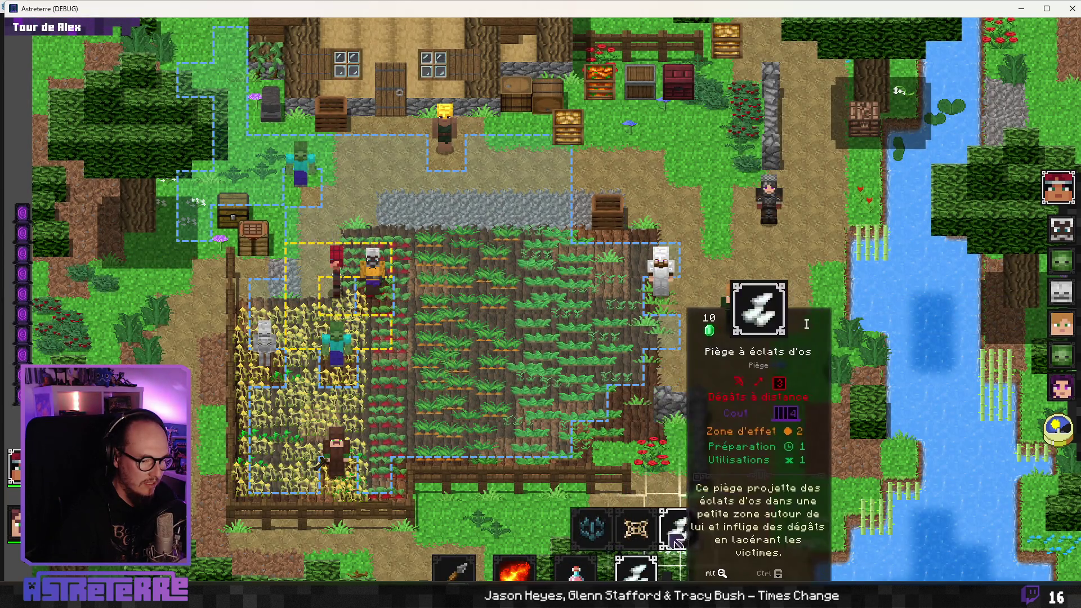
left_click(670, 526)
left_click(302, 365)
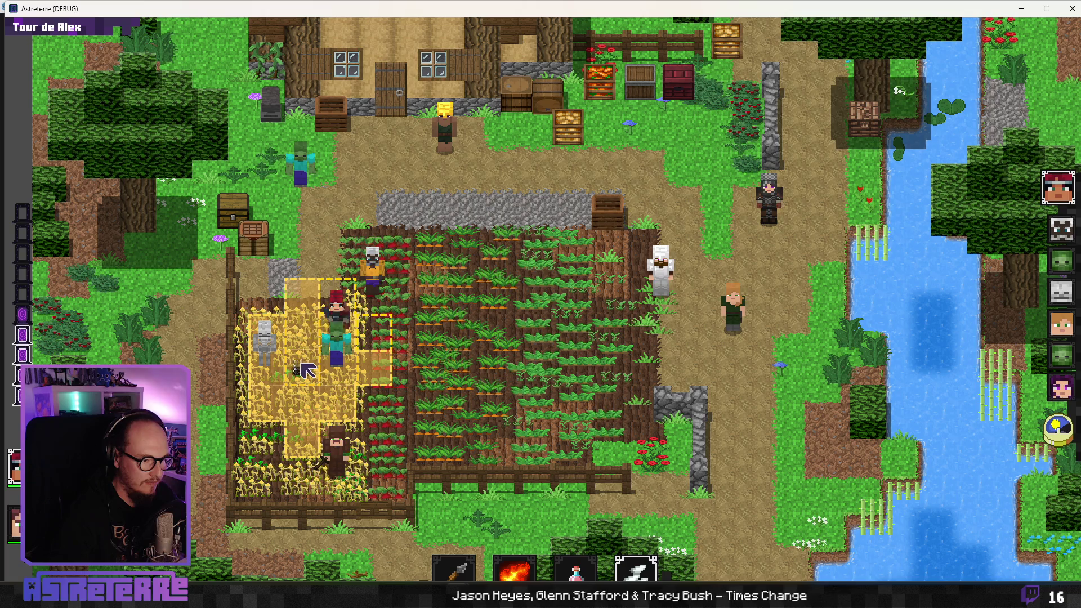
left_click(303, 366)
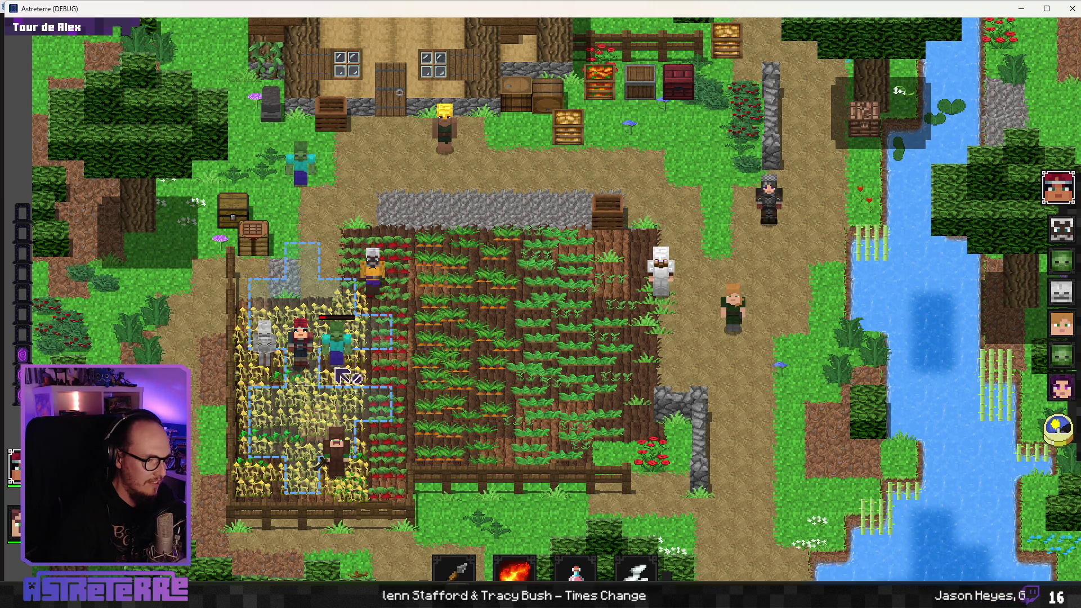
Step: Toggle the debug console and briefly show the units' health bars and outlines
key("grave")
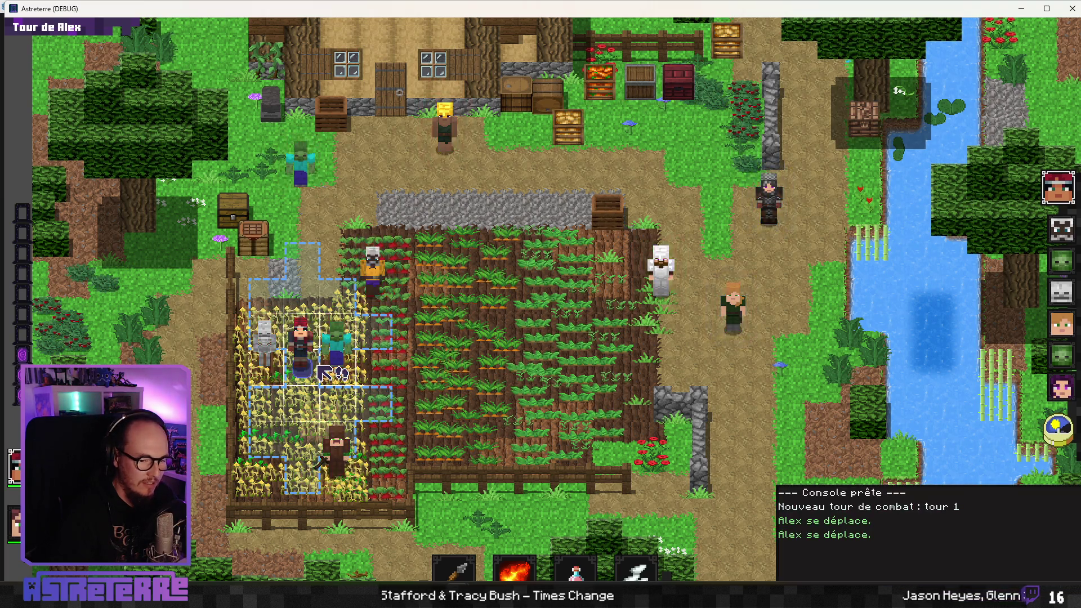
key("grave")
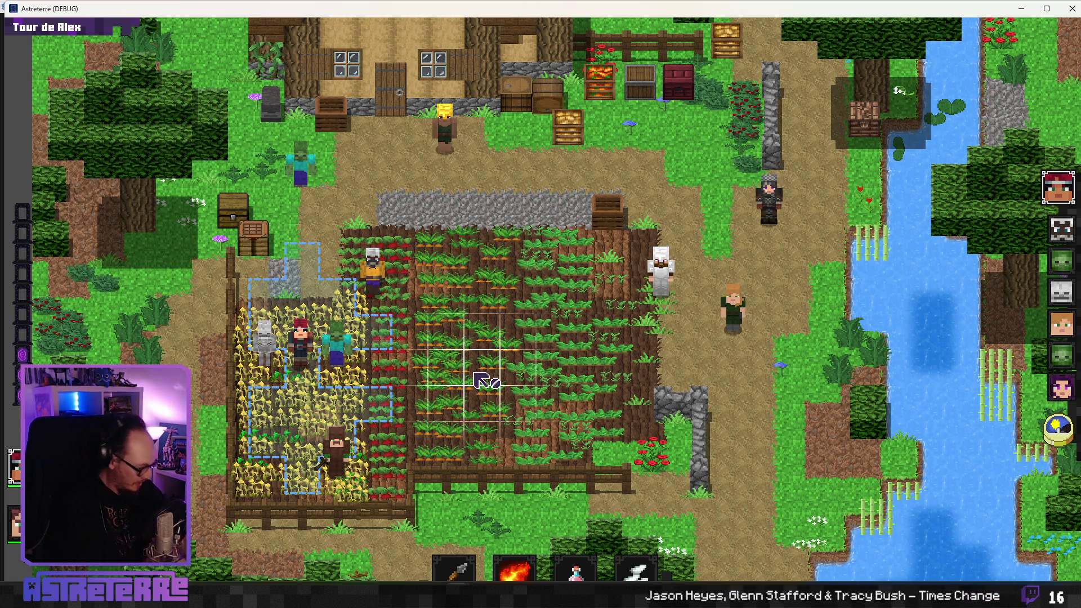
key("grave")
key("grave")
key("alt")
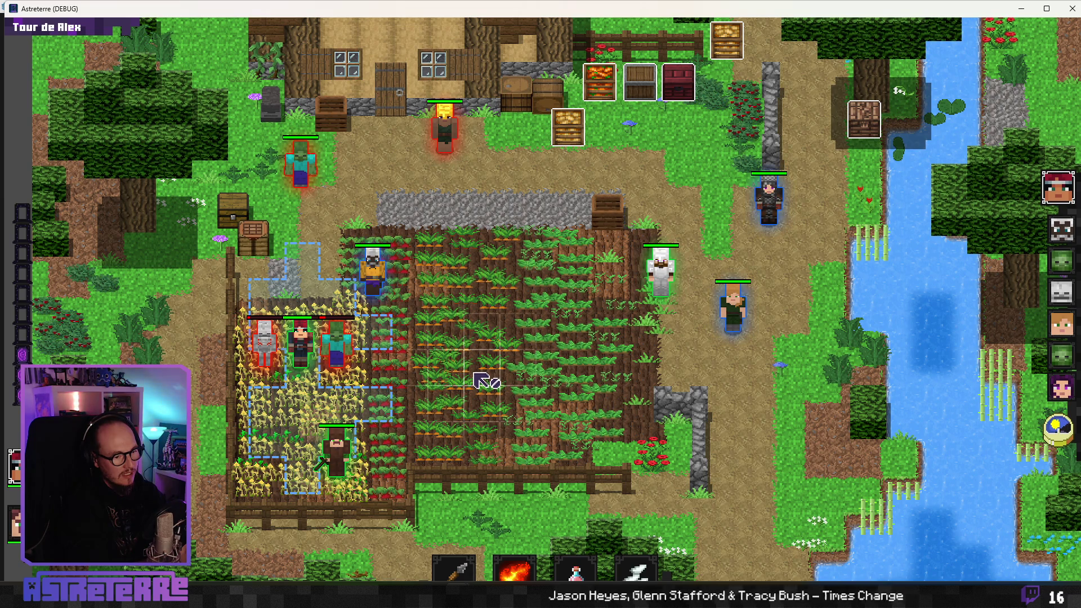
key("alt")
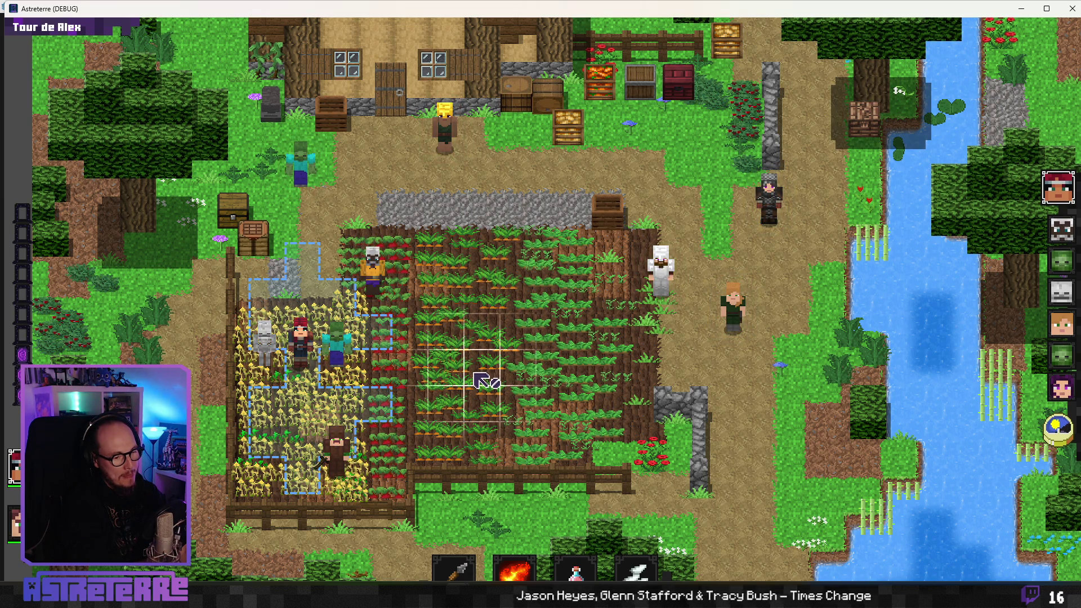